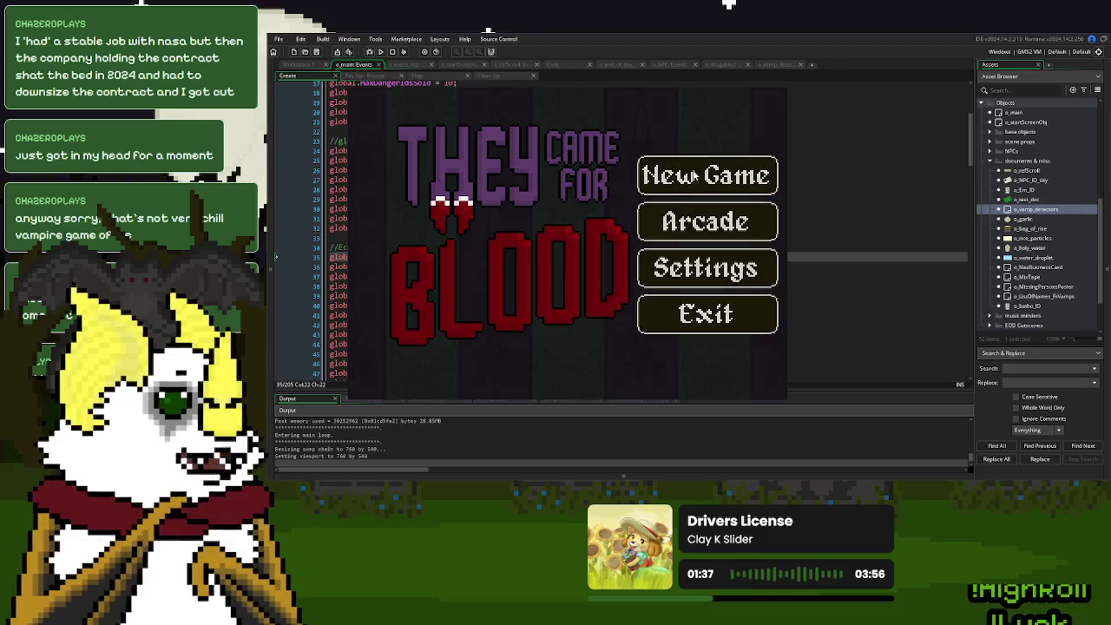
# Start a new game, set the garlic on the counter, toggle the phone, then close the game.
pyautogui.click(704, 174)
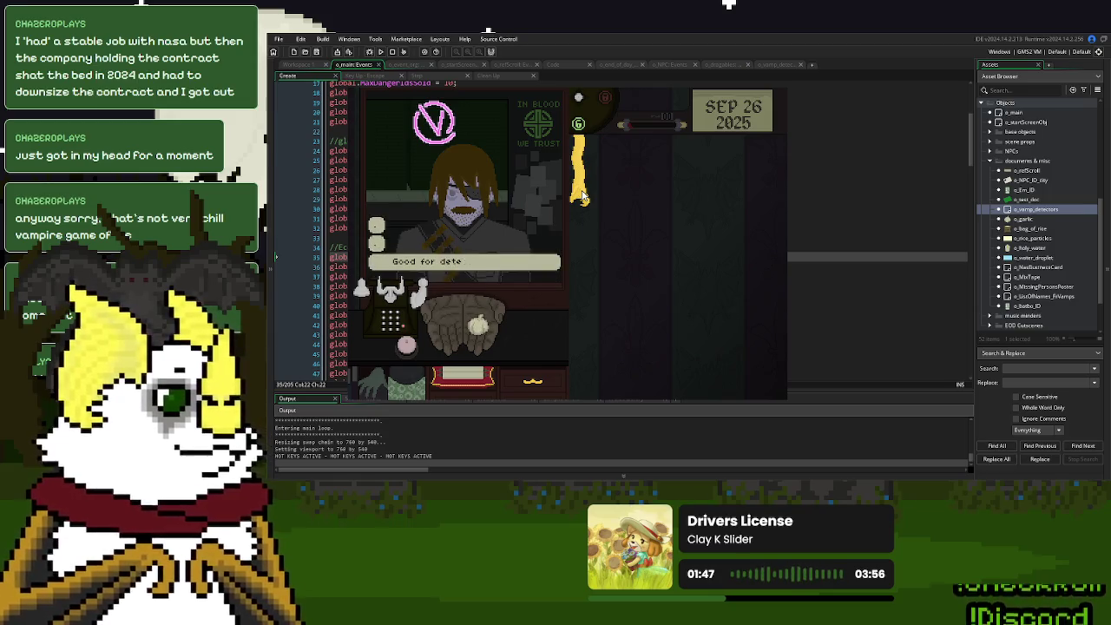
pyautogui.moveTo(492, 313)
pyautogui.mouseDown()
pyautogui.moveTo(434, 327)
pyautogui.moveTo(431, 349)
pyautogui.moveTo(448, 349)
pyautogui.mouseUp()
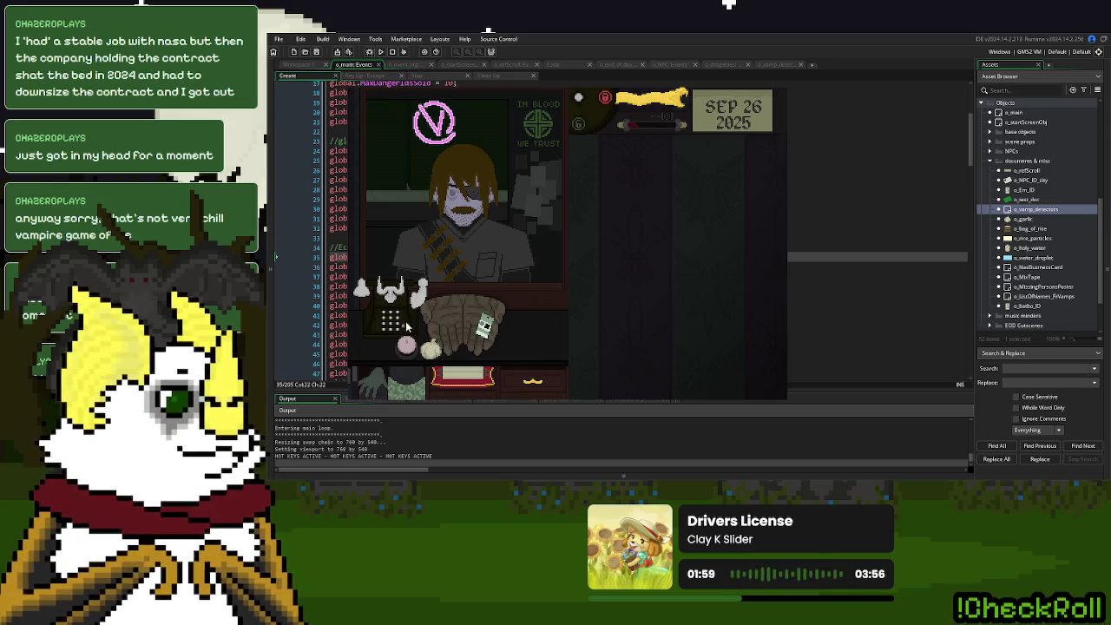
pyautogui.click(386, 345)
pyautogui.click(374, 346)
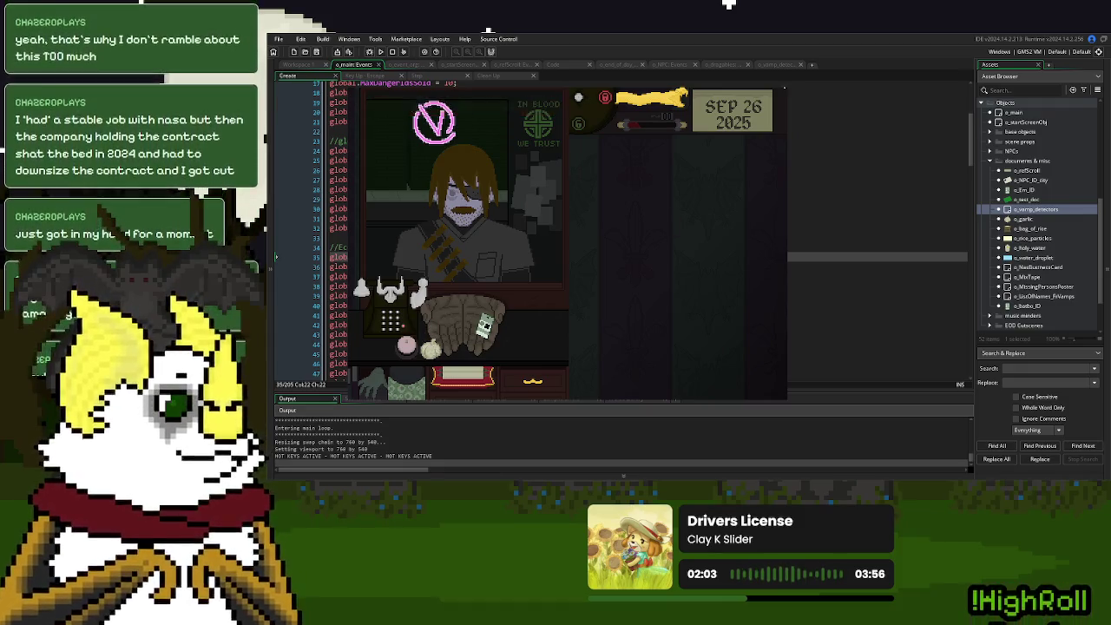
pyautogui.press('Escape')
pyautogui.click(542, 208)
# Look through the o_dragable, NPC events and o_end_of_day code, then return to o_vamp_detector Step.
pyautogui.click(785, 64)
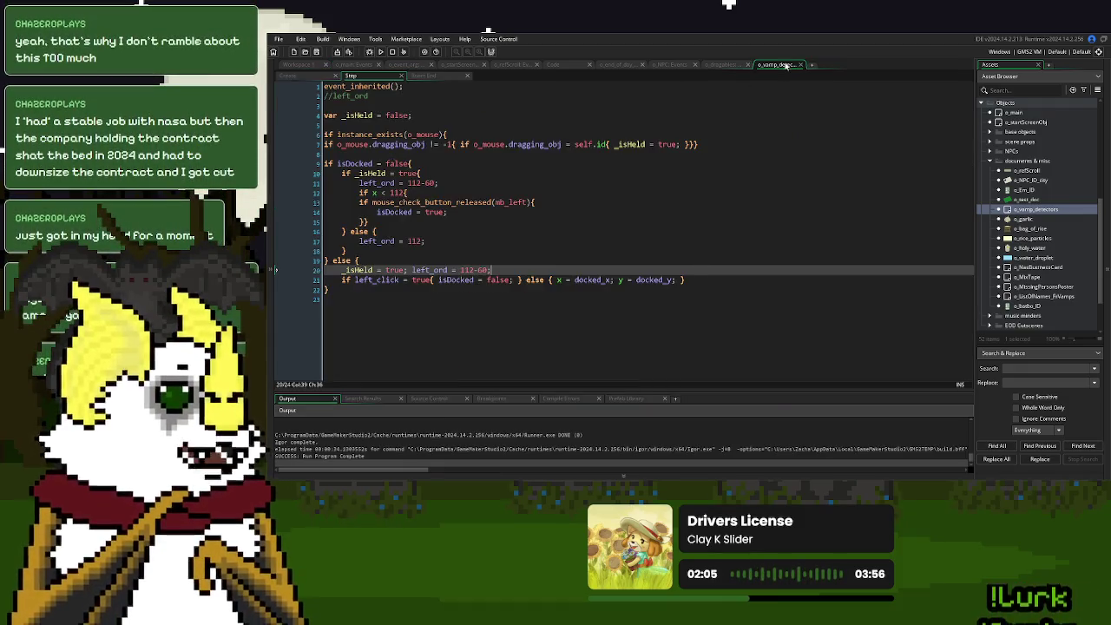
pyautogui.click(721, 65)
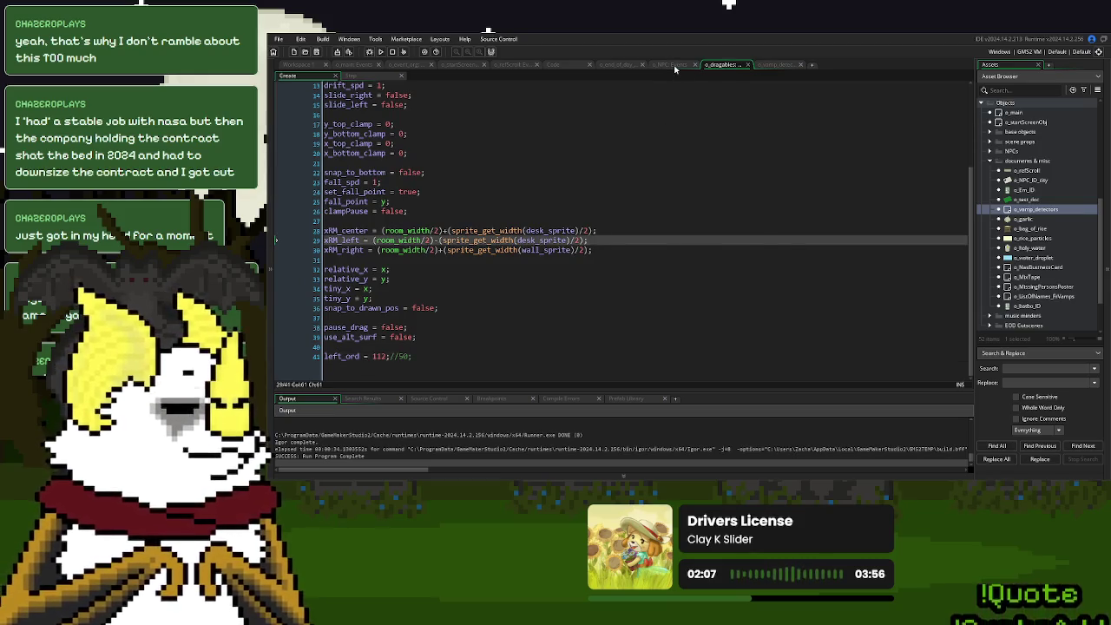
pyautogui.click(676, 66)
pyautogui.click(618, 67)
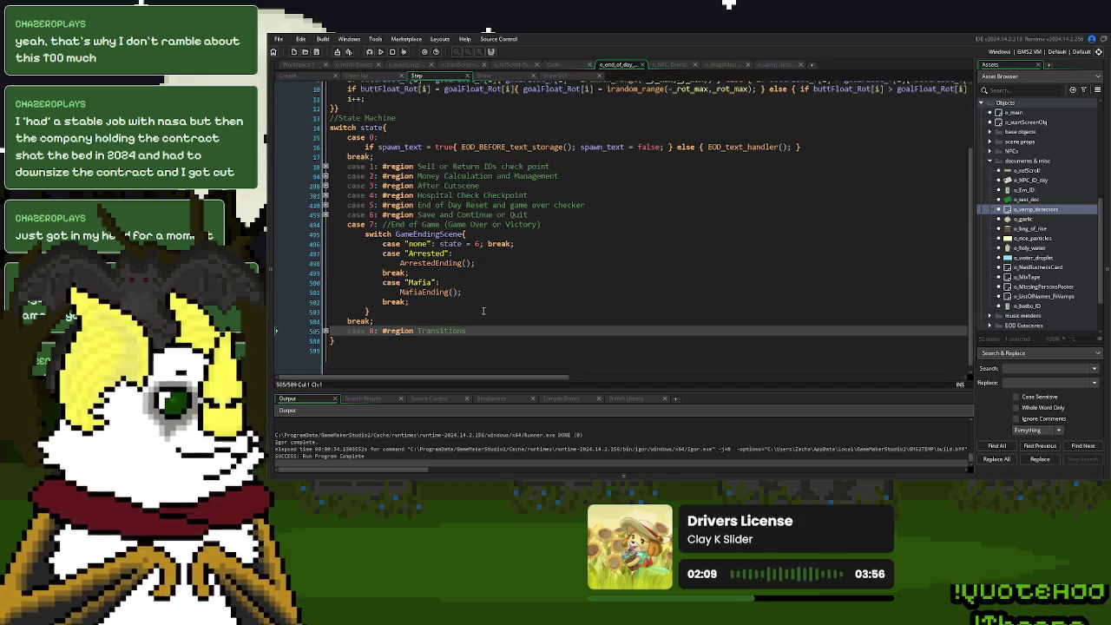
pyautogui.click(768, 66)
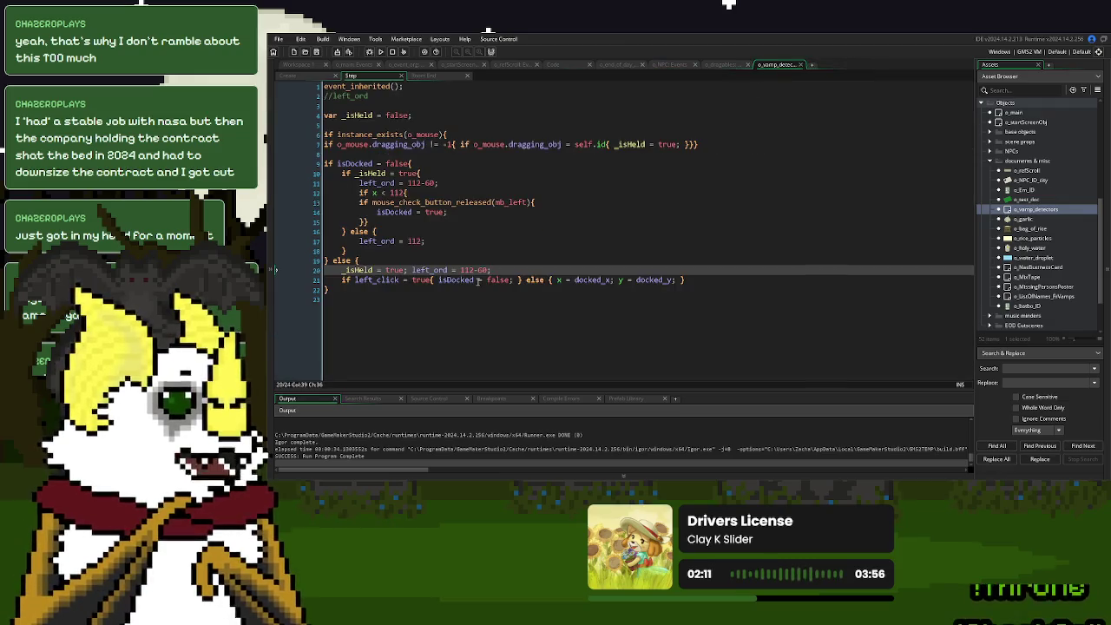
# Move the cursor through the else clause on line 21 up to the isDocked assignment on line 14.
pyautogui.click(565, 280)
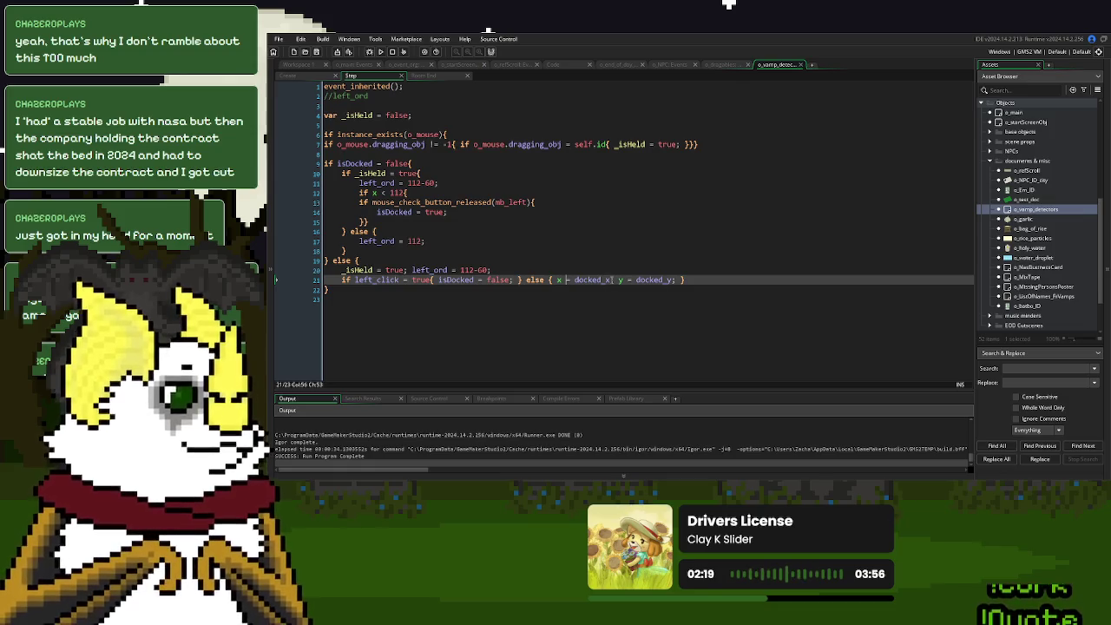
pyautogui.click(340, 280)
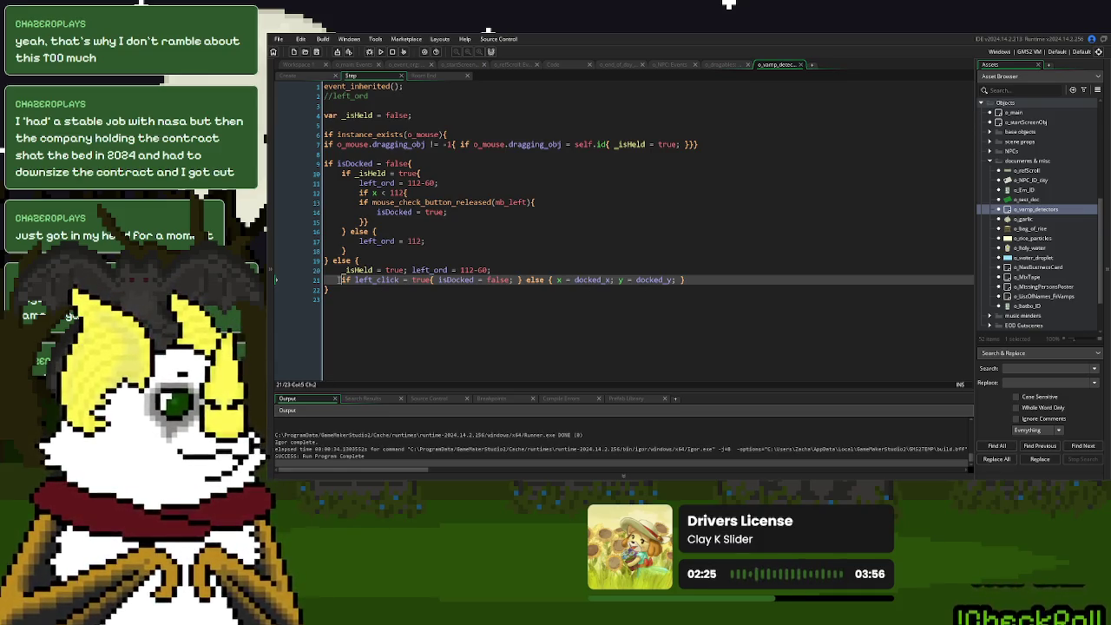
pyautogui.click(375, 212)
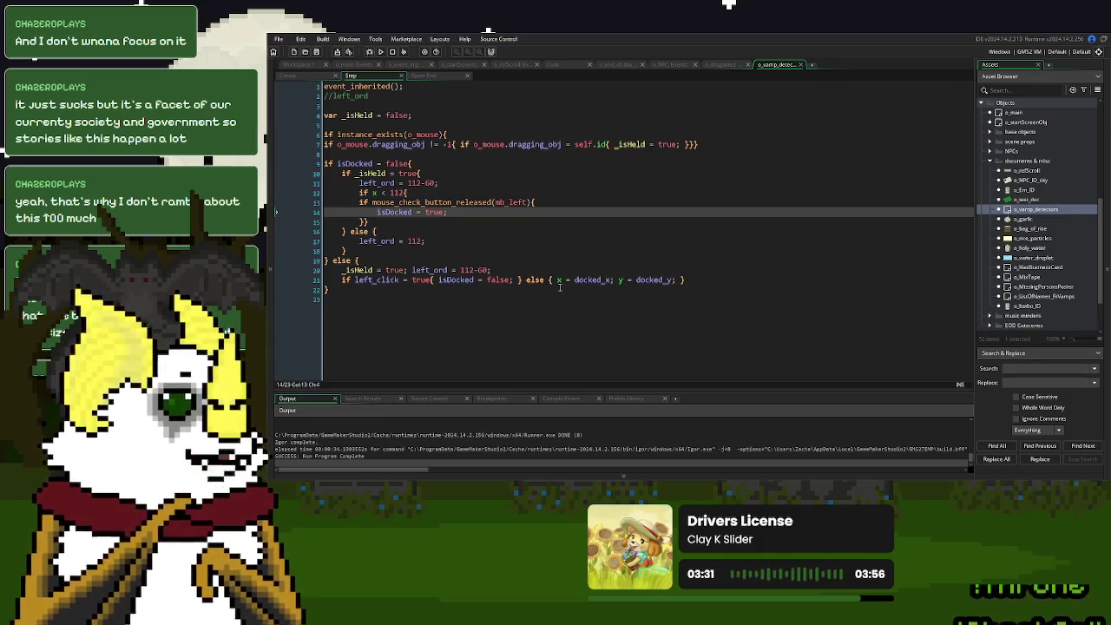
pyautogui.moveTo(675, 282); pyautogui.dragTo(556, 284)
# Paste 'x = docked_x; y = docked_y;' after 'isDocked = true;' on line 14.
pyautogui.hotkey('ctrl', 'c')
pyautogui.click(460, 212)
pyautogui.hotkey('ctrl', 'v')
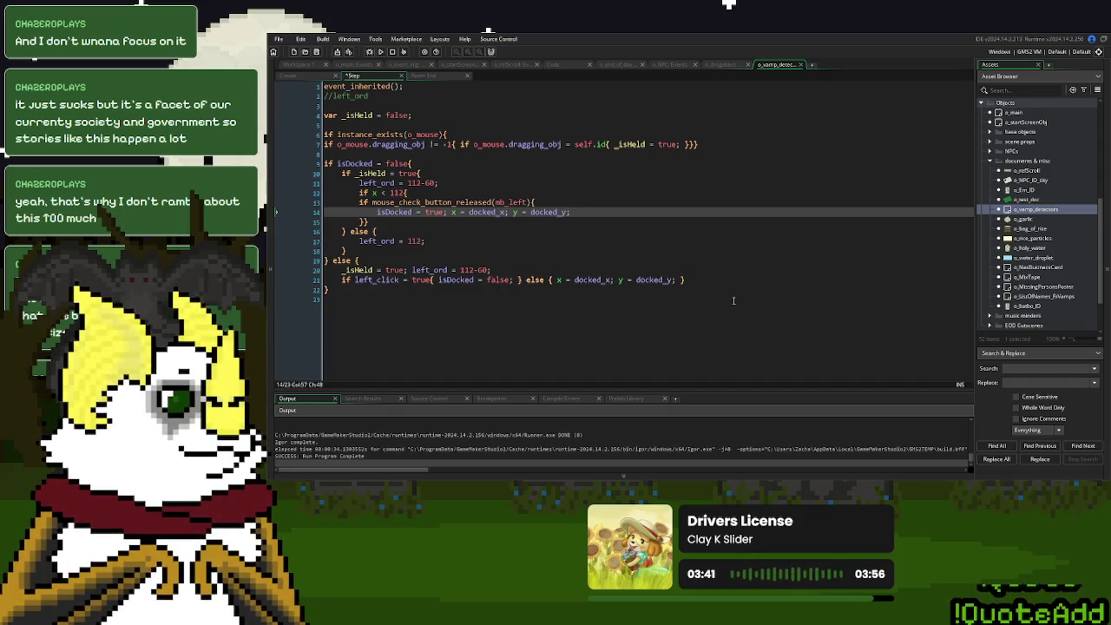
# Comment out the else clause on line 21 with //, then relaunch the game into a new game.
pyautogui.moveTo(705, 278); pyautogui.dragTo(540, 273)
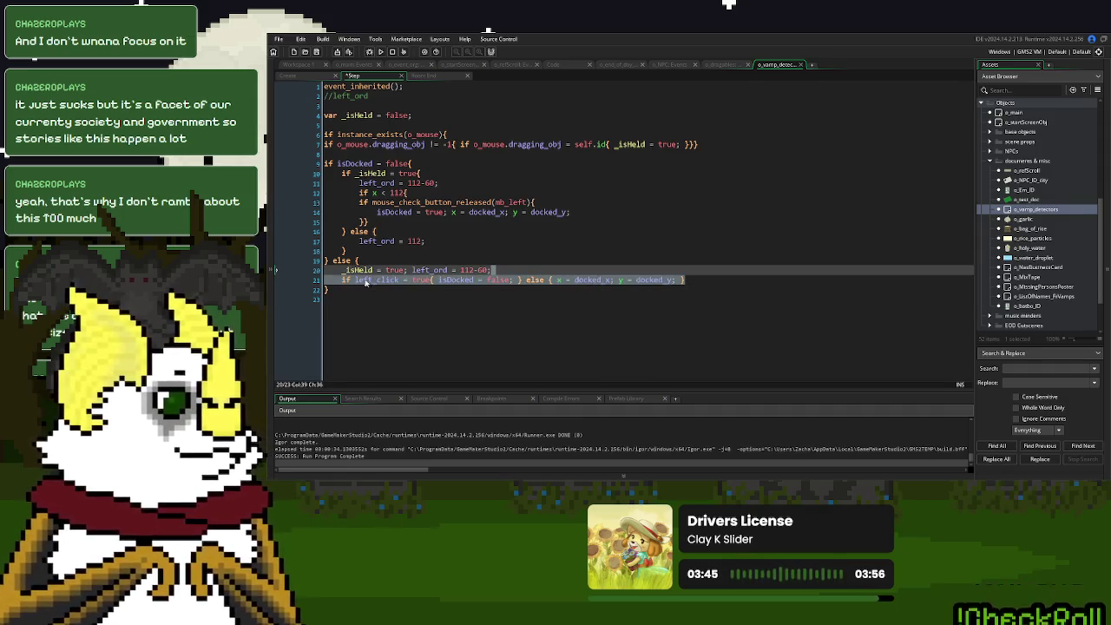
pyautogui.click(494, 279)
pyautogui.click(521, 280)
pyautogui.write('//')
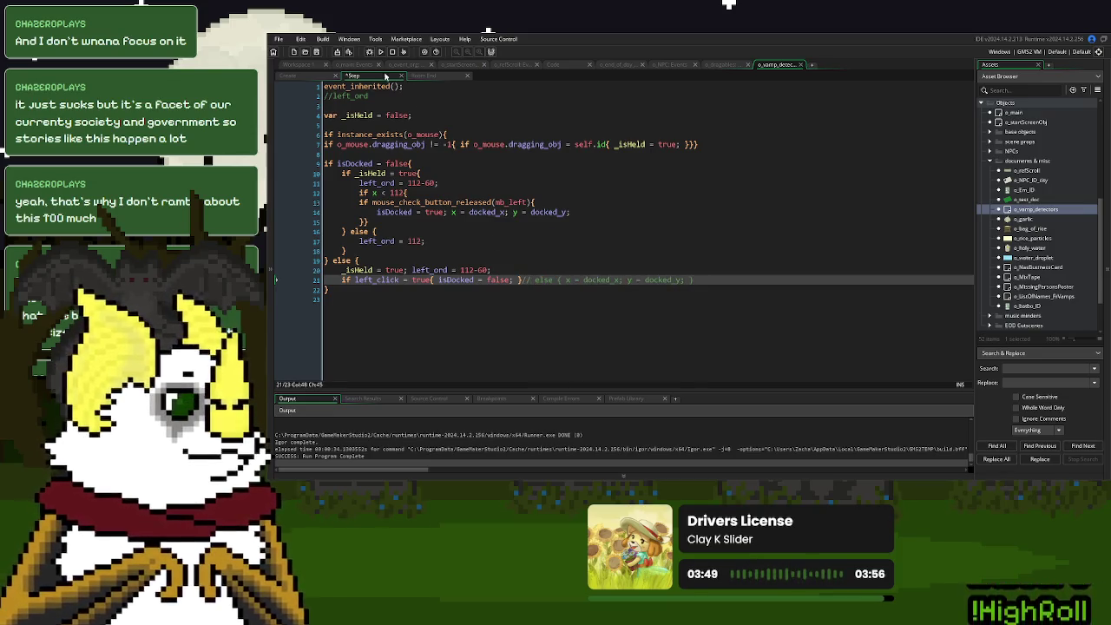
pyautogui.click(380, 51)
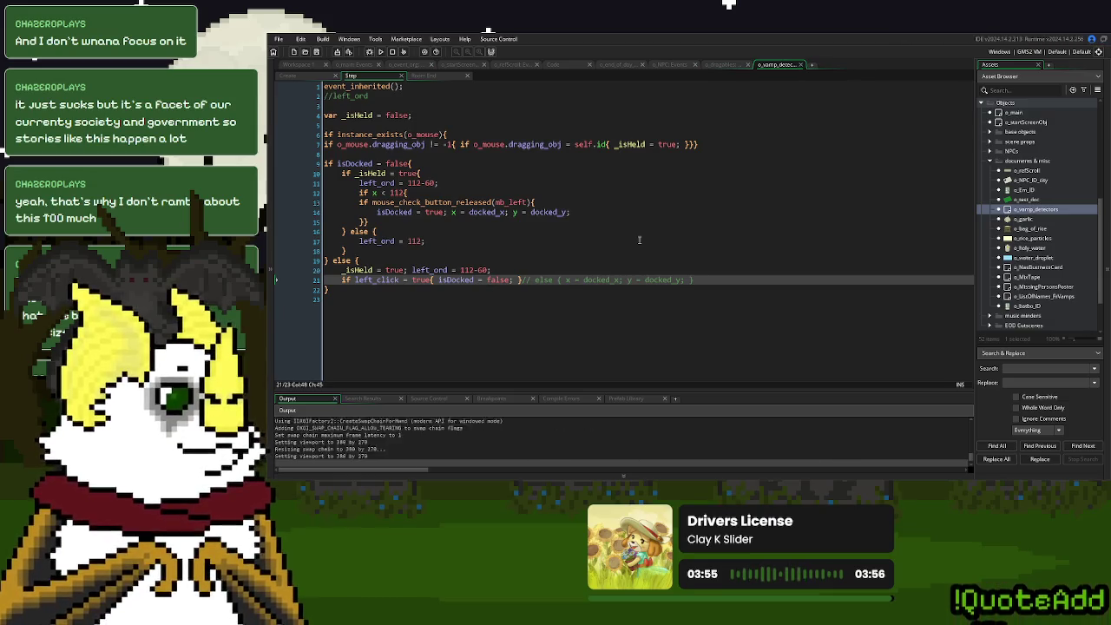
pyautogui.click(634, 191)
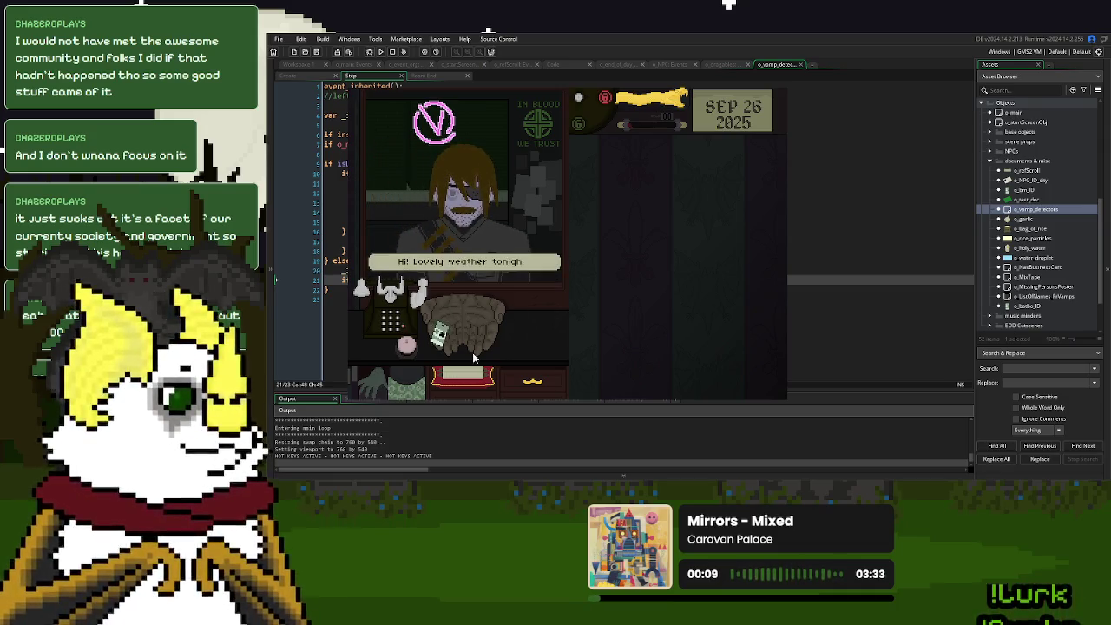
# Pull the yellow detector down, take the customer's garlic, and dock the detector at the side slot.
pyautogui.moveTo(660, 104); pyautogui.dragTo(632, 202)
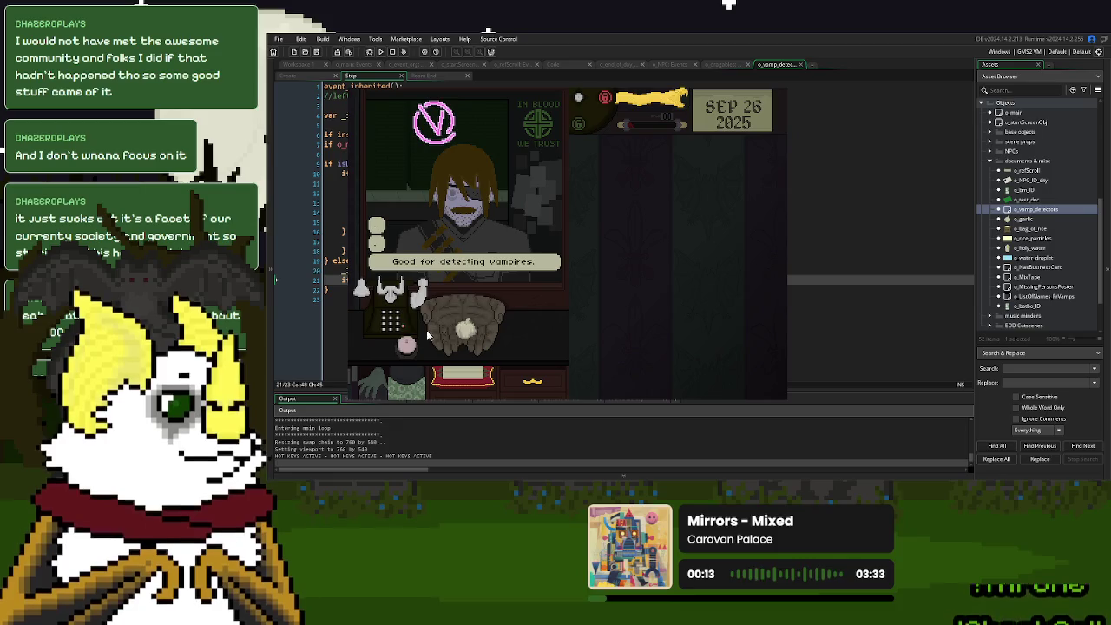
pyautogui.moveTo(442, 324)
pyautogui.mouseDown()
pyautogui.moveTo(429, 348)
pyautogui.moveTo(520, 328)
pyautogui.moveTo(434, 352)
pyautogui.mouseUp()
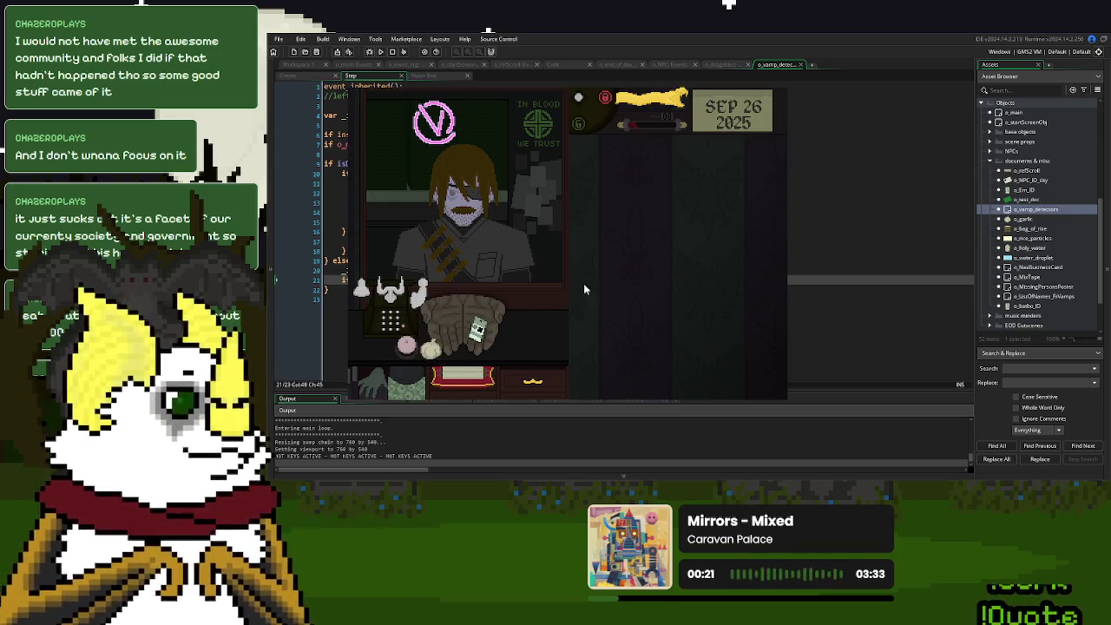
pyautogui.click(667, 111)
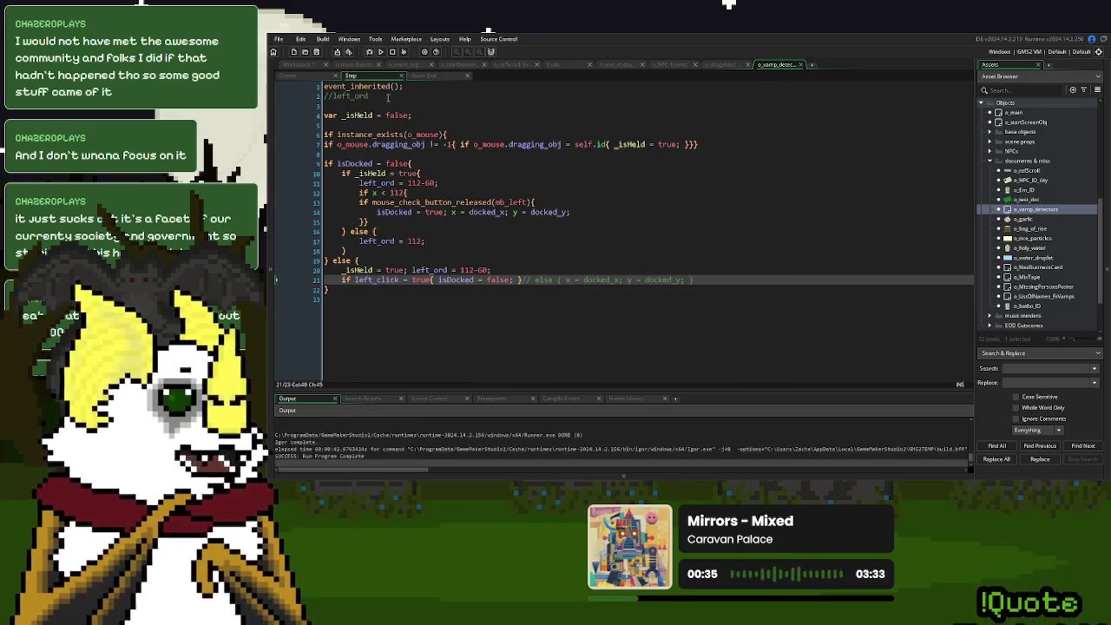
# In o_main's Create code, make MinnyInADay on line 35 '0.1;//' before the old 3, and rerun.
pyautogui.click(354, 65)
pyautogui.scroll(3, 398, 205)
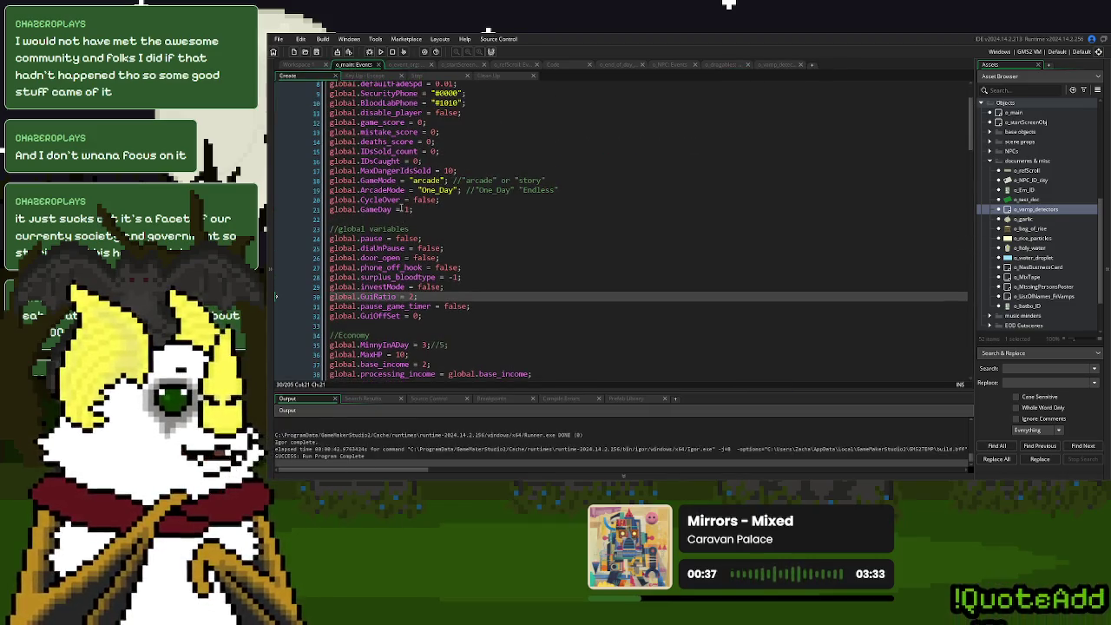
pyautogui.scroll(3, 408, 316)
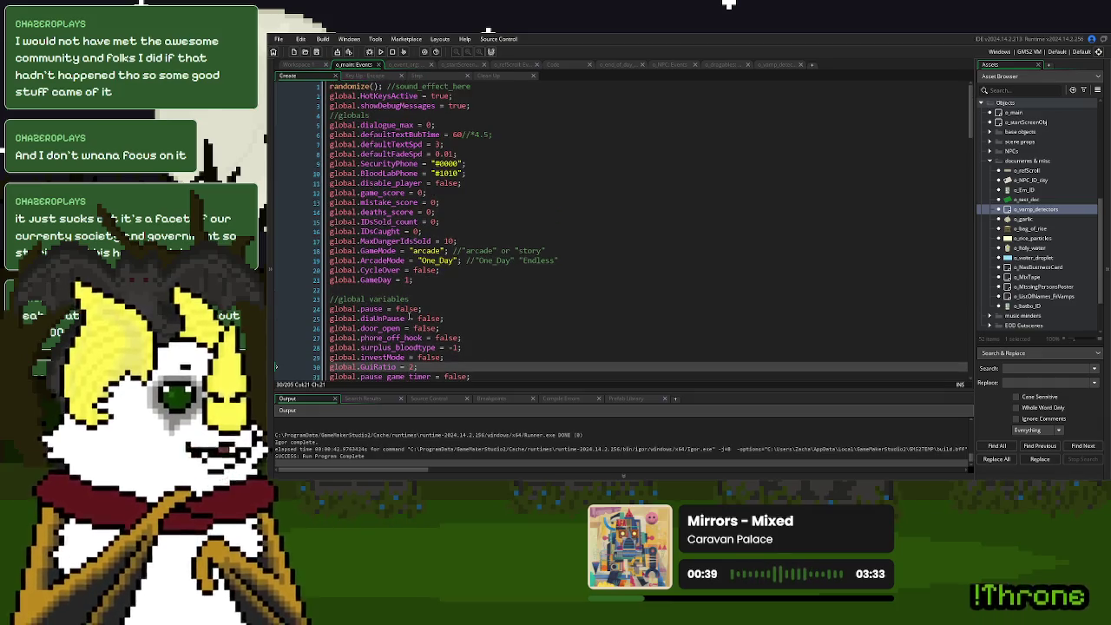
pyautogui.scroll(-4, 472, 138)
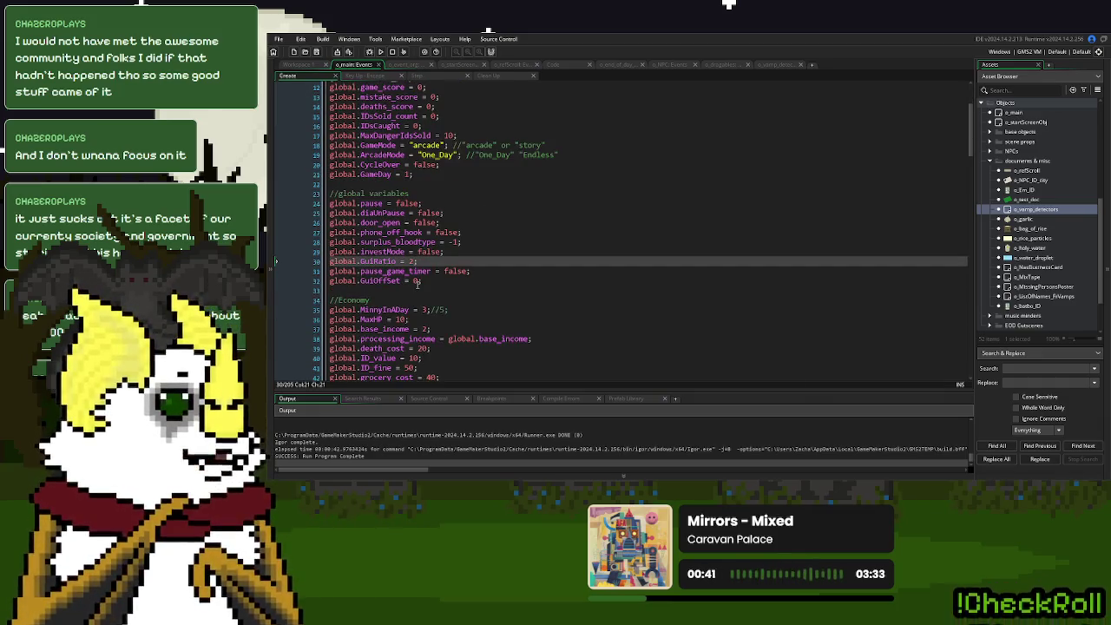
pyautogui.scroll(-3, 425, 242)
pyautogui.click(422, 221)
pyautogui.write('0.1;//')
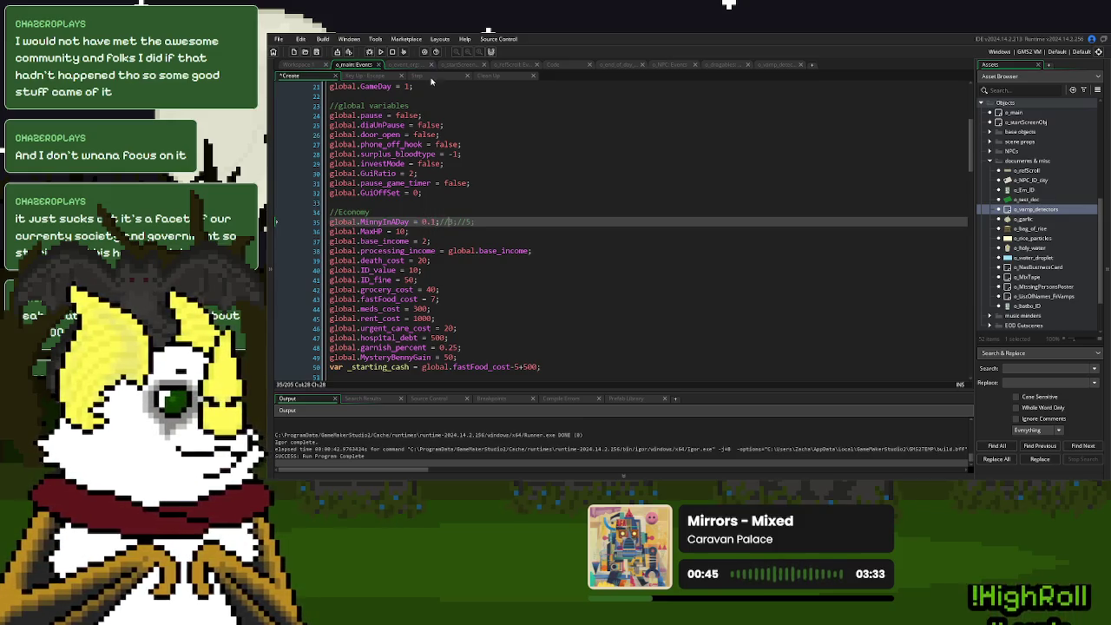
pyautogui.click(380, 51)
pyautogui.scroll(-1, 562, 261)
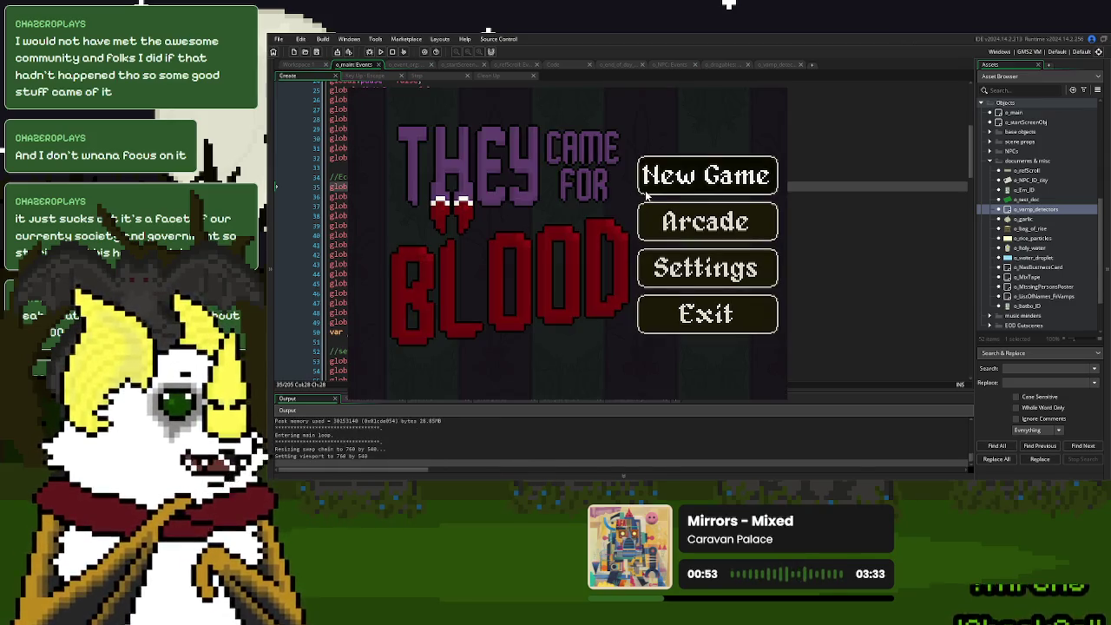
# Start a new game, ring the bell, take the garlic, and dock the yellow detector.
pyautogui.click(663, 185)
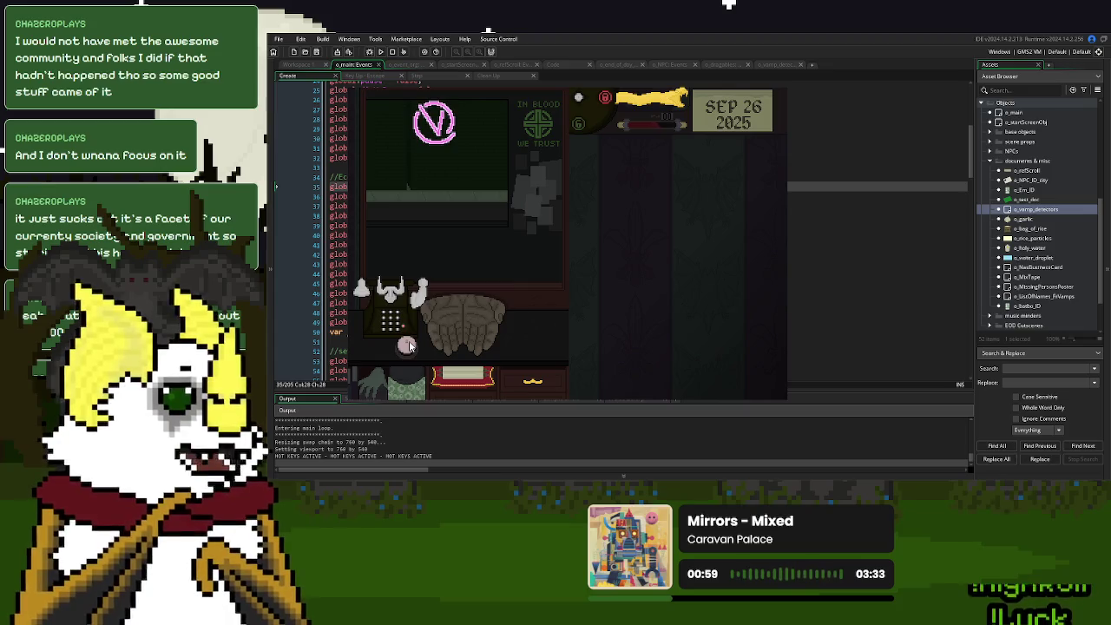
pyautogui.click(407, 344)
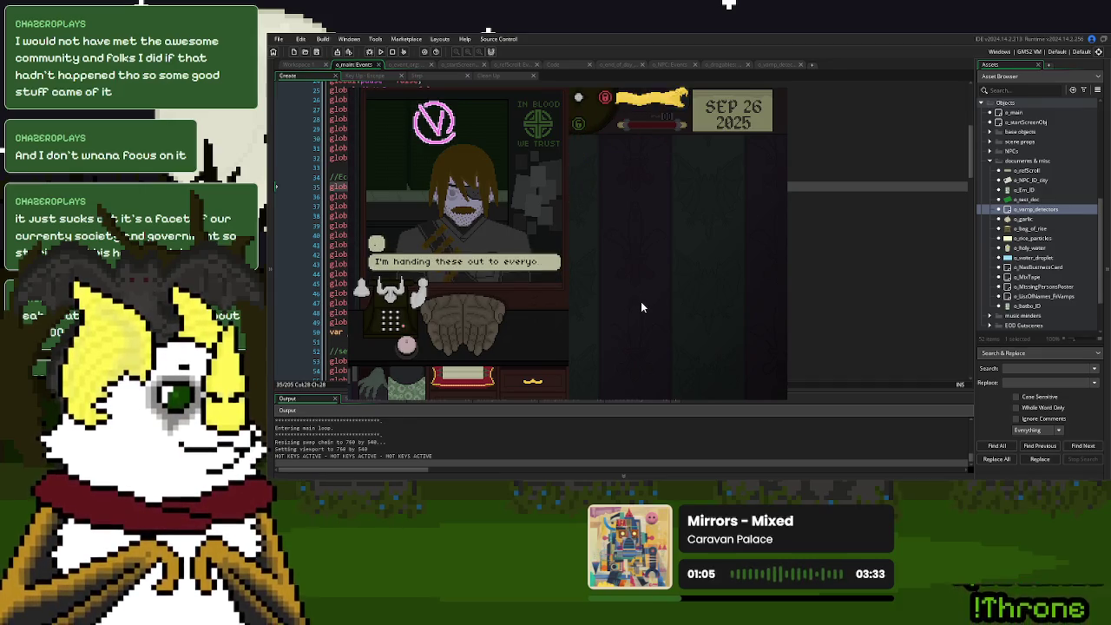
pyautogui.click(443, 317)
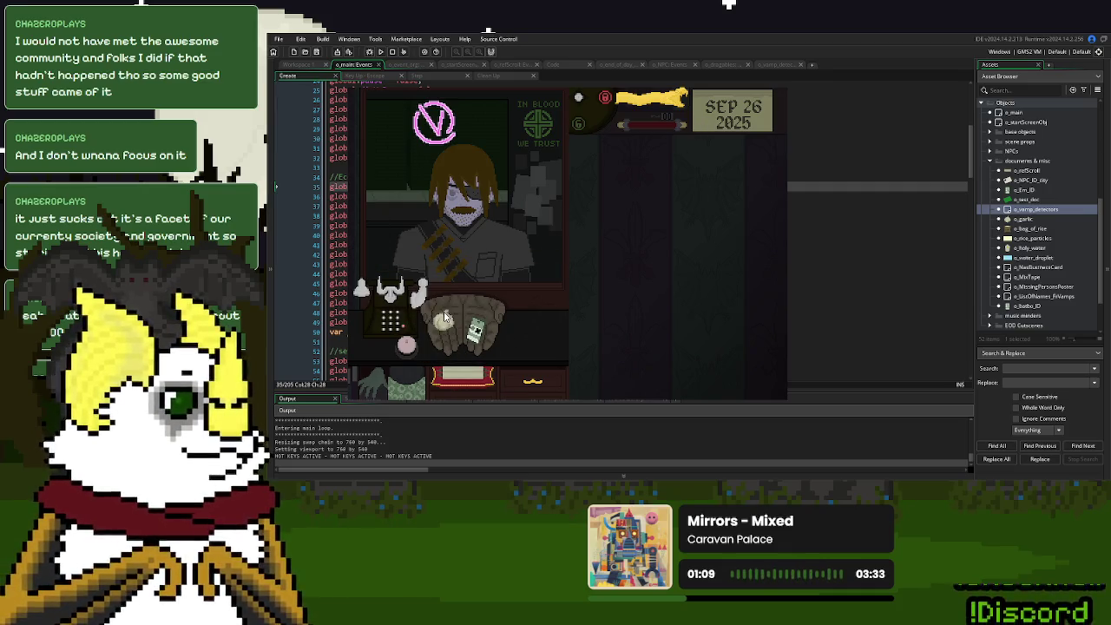
pyautogui.click(653, 104)
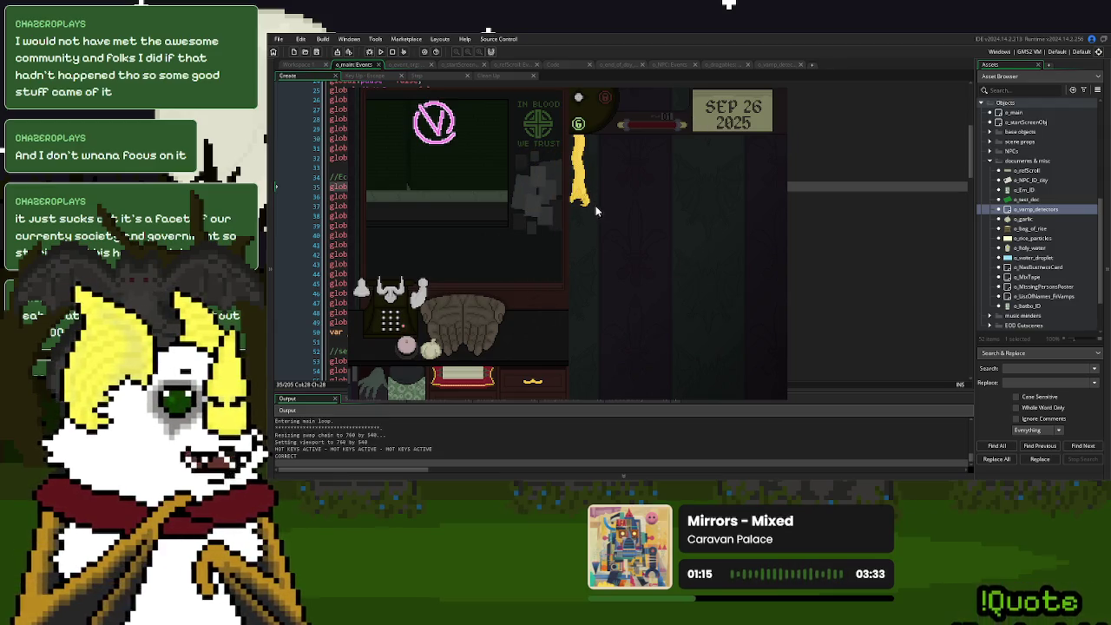
# Get past the day-over screen, end the day, save and continue, then exit the test run.
pyautogui.click(600, 321)
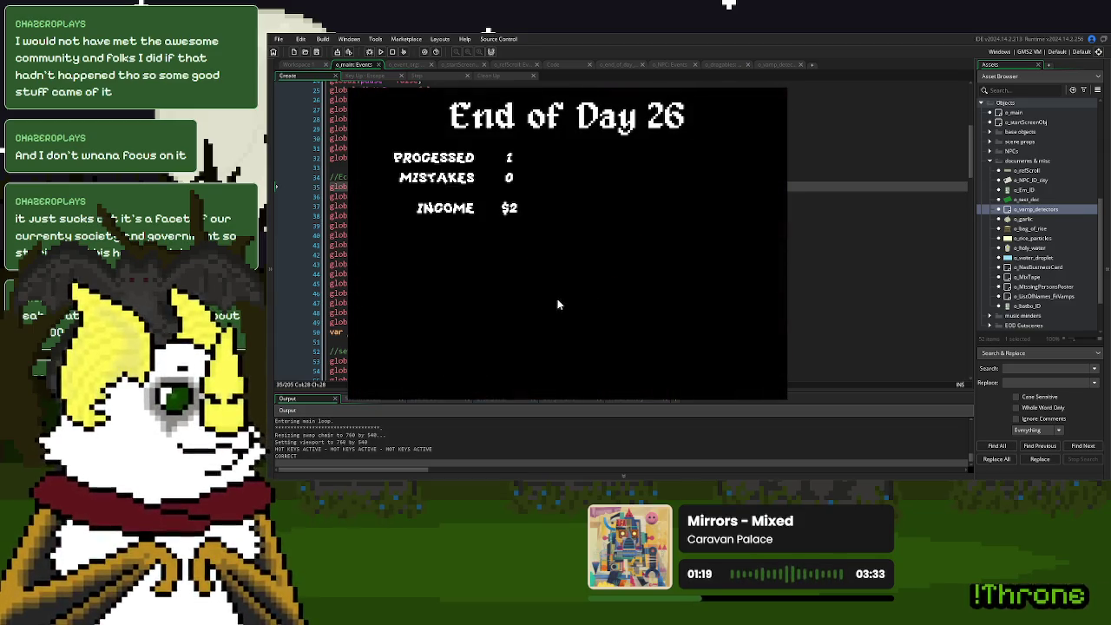
pyautogui.click(438, 369)
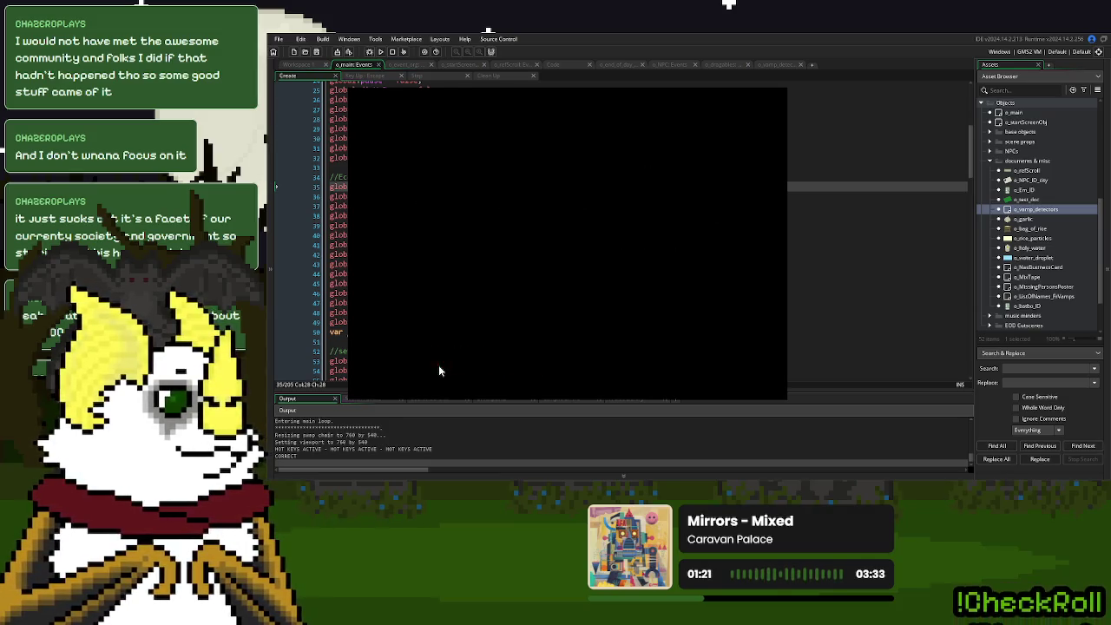
pyautogui.click(555, 345)
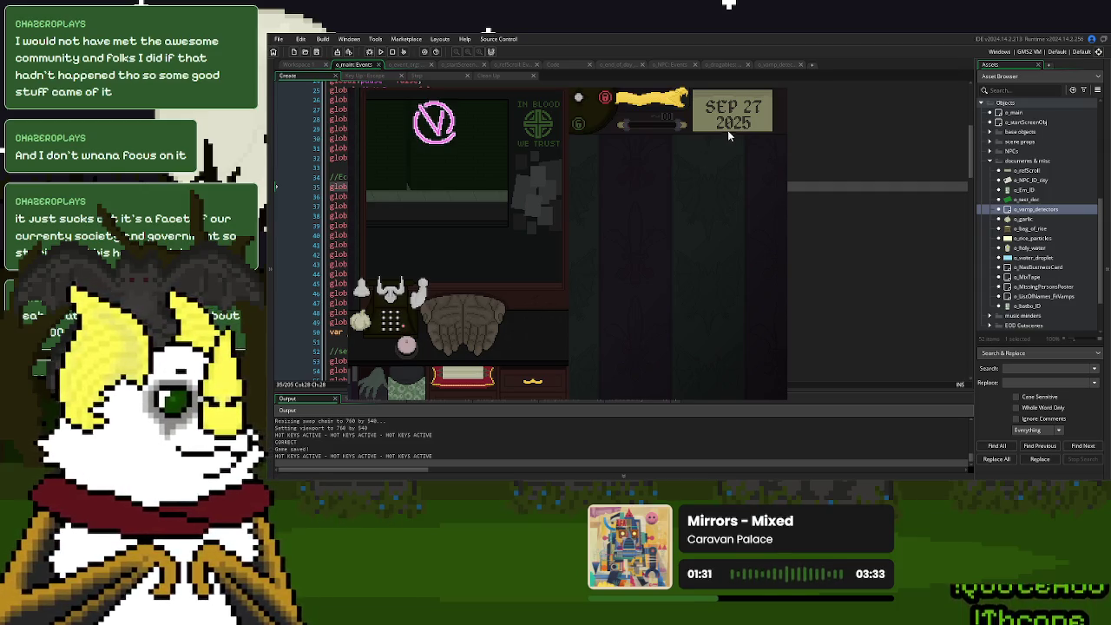
pyautogui.press('Escape')
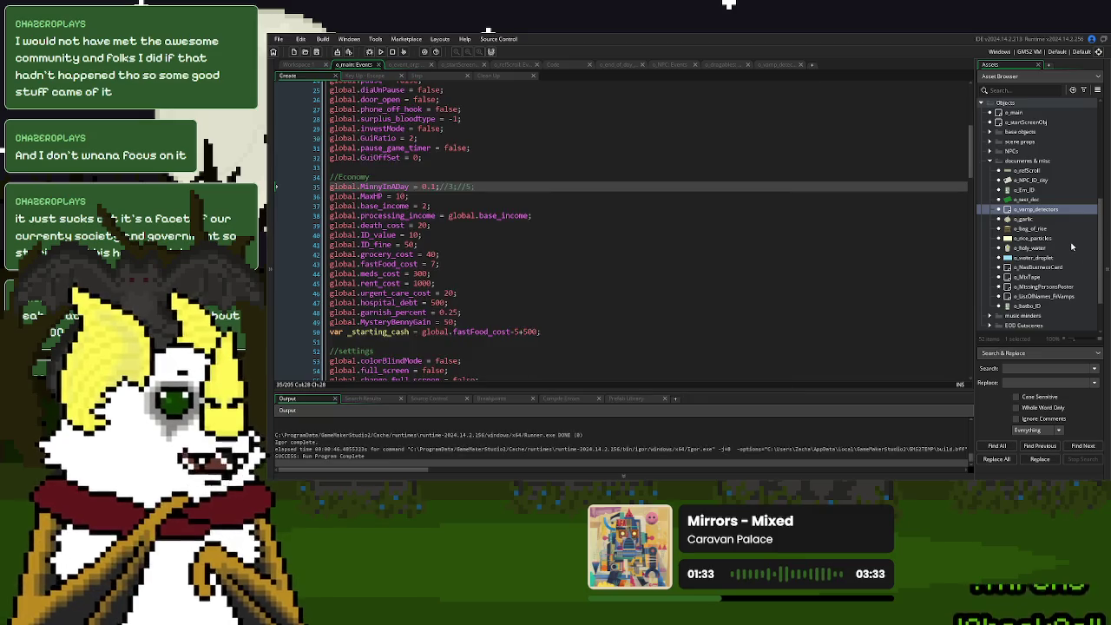
# Open the o_vamp_detectors object and its Create event code.
pyautogui.doubleClick(1057, 211)
pyautogui.scroll(-3, 394, 294)
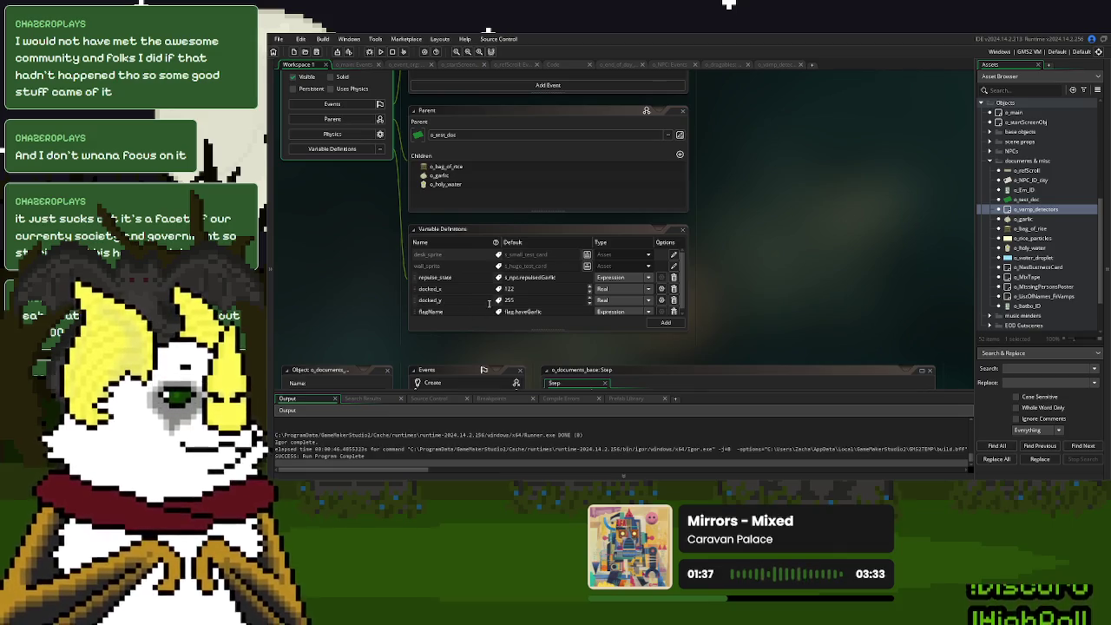
pyautogui.scroll(-3, 778, 319)
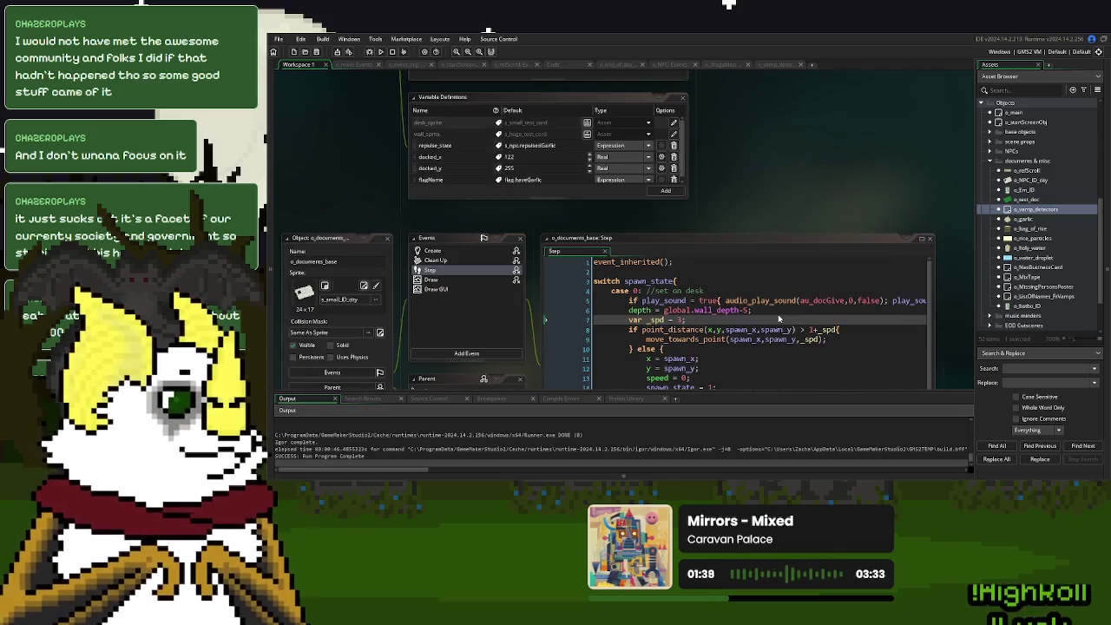
pyautogui.click(775, 63)
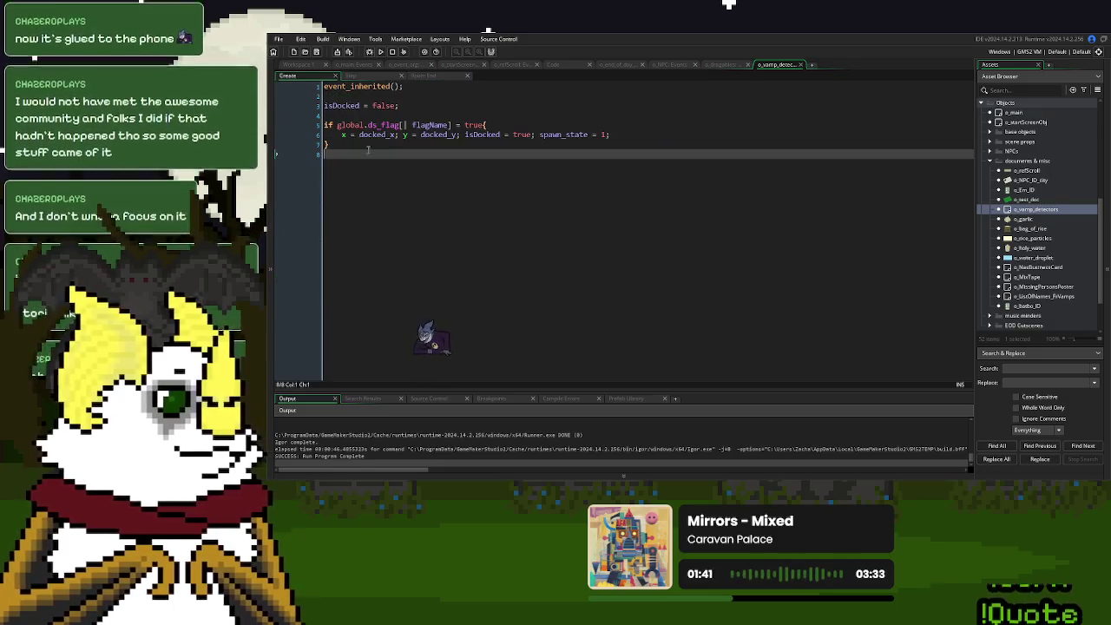
# Undo and redo Create code edits back to the flag-based docking check, then return to Workspace 1.
pyautogui.hotkey('ctrl', 'z')
pyautogui.hotkey('ctrl', 'z')
pyautogui.hotkey('ctrl', 'z')
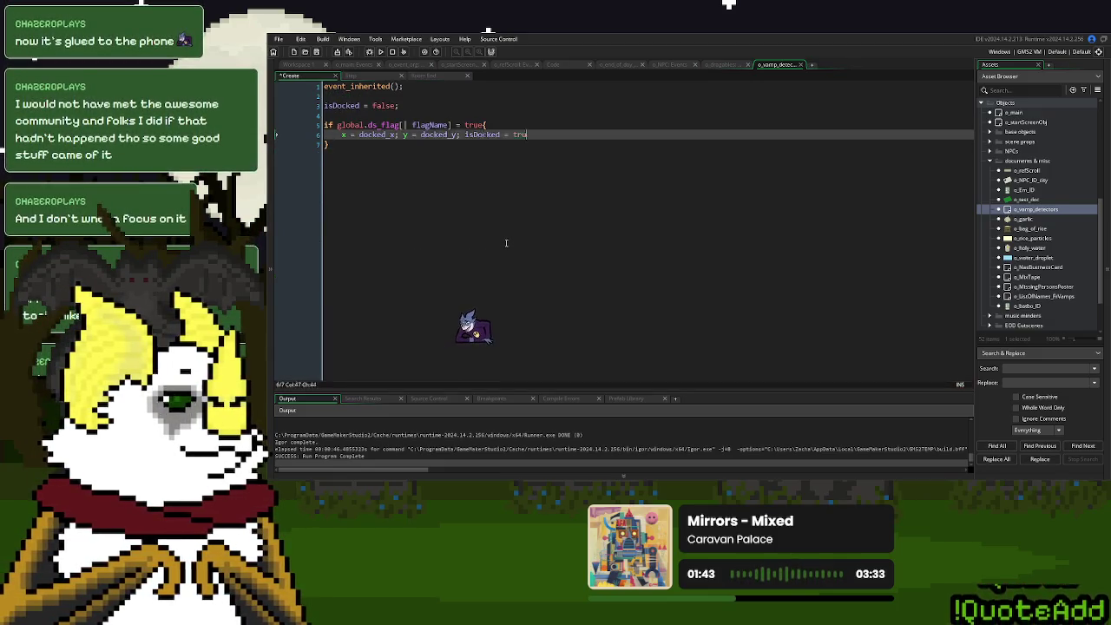
pyautogui.hotkey('ctrl', 'z')
pyautogui.hotkey('ctrl', 'z')
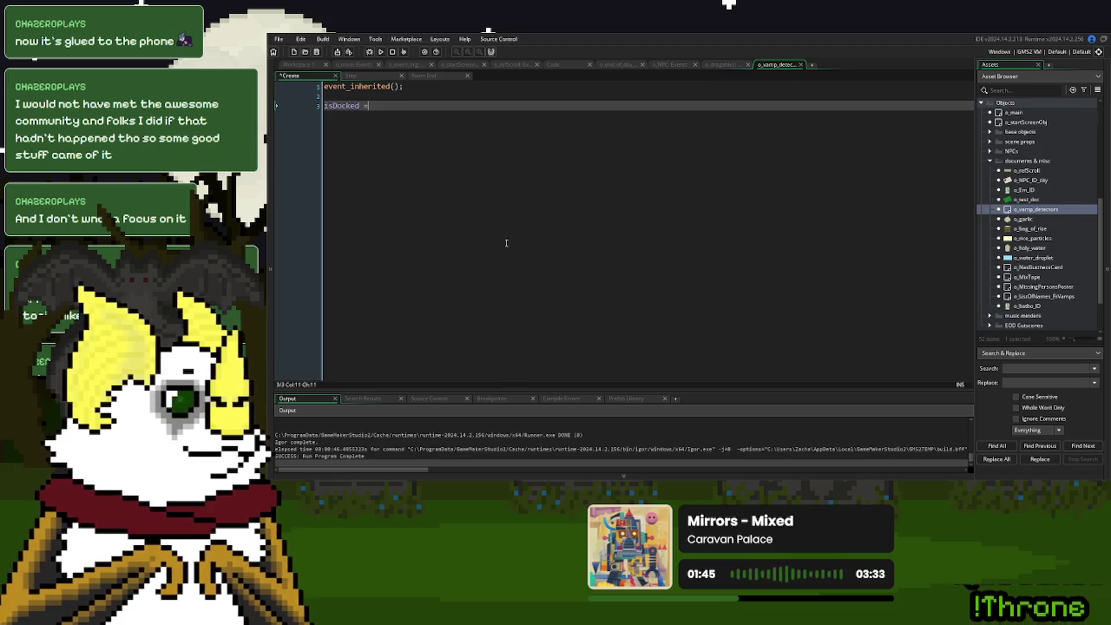
pyautogui.hotkey('ctrl', 'y')
pyautogui.hotkey('ctrl', 'y')
pyautogui.hotkey('ctrl', 'y')
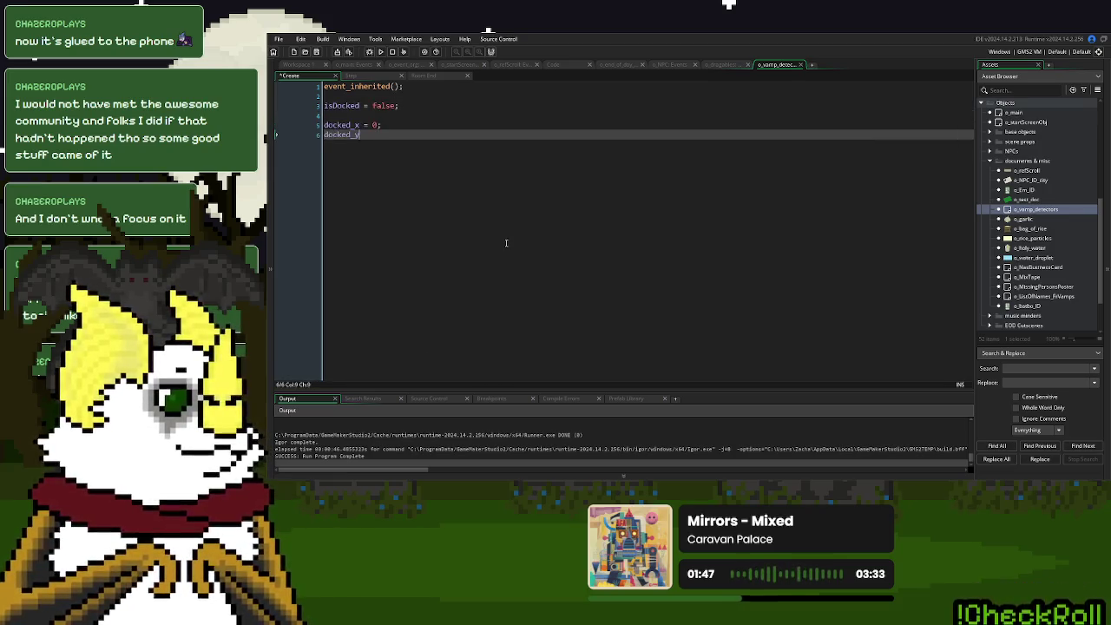
pyautogui.hotkey('ctrl', 'y')
pyautogui.hotkey('ctrl', 'y')
pyautogui.hotkey('ctrl', 'y')
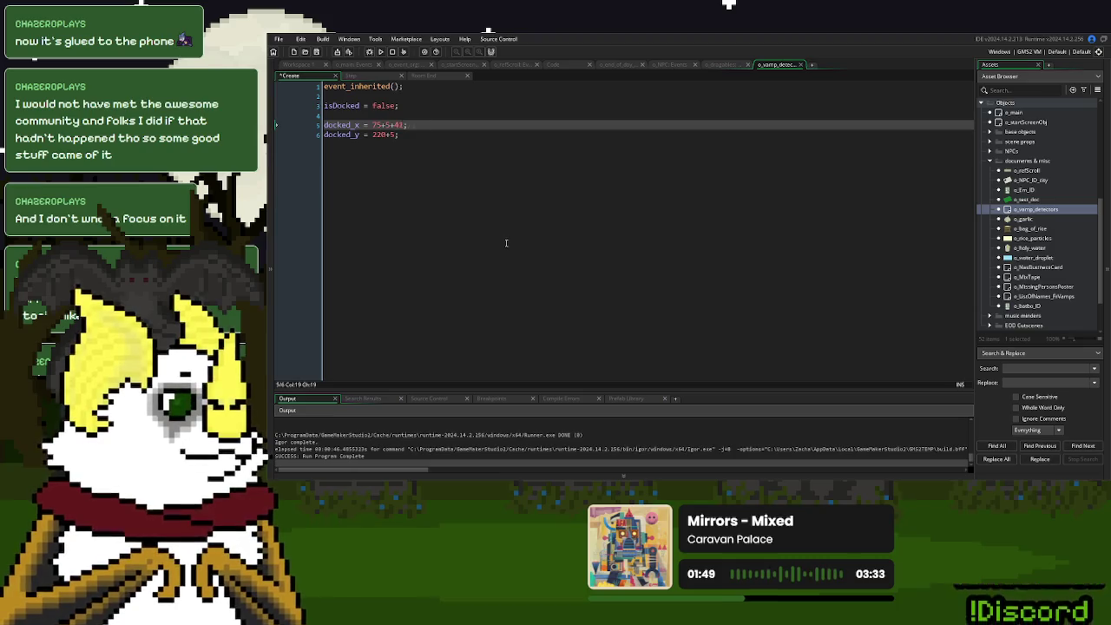
pyautogui.hotkey('ctrl', 'y')
pyautogui.hotkey('ctrl', 'y')
pyautogui.click(302, 69)
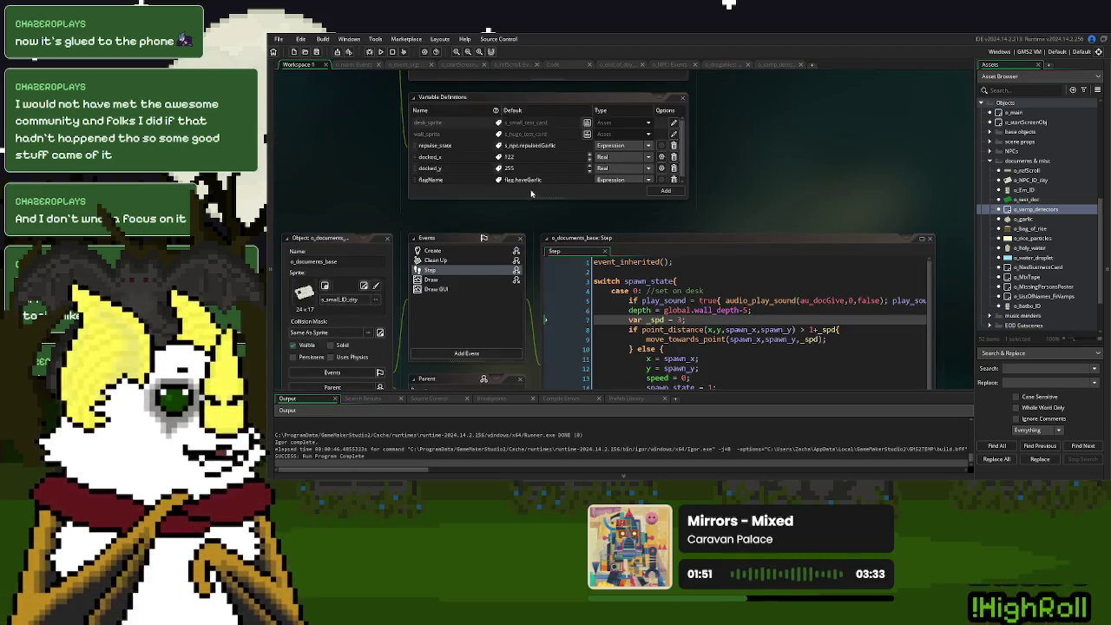
pyautogui.click(511, 168)
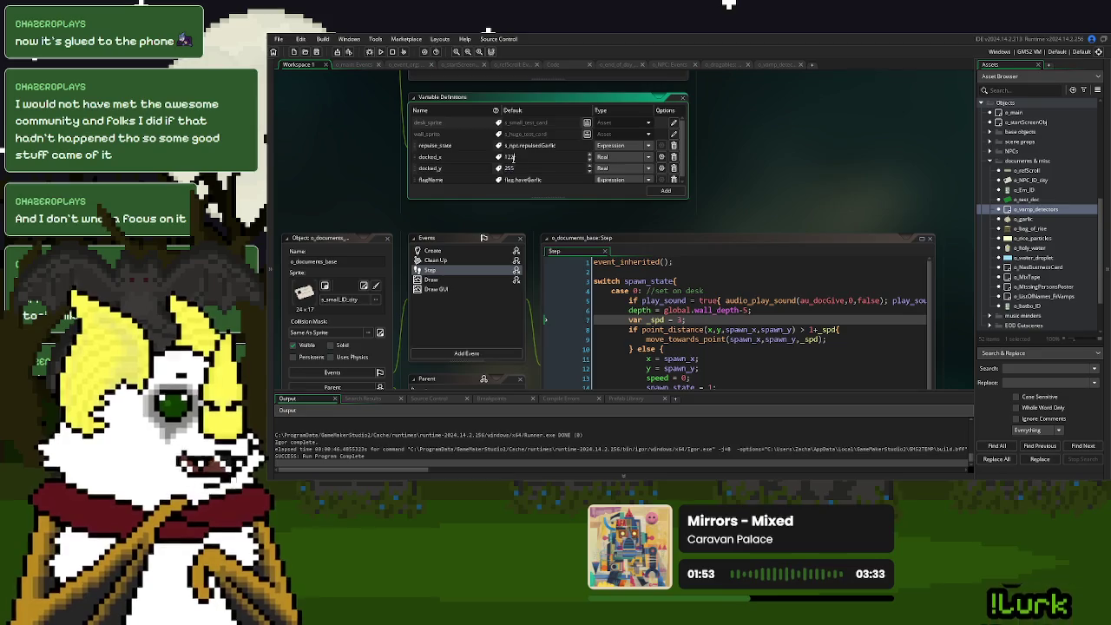
pyautogui.write('122')
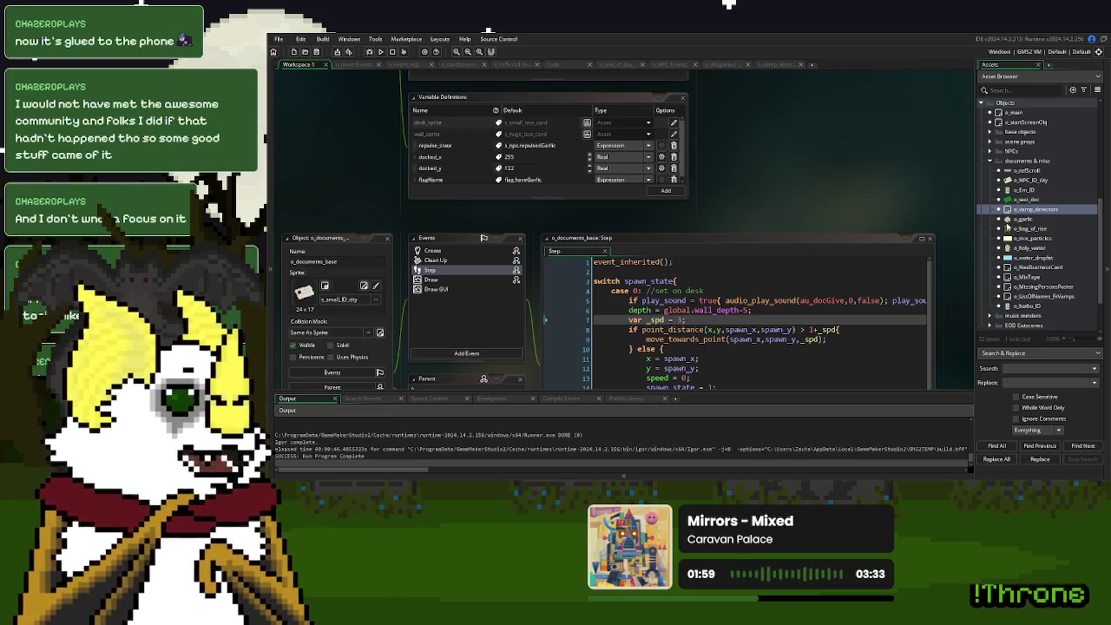
pyautogui.doubleClick(1024, 219)
pyautogui.doubleClick(1027, 228)
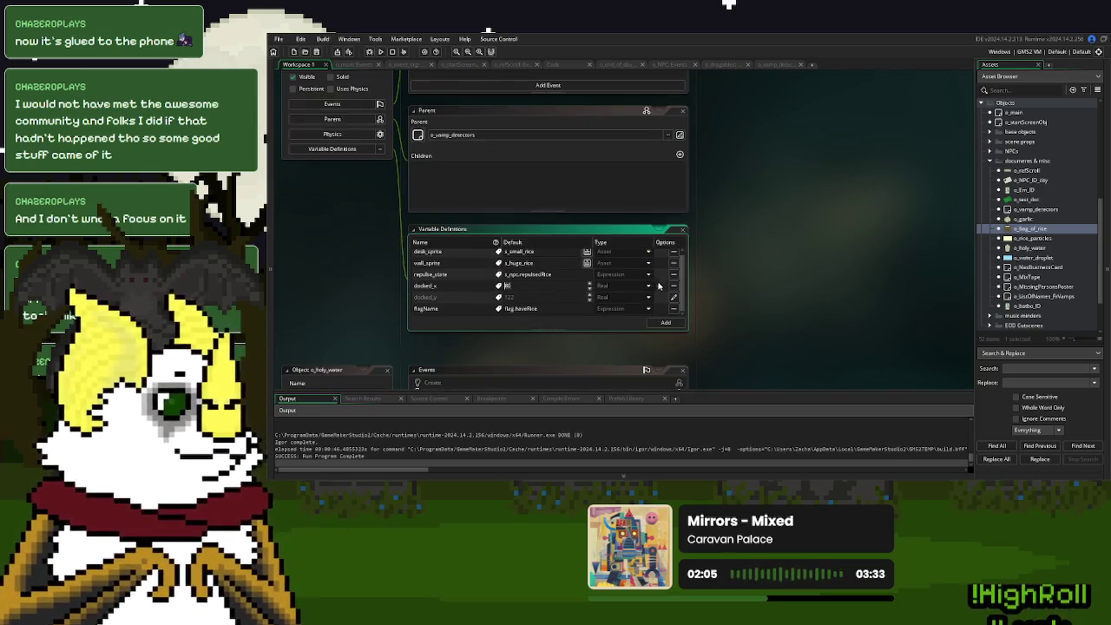
pyautogui.write('255')
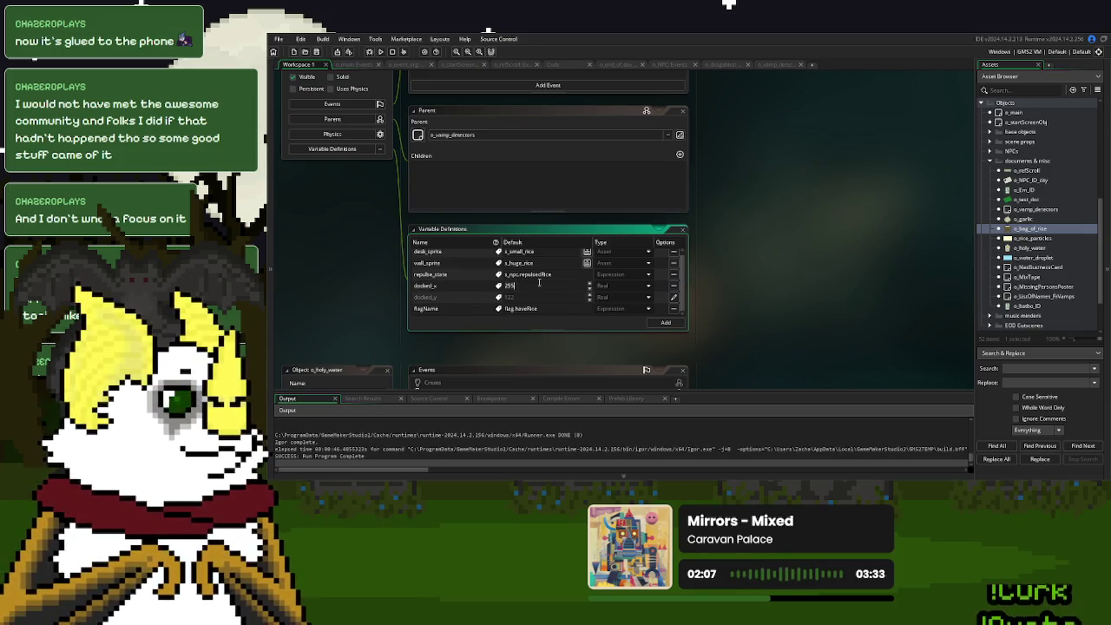
pyautogui.click(870, 263)
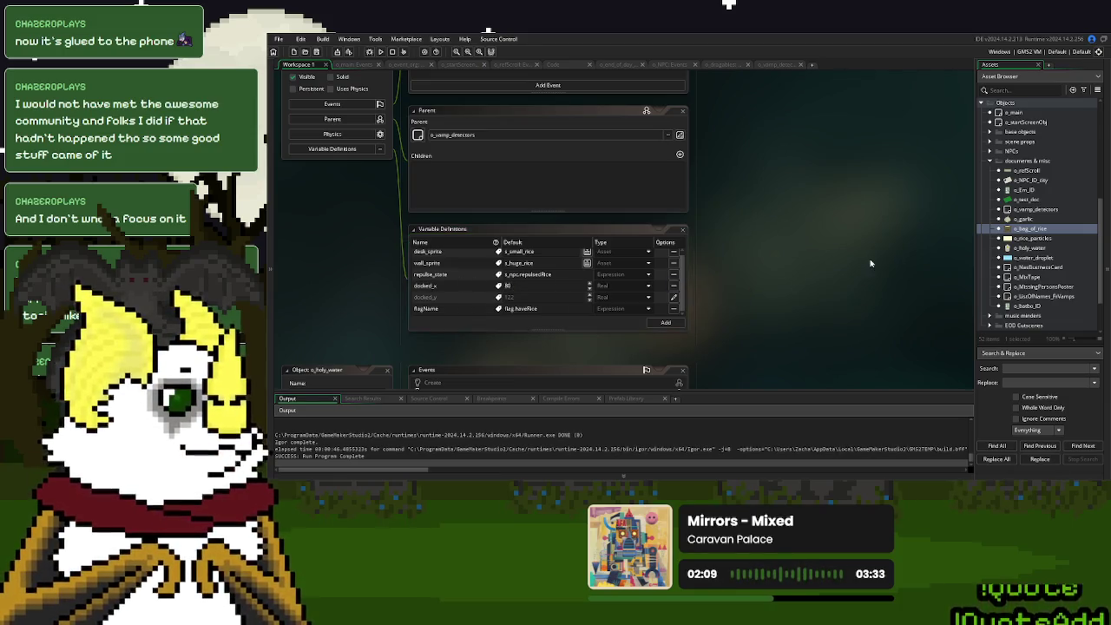
pyautogui.doubleClick(1034, 209)
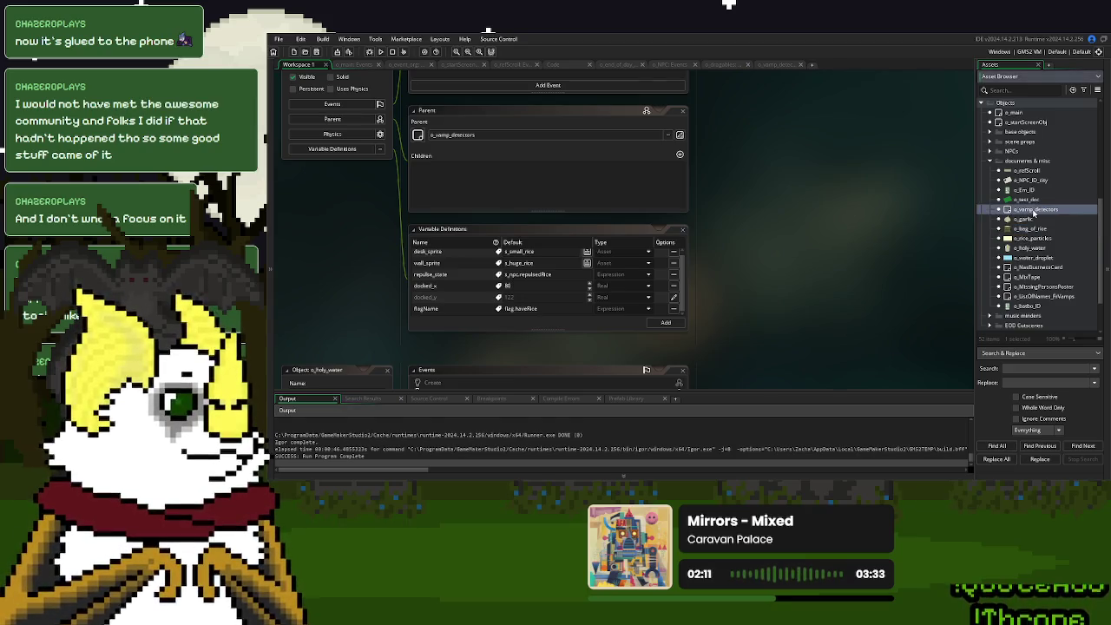
pyautogui.scroll(-3, 742, 328)
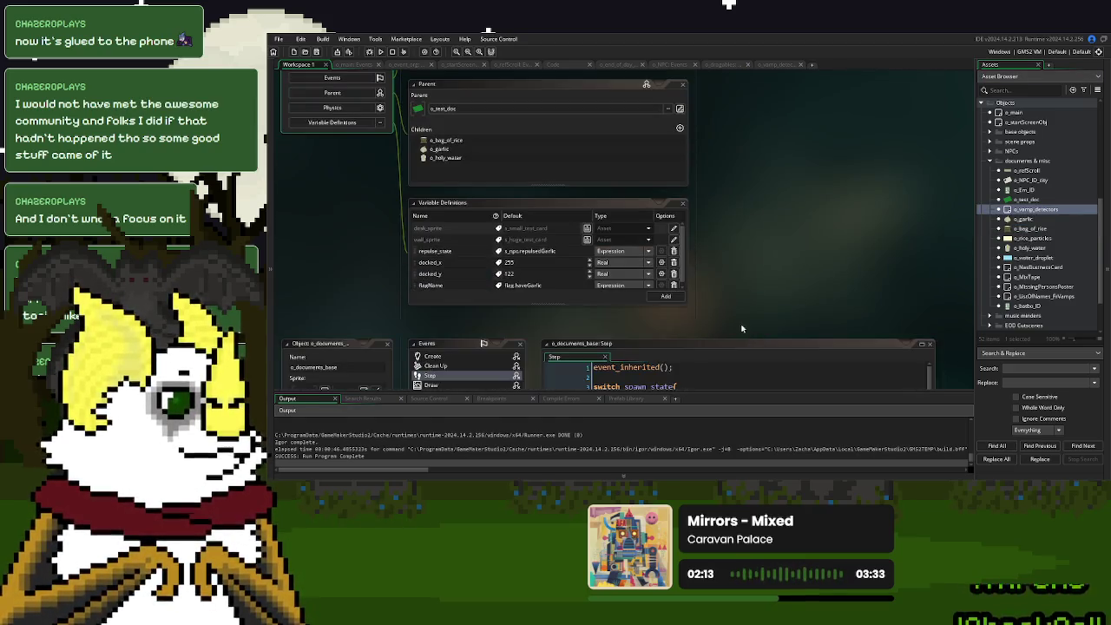
pyautogui.click(506, 273)
pyautogui.write('255')
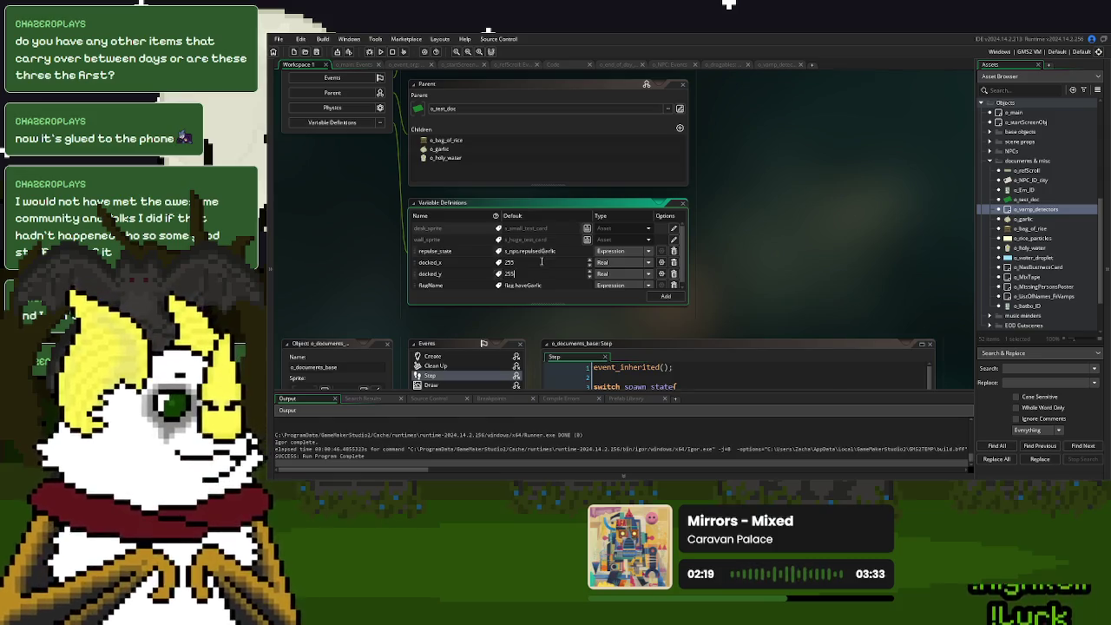
pyautogui.write('122')
pyautogui.click(799, 268)
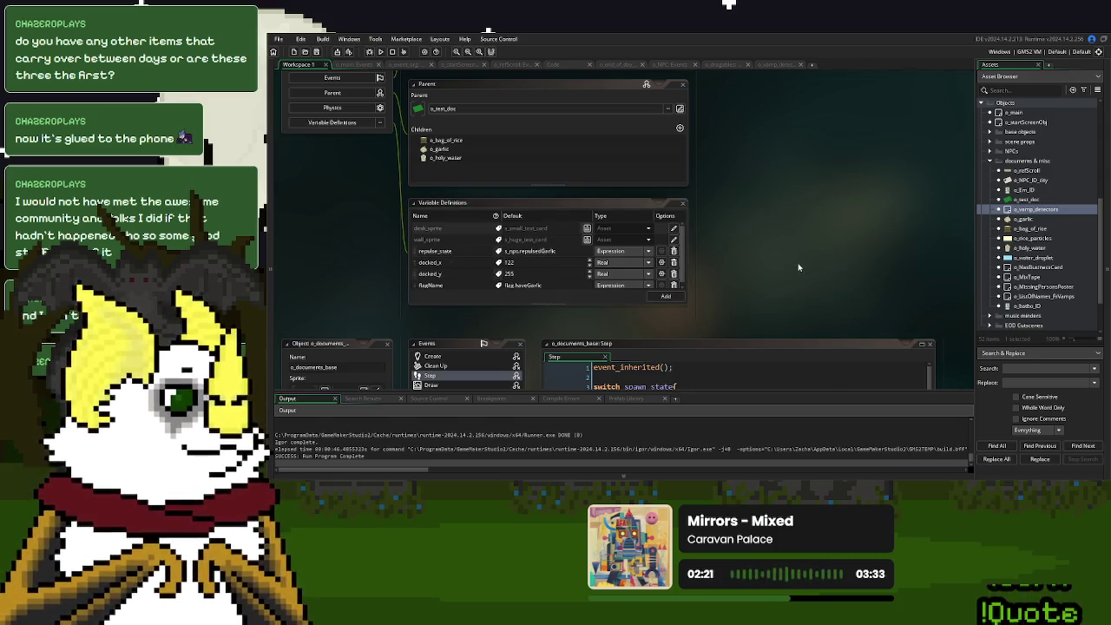
pyautogui.scroll(-10, 798, 267)
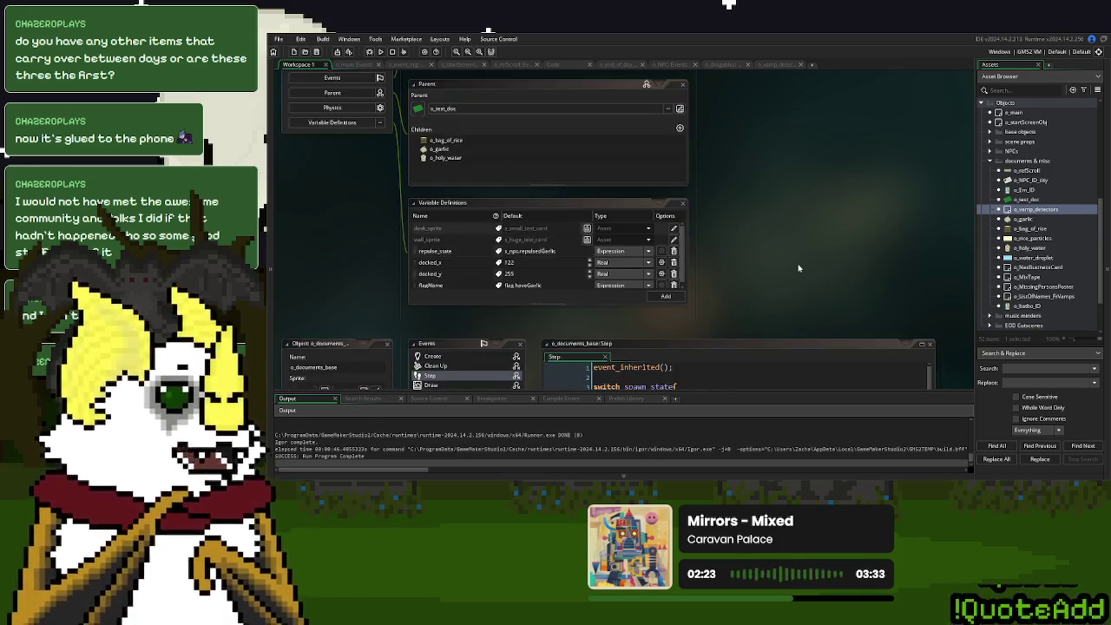
pyautogui.scroll(10, 799, 267)
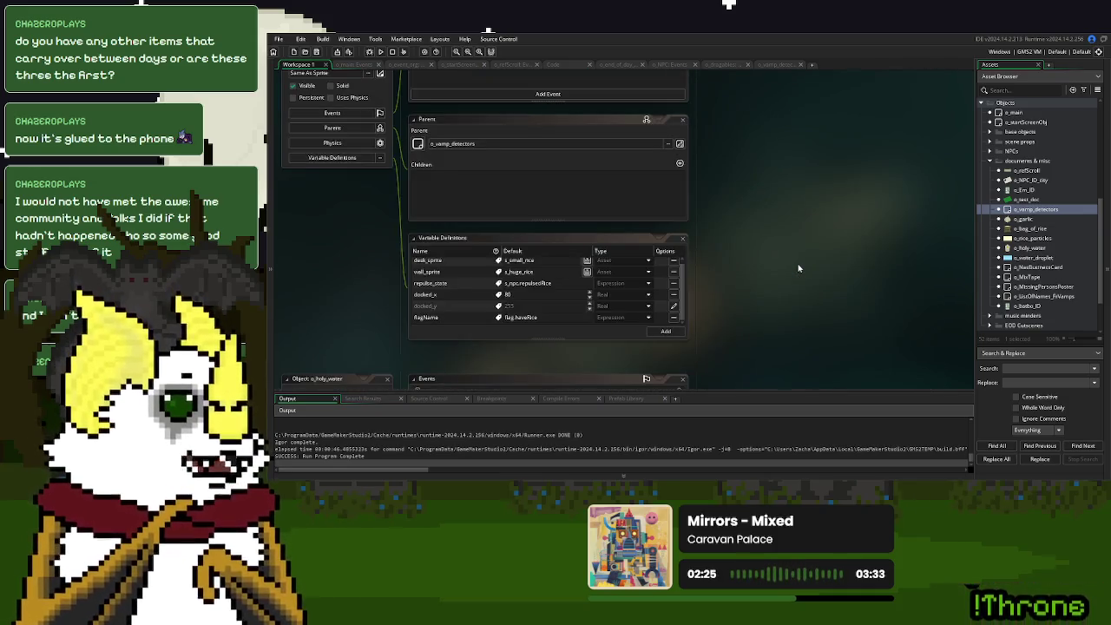
pyautogui.scroll(10, 799, 267)
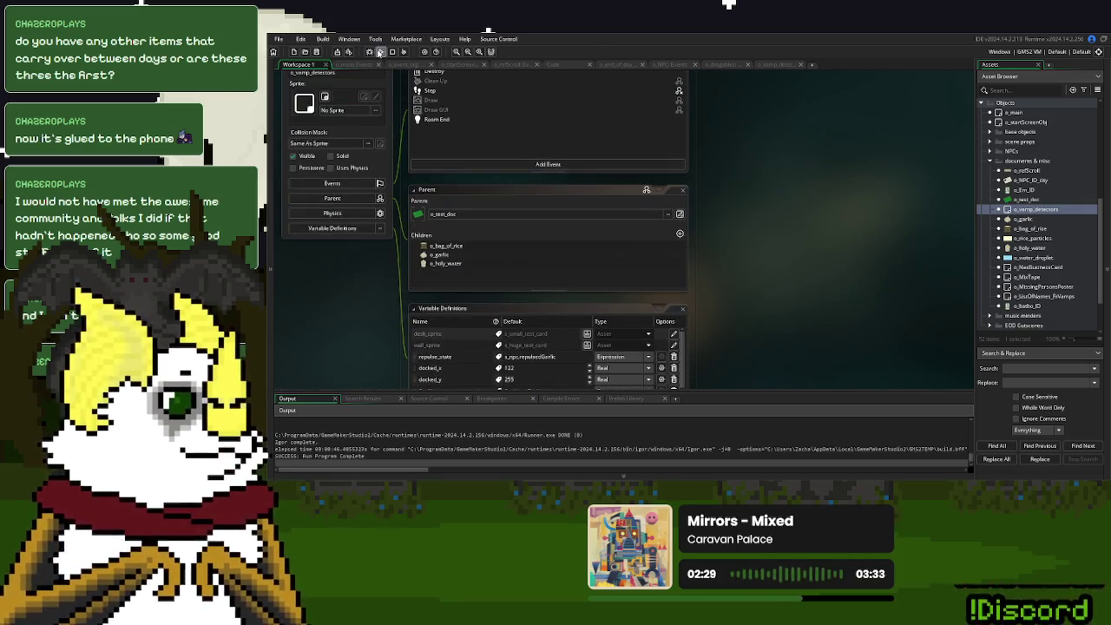
# Run the game, start from the title menu, and press the desk phone's pink button.
pyautogui.click(380, 51)
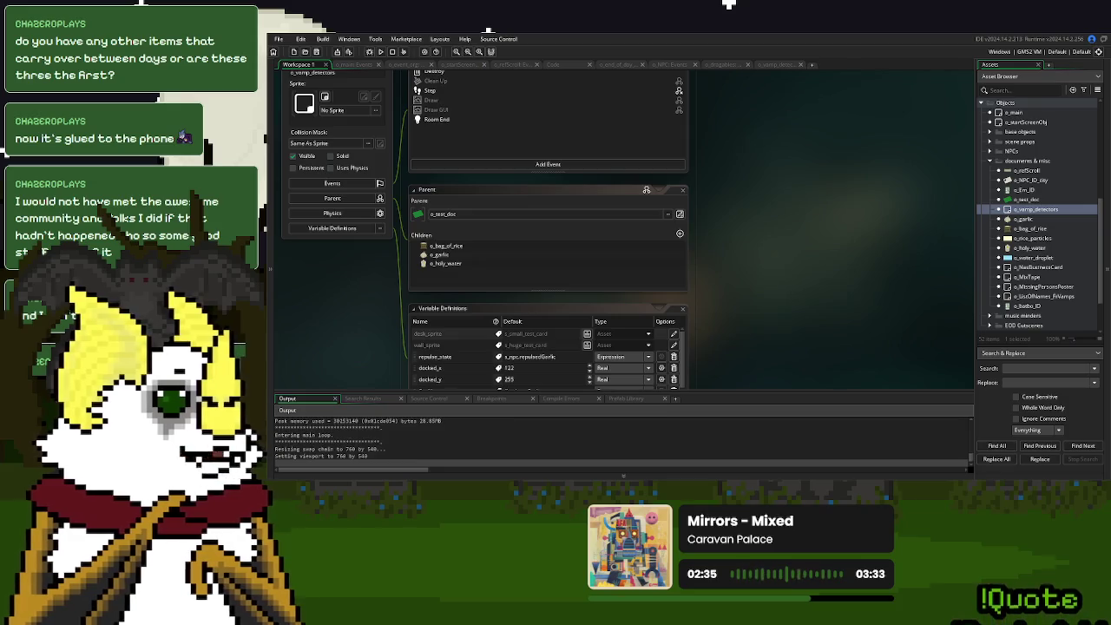
pyautogui.click(667, 176)
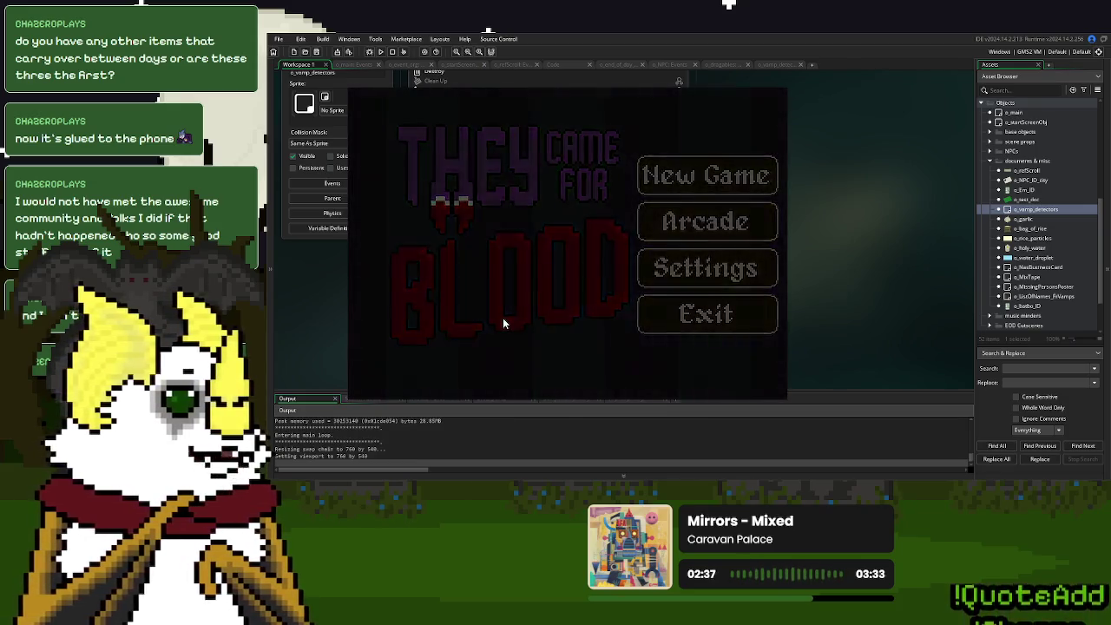
pyautogui.click(404, 347)
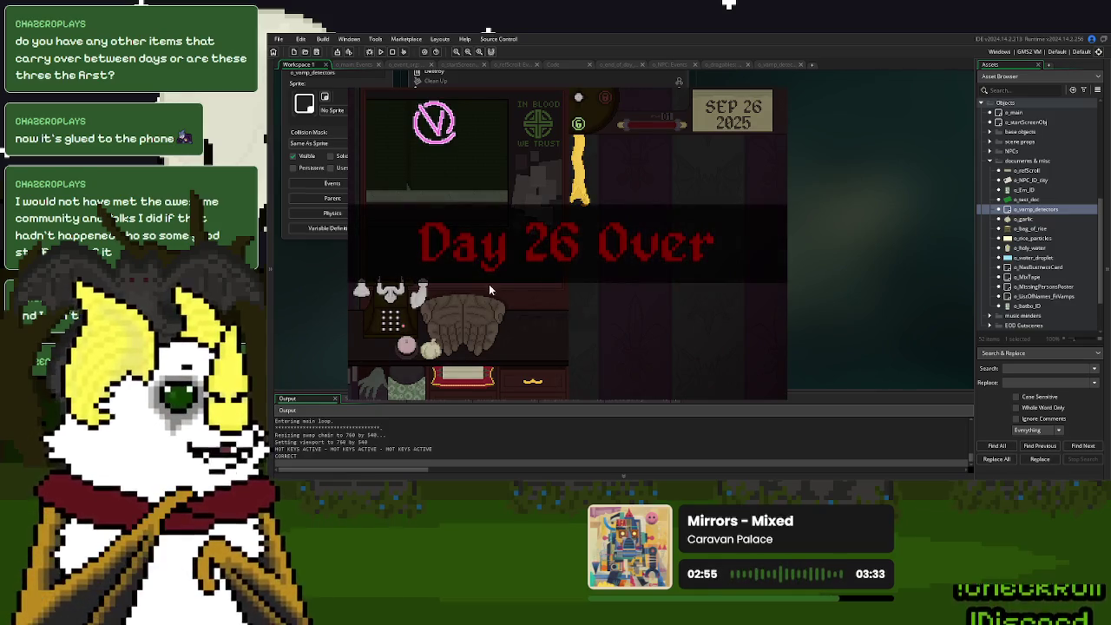
# End Day 26, save and continue to Sep 27, then close the game.
pyautogui.click(563, 323)
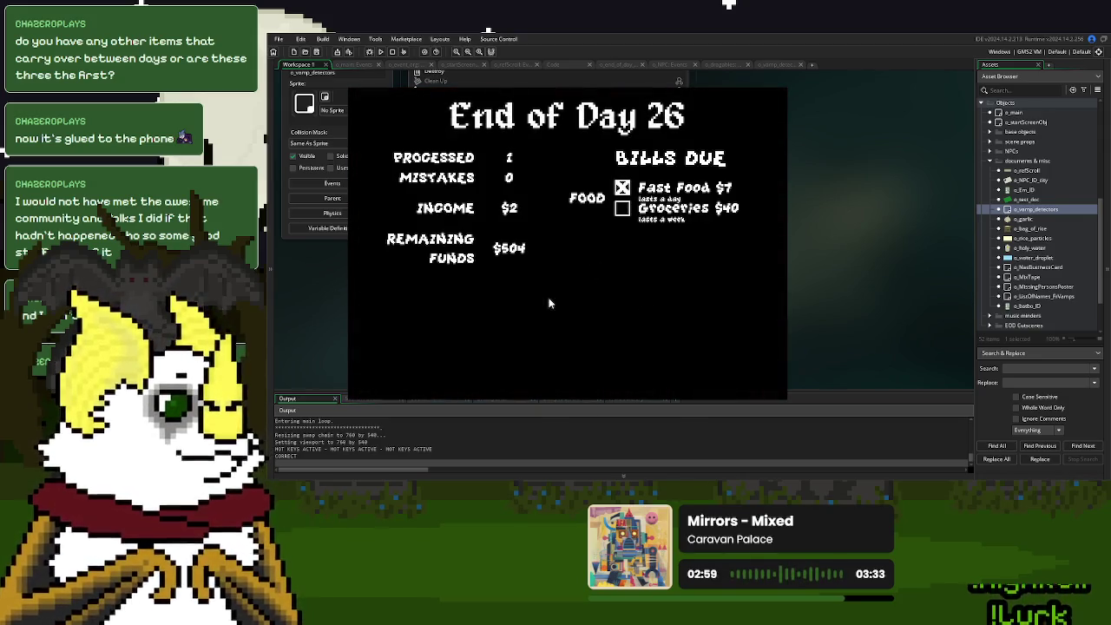
pyautogui.click(512, 359)
pyautogui.click(570, 265)
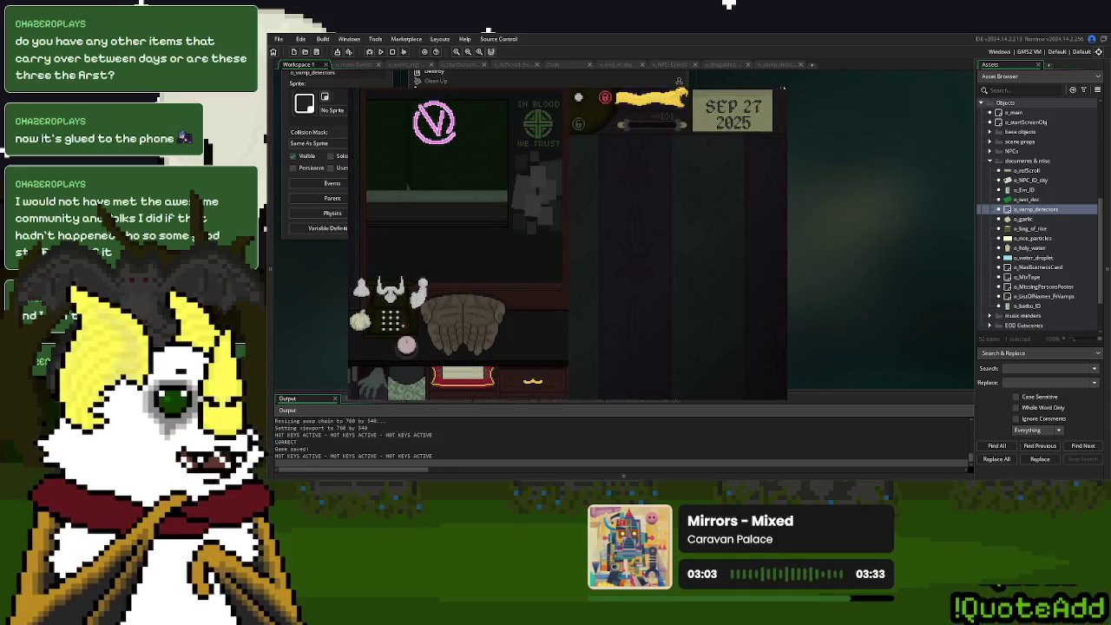
pyautogui.press('Escape')
pyautogui.press('Down')
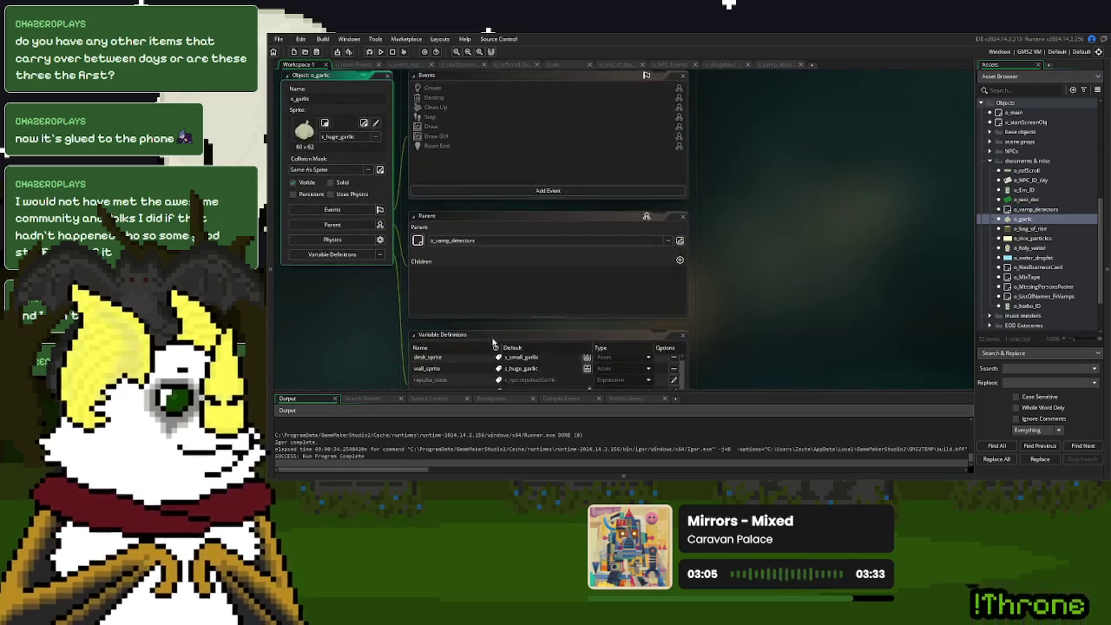
# Undo/redo the Create code to the flagName docking check with spawn_state 1, then open o_vamp_detectors.
pyautogui.scroll(-2, 493, 343)
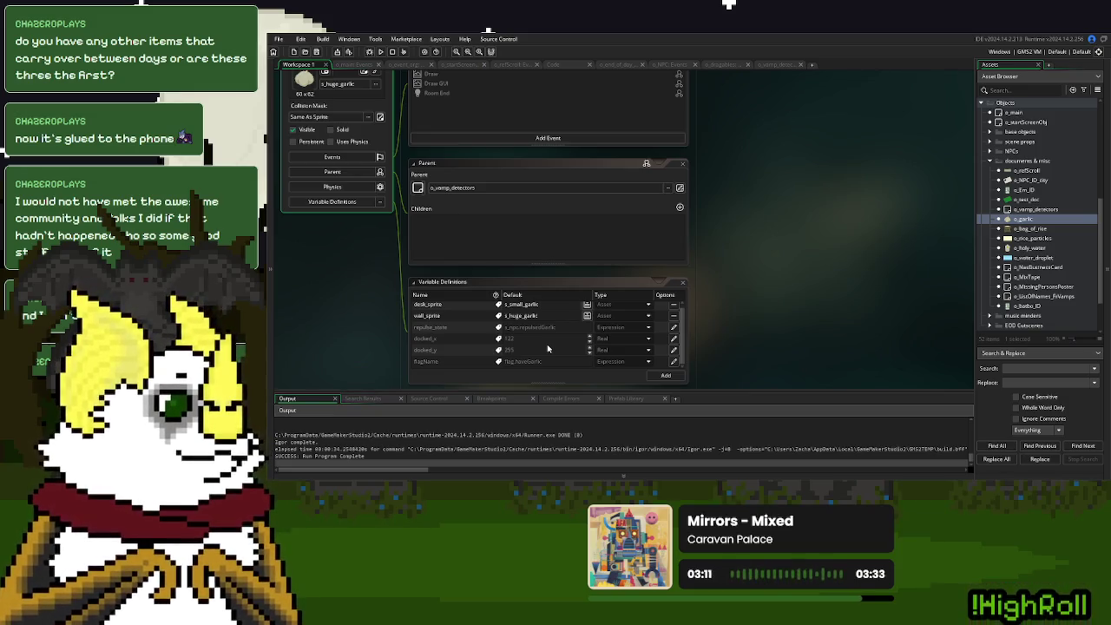
pyautogui.click(785, 65)
pyautogui.click(460, 221)
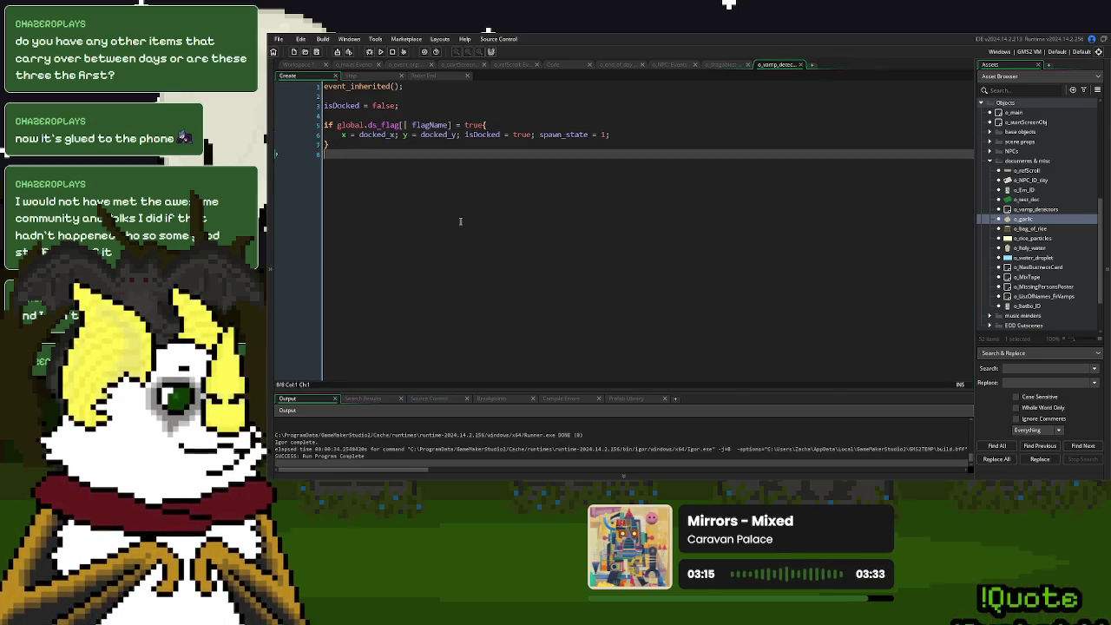
pyautogui.hotkey('ctrl', 'z')
pyautogui.hotkey('ctrl', 'z')
pyautogui.hotkey('ctrl', 'z')
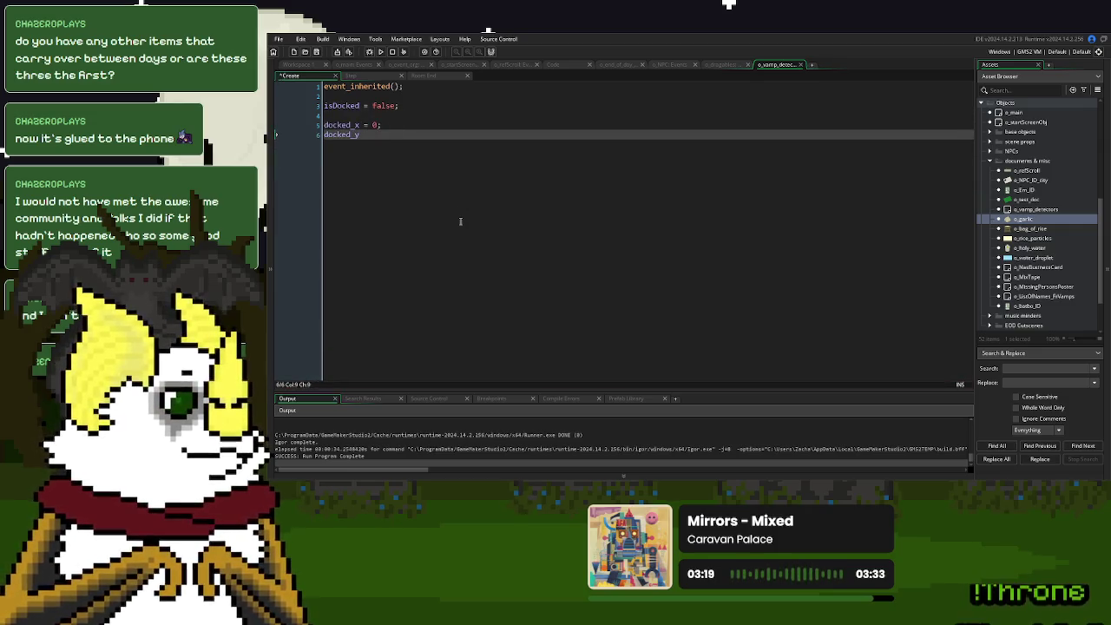
pyautogui.hotkey('ctrl', 'z')
pyautogui.hotkey('ctrl', 'z')
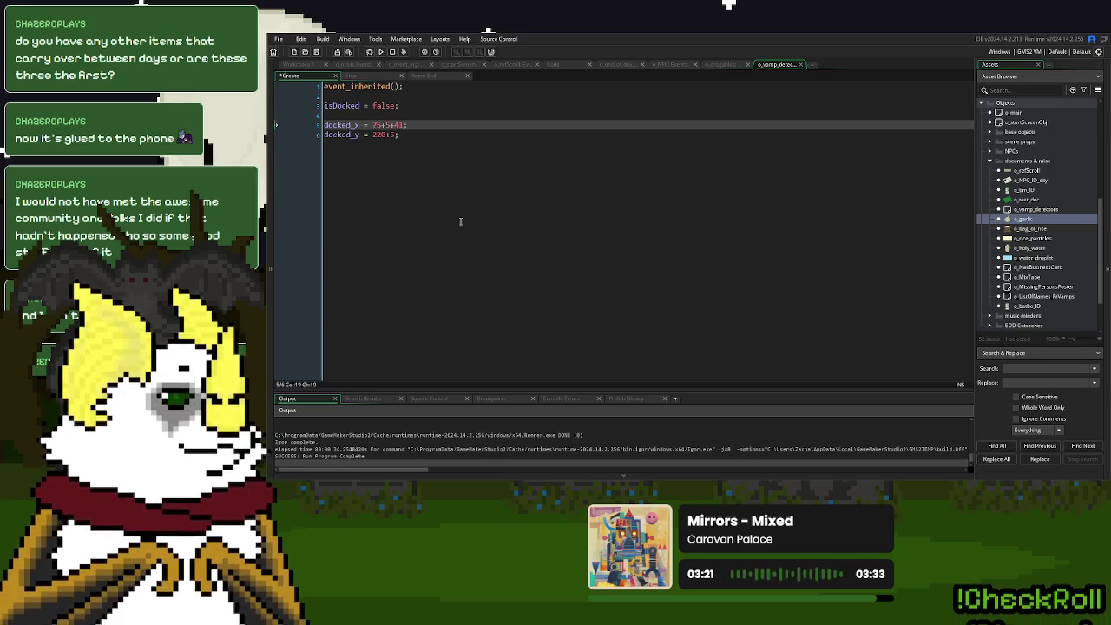
pyautogui.hotkey('ctrl', 'y')
pyautogui.hotkey('ctrl', 'y')
pyautogui.hotkey('ctrl', 'y')
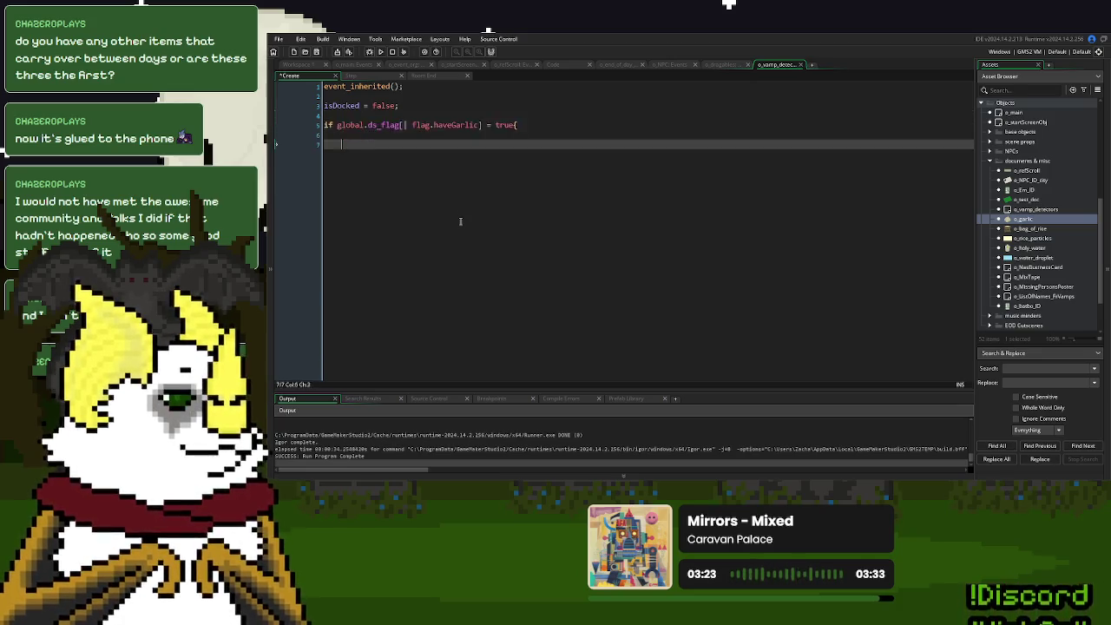
pyautogui.hotkey('ctrl', 'z')
pyautogui.doubleClick(1037, 209)
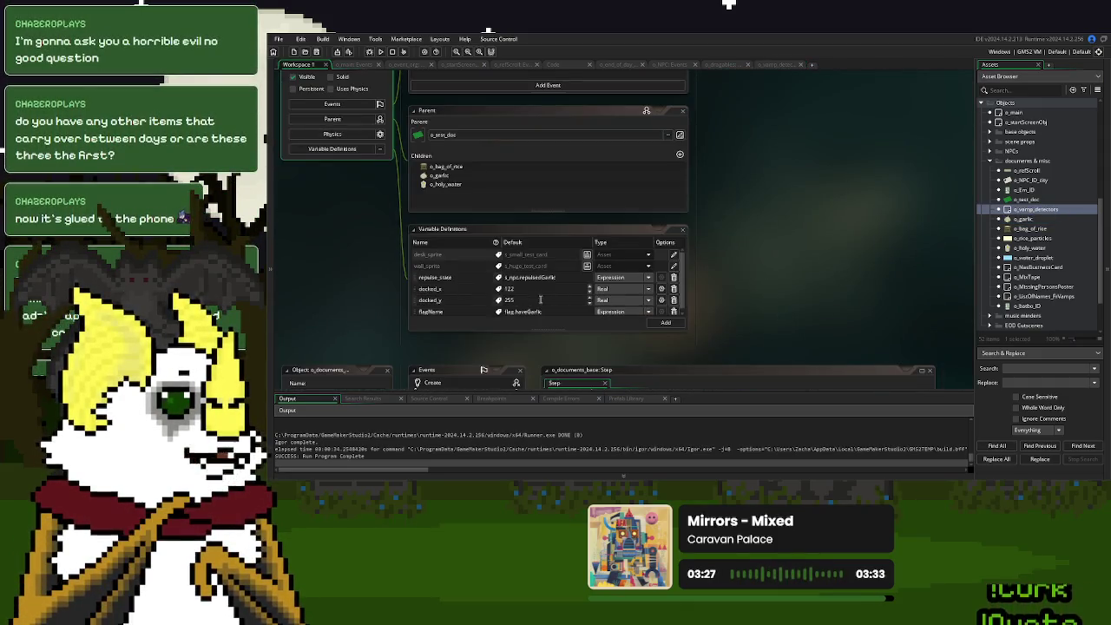
# Run the game, start a new game, and move the yellow item and garlic into place.
pyautogui.click(380, 51)
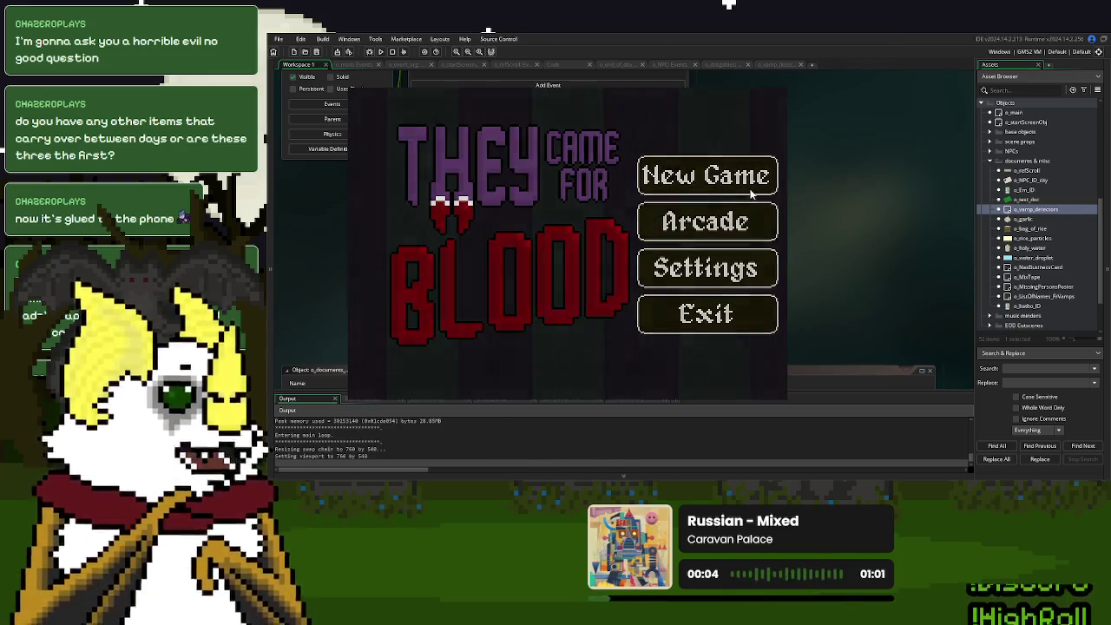
pyautogui.click(714, 187)
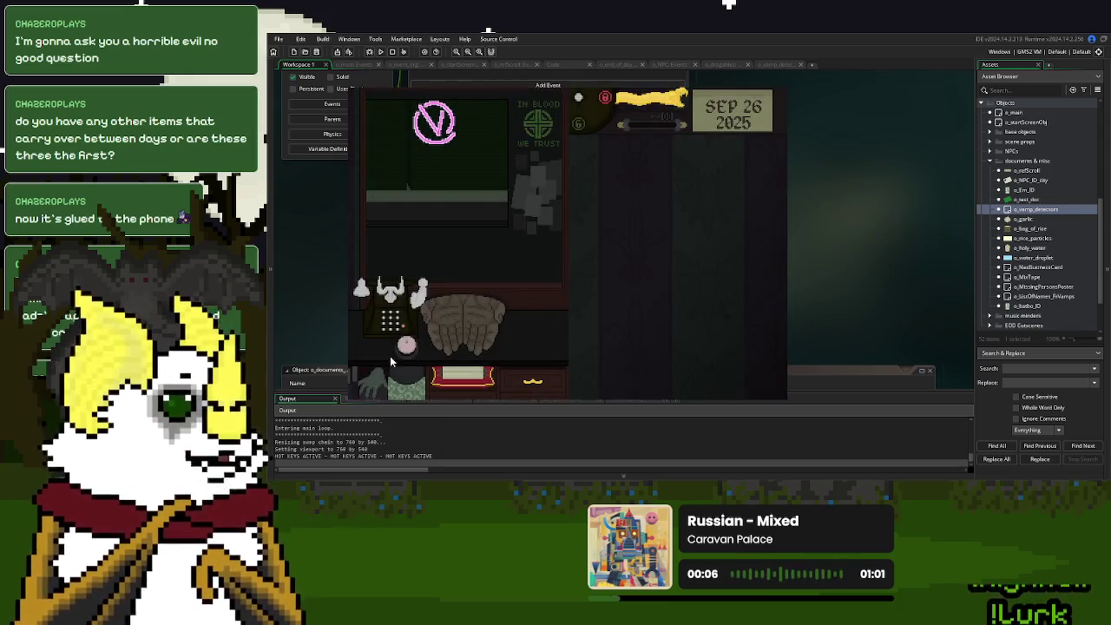
pyautogui.click(647, 123)
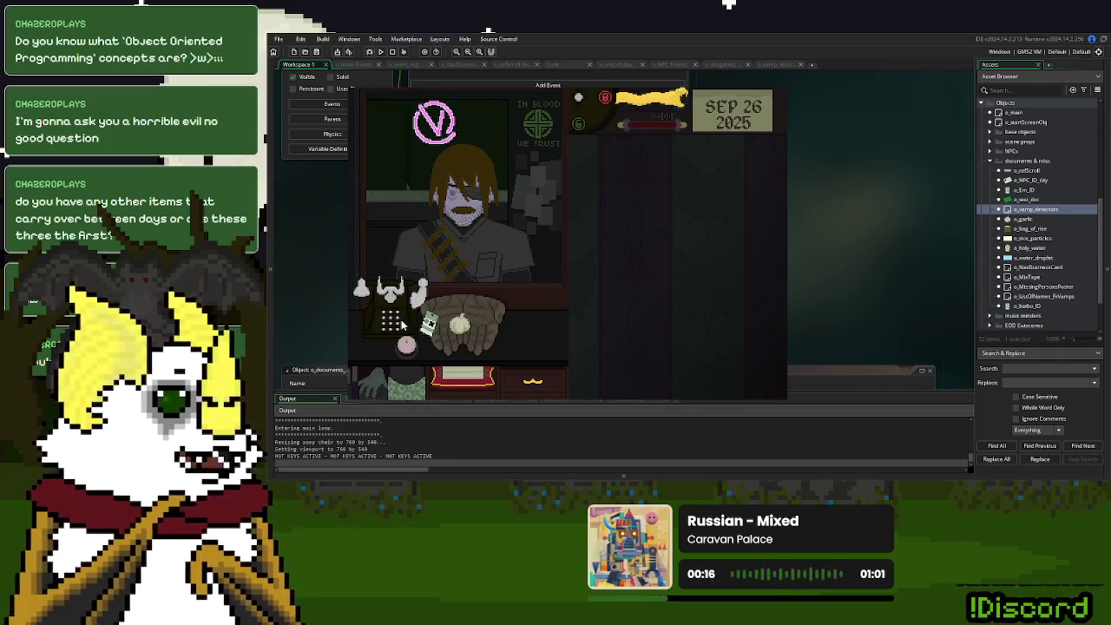
pyautogui.moveTo(460, 326); pyautogui.dragTo(415, 322)
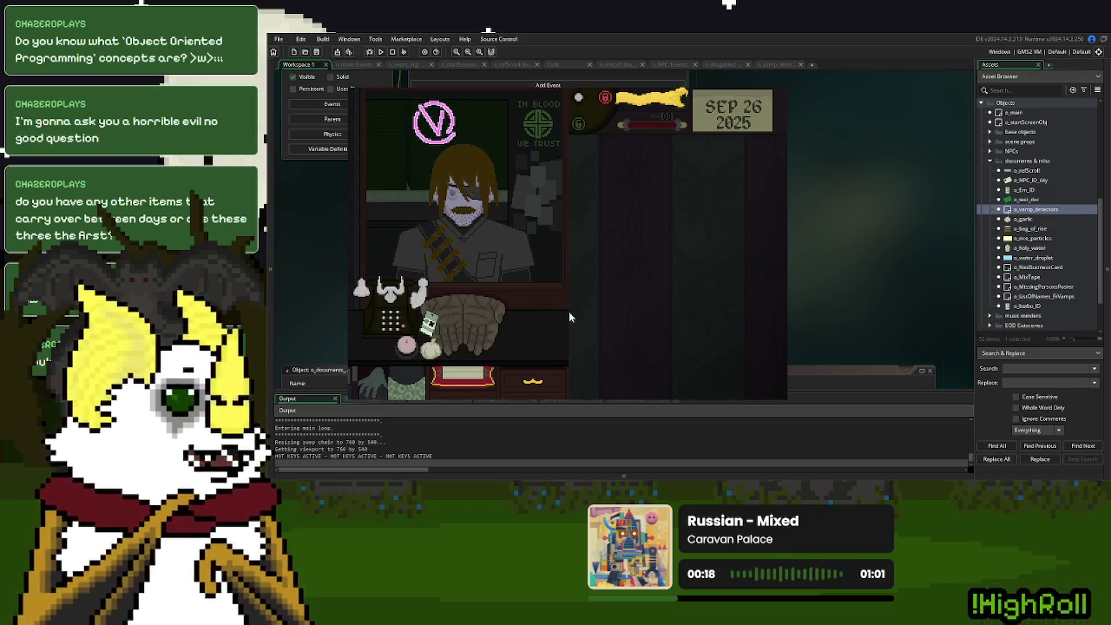
pyautogui.moveTo(675, 113); pyautogui.dragTo(624, 268)
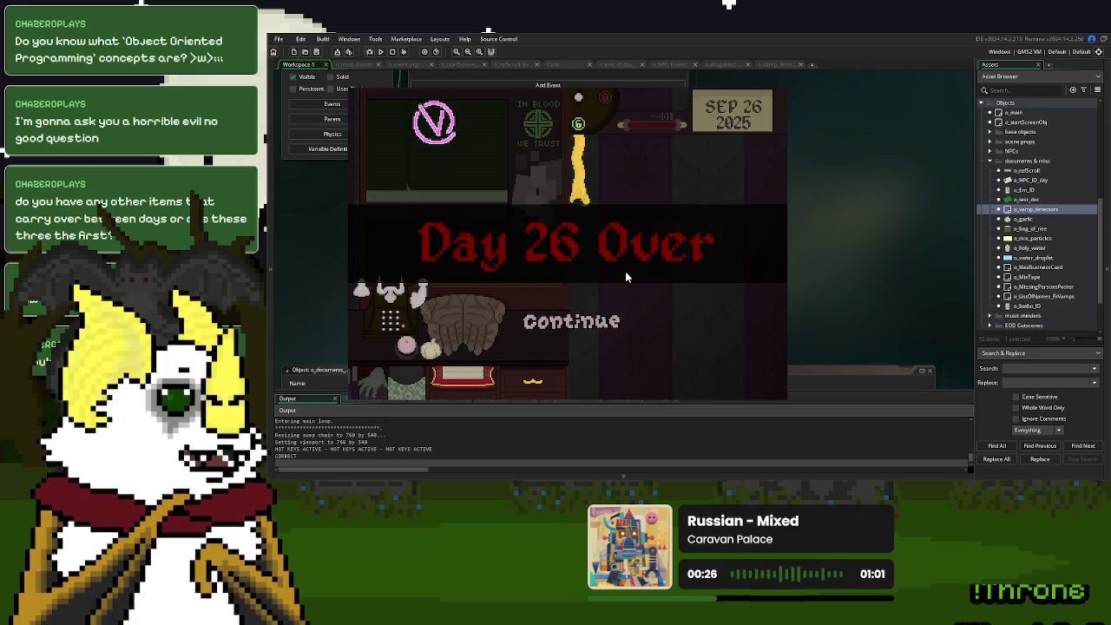
# Continue past the day's end, end Day 26, save into Sep 27, and close the game.
pyautogui.click(608, 331)
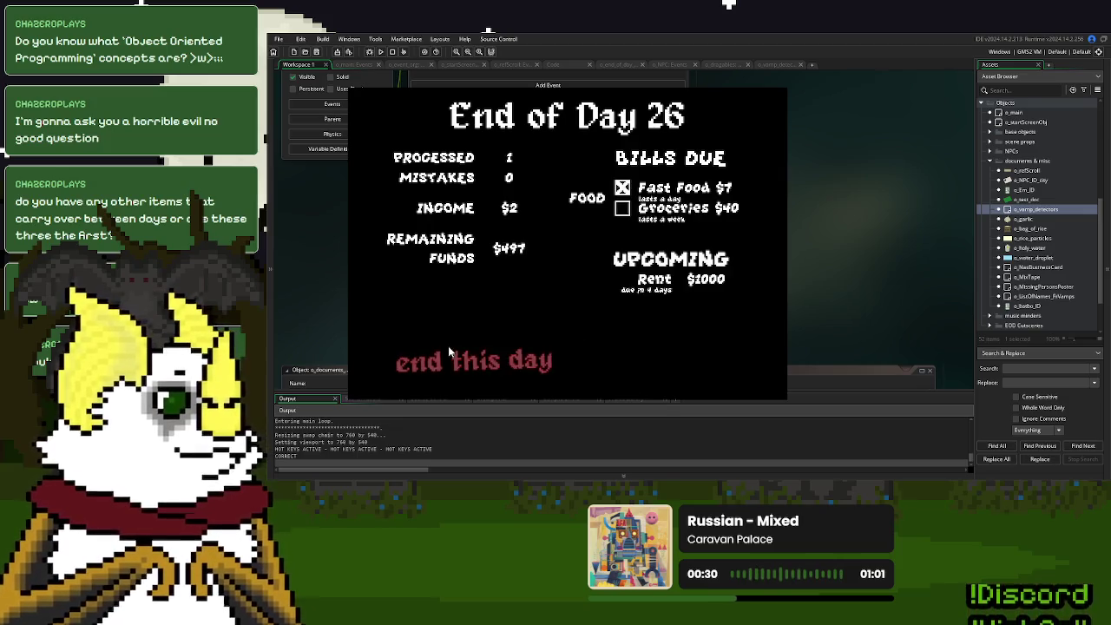
pyautogui.click(448, 347)
pyautogui.click(525, 279)
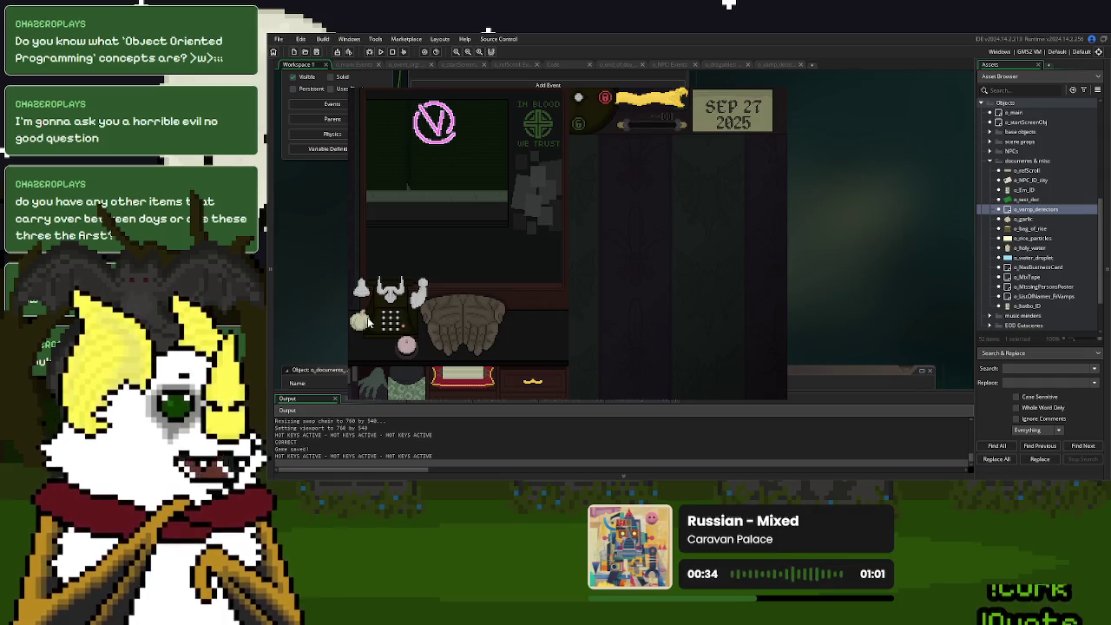
pyautogui.press('Escape')
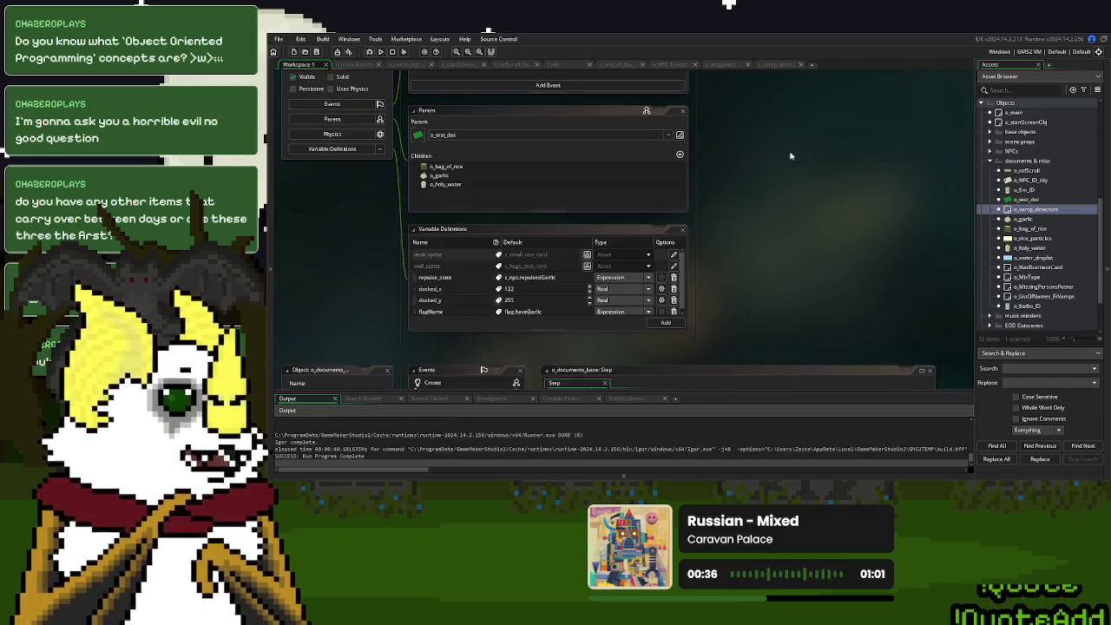
# Clean the build cache, review o_garlic and the detector's Create and Step code, then rerun the game.
pyautogui.click(403, 51)
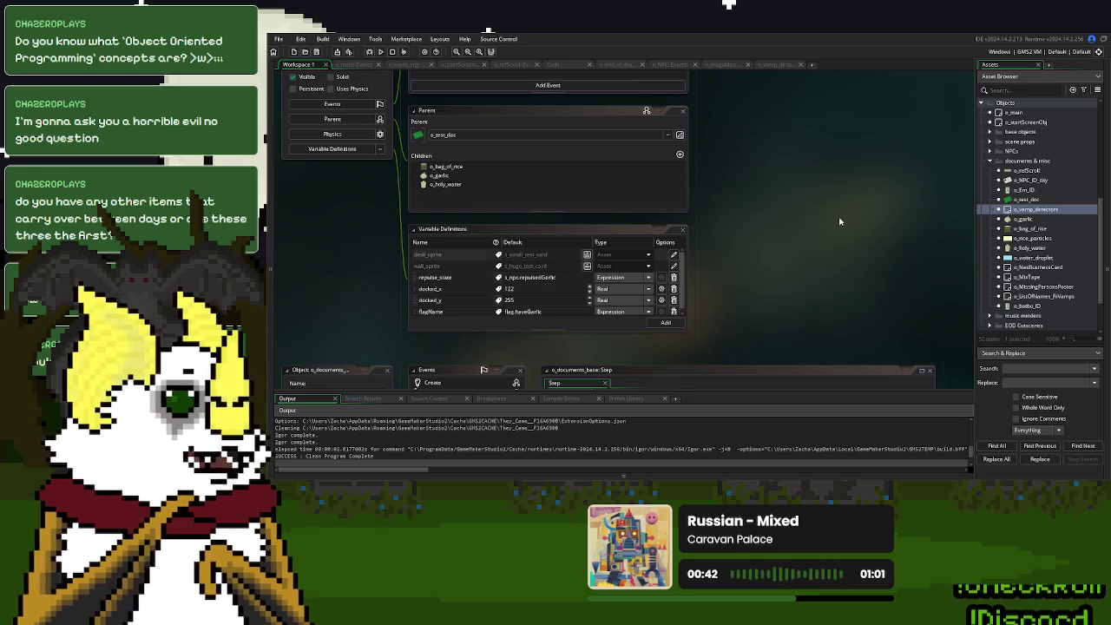
pyautogui.doubleClick(1023, 218)
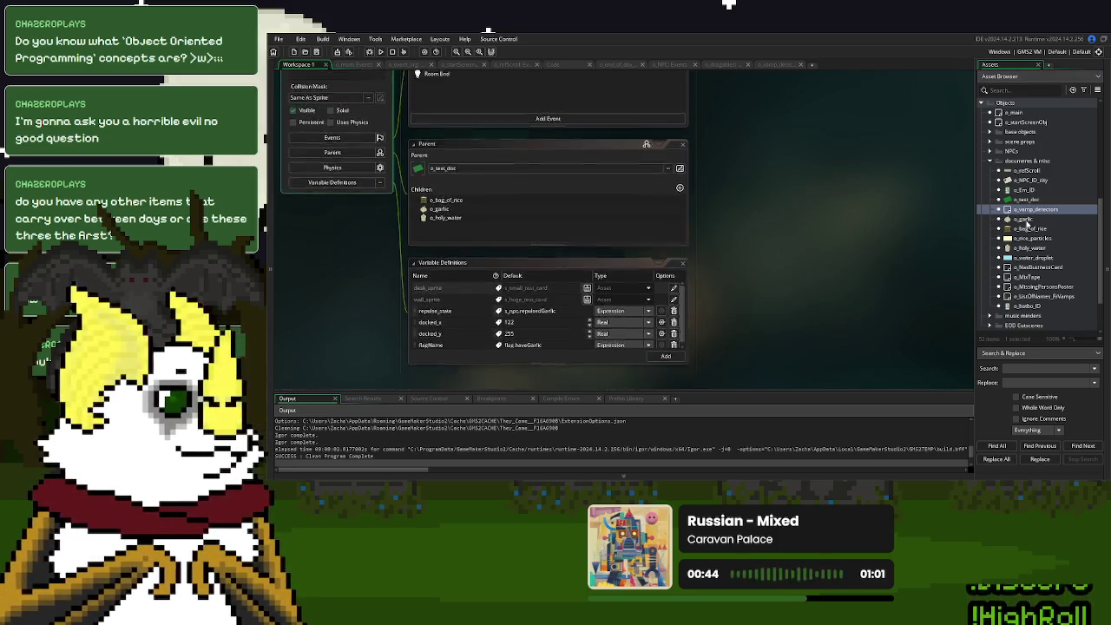
pyautogui.click(783, 64)
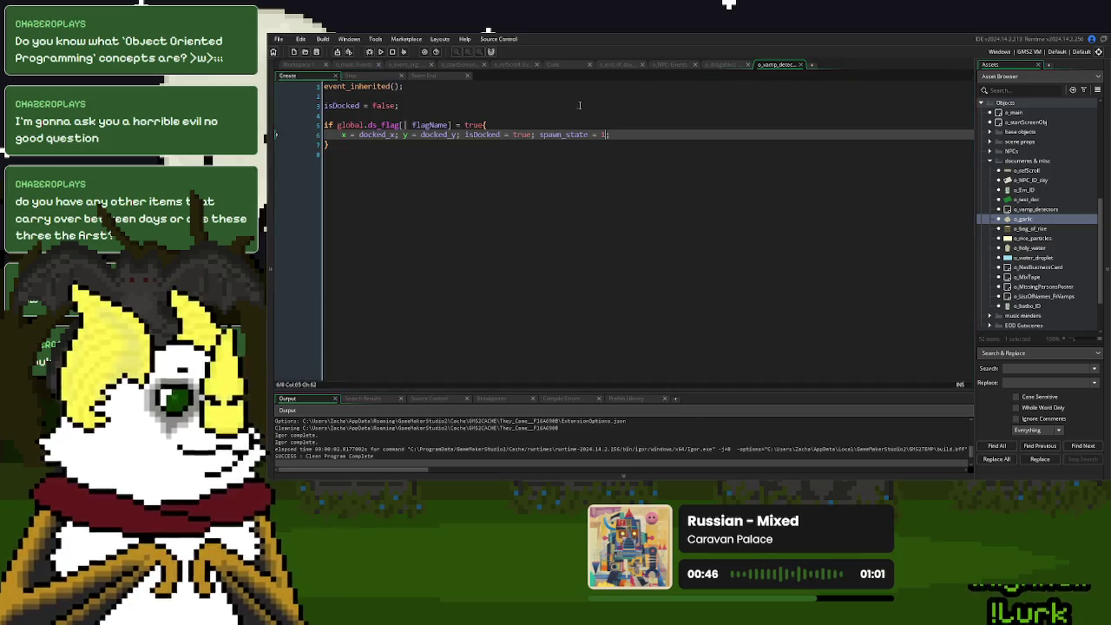
pyautogui.click(377, 78)
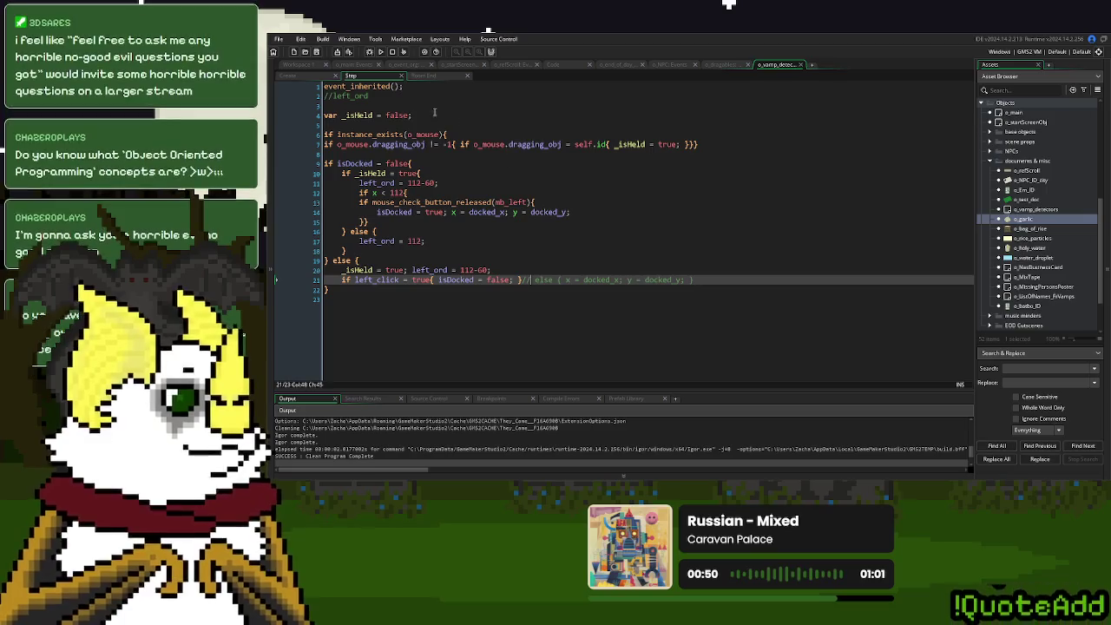
pyautogui.click(379, 52)
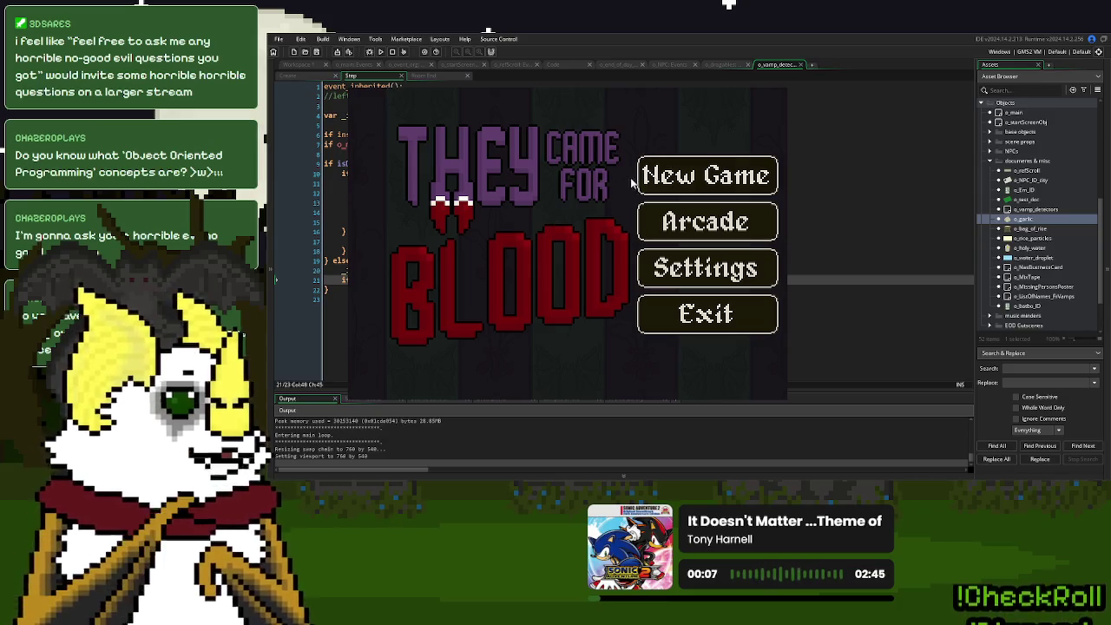
# Start a new game, drag the garlic out of the visitor's hands, and continue to the Day 26 summary.
pyautogui.click(666, 179)
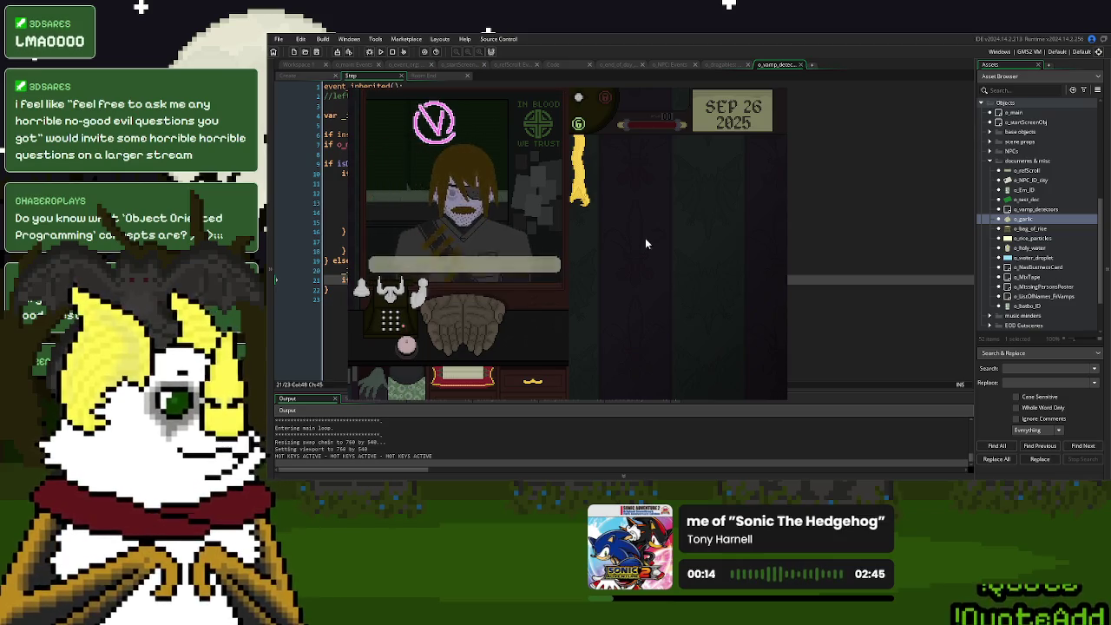
pyautogui.click(580, 198)
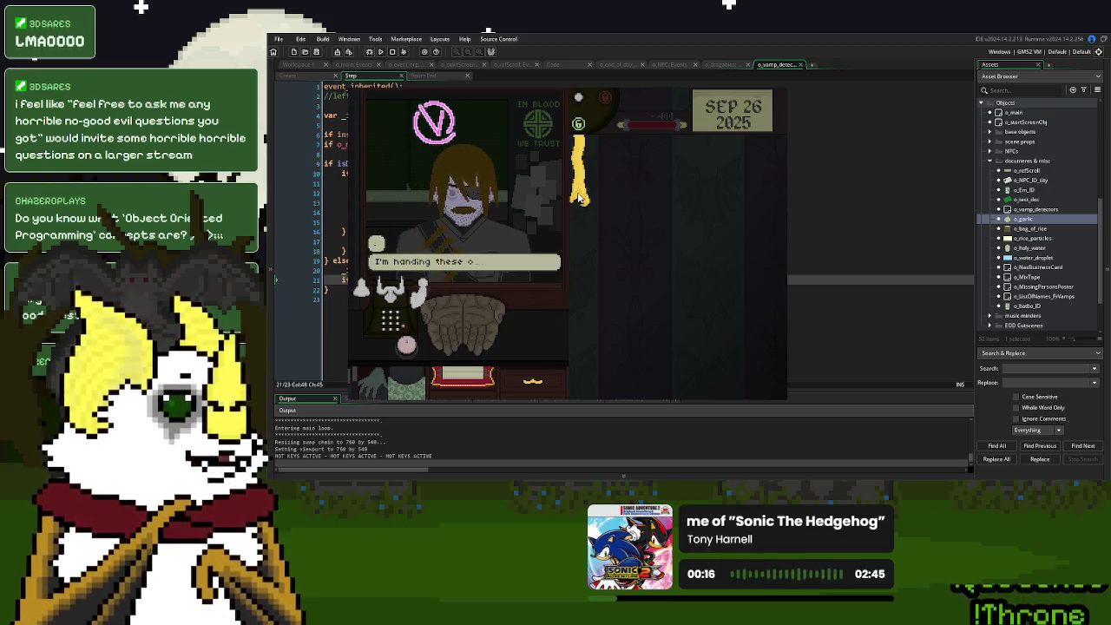
pyautogui.click(460, 335)
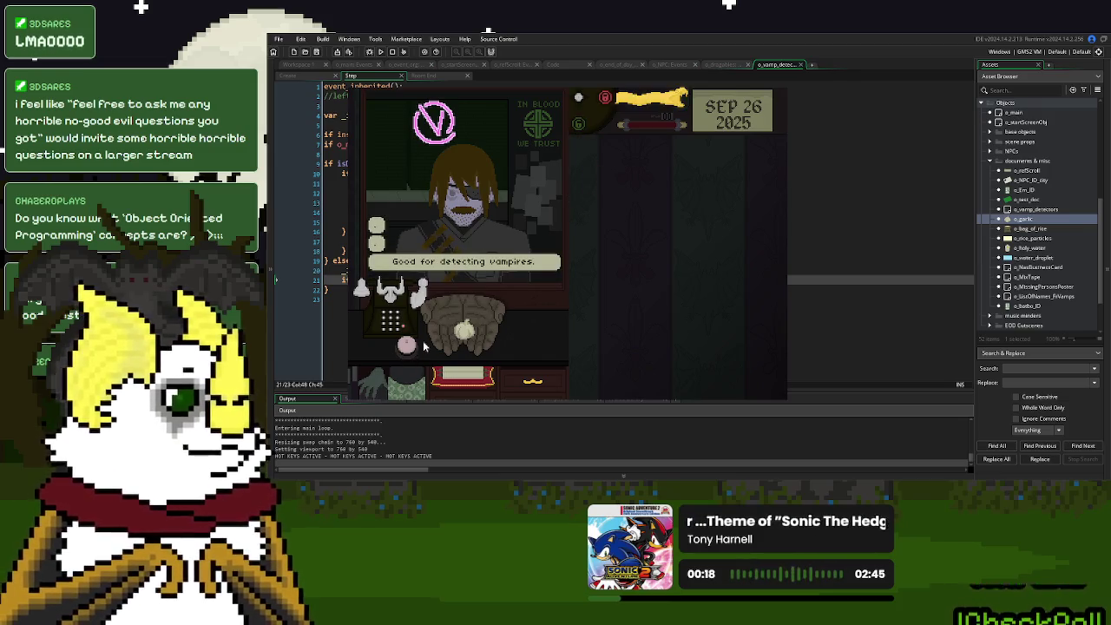
pyautogui.moveTo(460, 334)
pyautogui.mouseDown()
pyautogui.moveTo(670, 265)
pyautogui.moveTo(663, 255)
pyautogui.mouseUp()
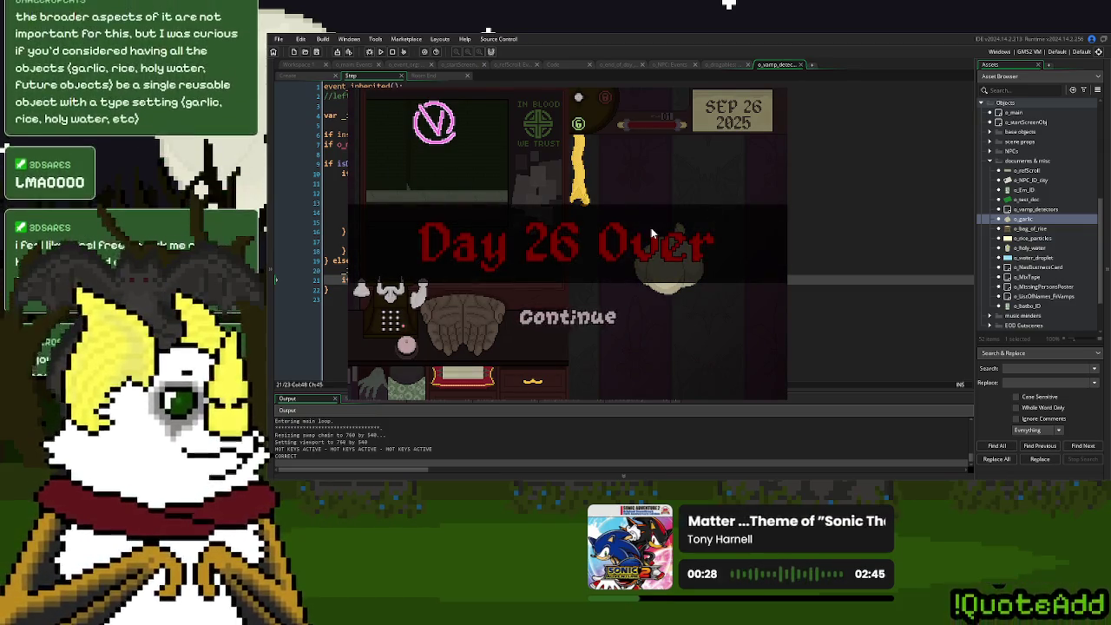
pyautogui.click(586, 327)
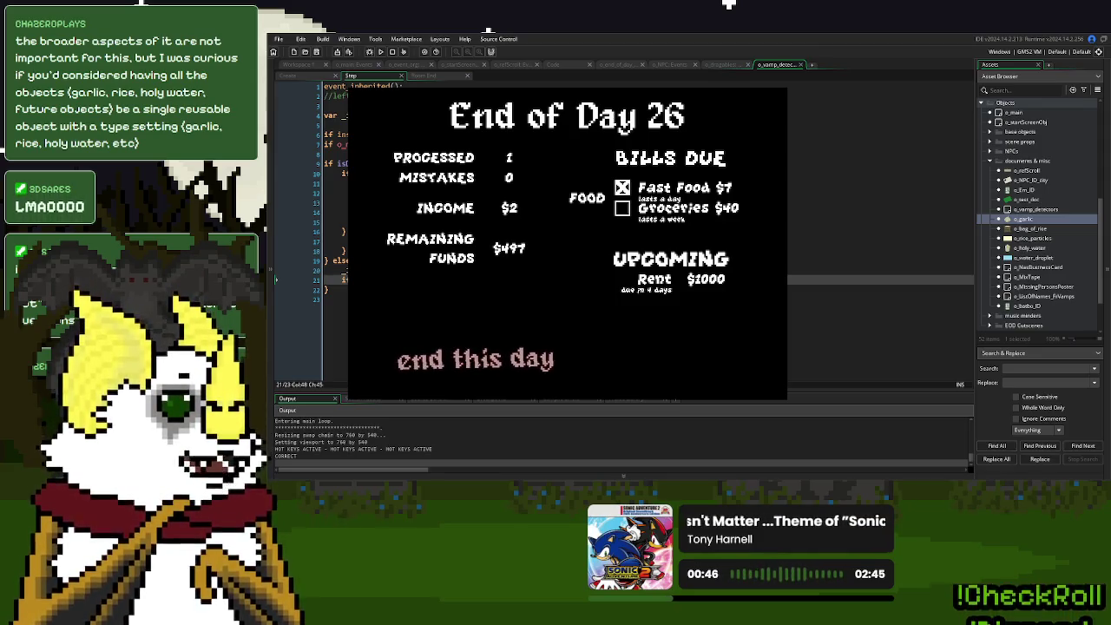
# Select o_vamp_detectors, then end day 26 with Save and Continue into Sep 27.
pyautogui.click(1041, 209)
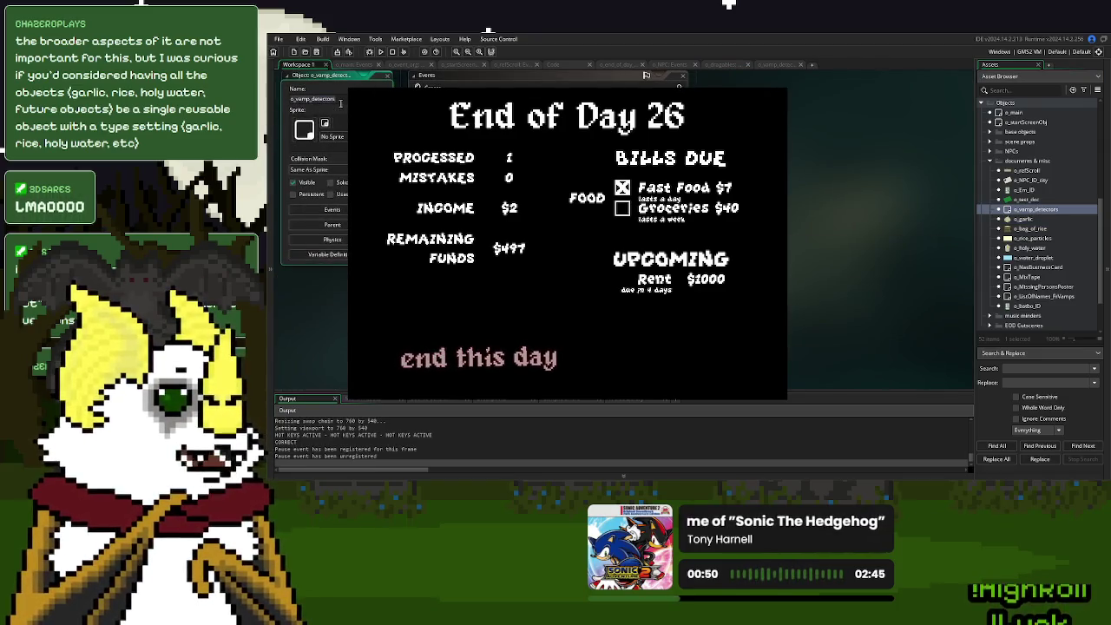
pyautogui.scroll(-3, 645, 75)
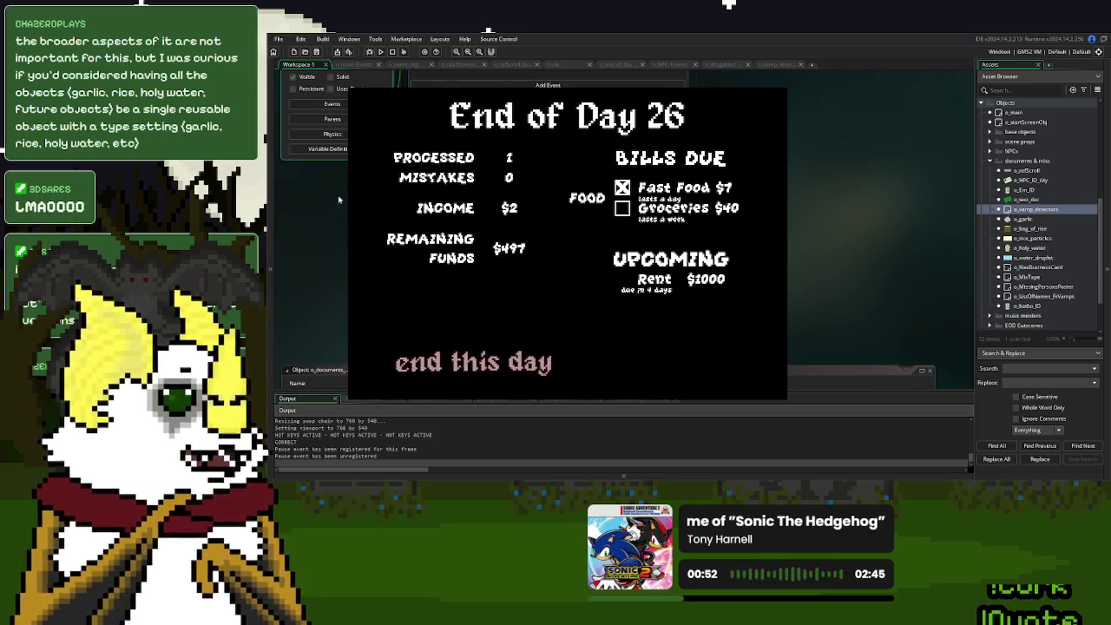
pyautogui.scroll(1, 338, 200)
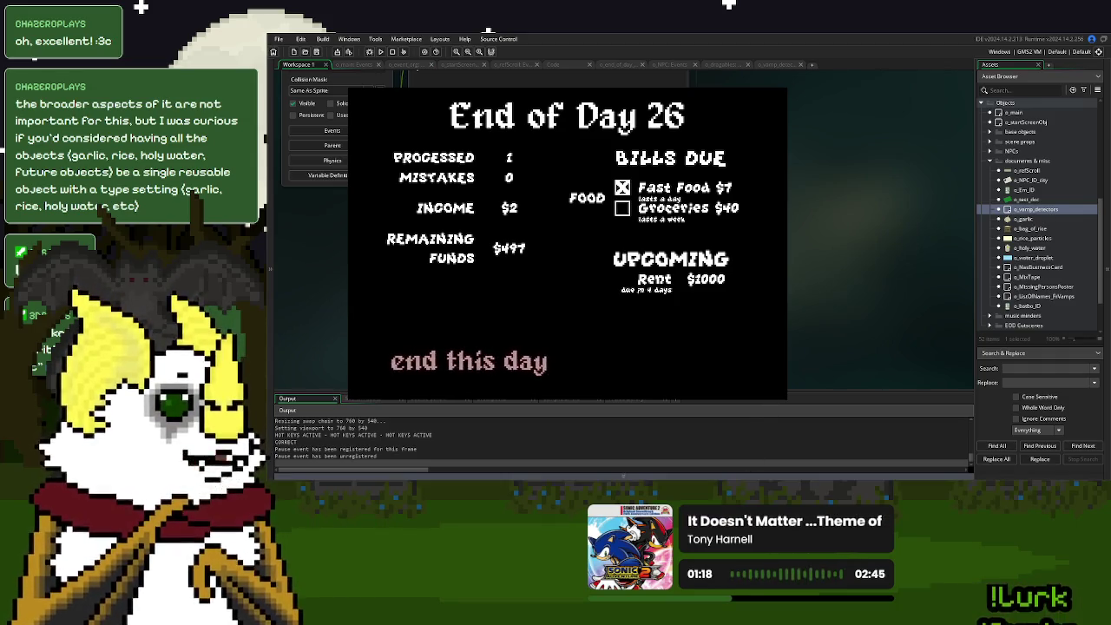
pyautogui.click(540, 339)
pyautogui.click(580, 280)
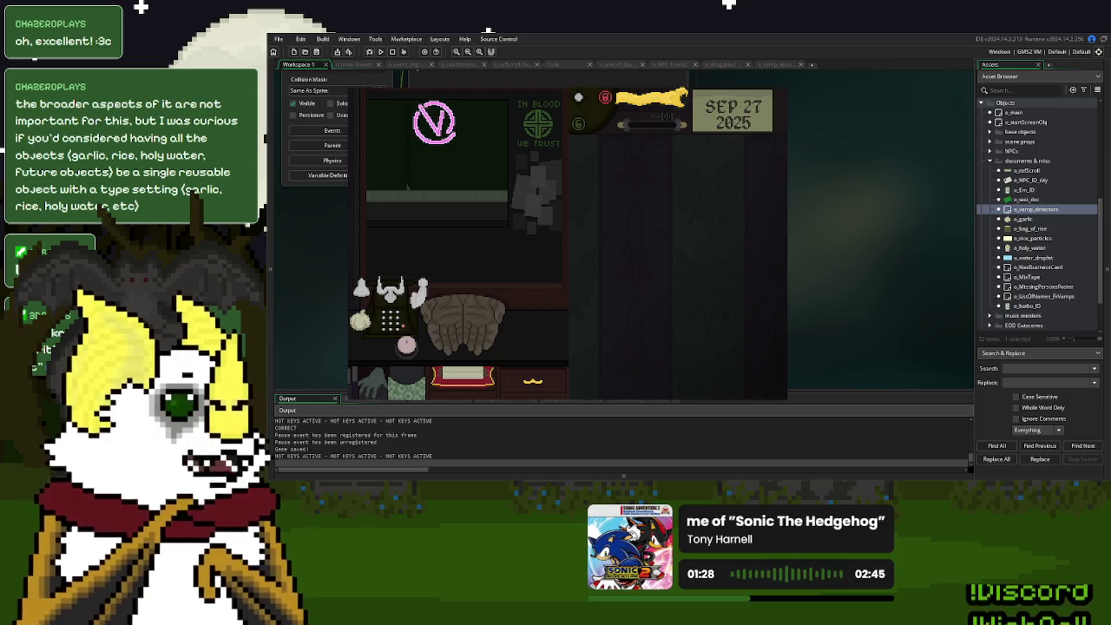
# Close the running game and bring up the o_vamp_detectors variable definitions list.
pyautogui.press('Escape')
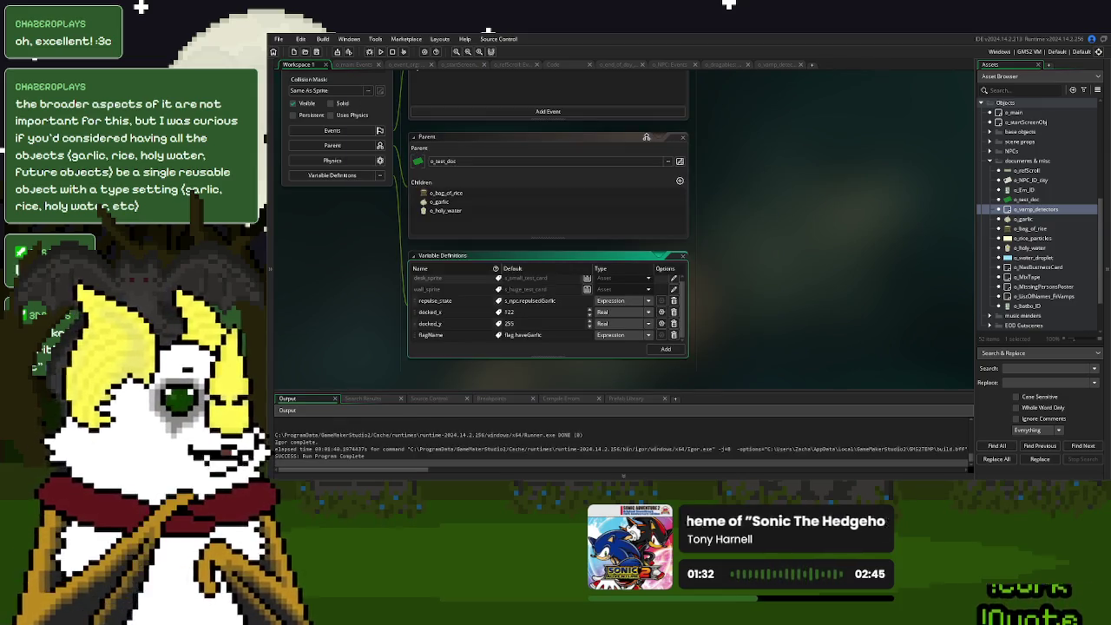
pyautogui.scroll(3, 742, 310)
pyautogui.scroll(-3, 742, 310)
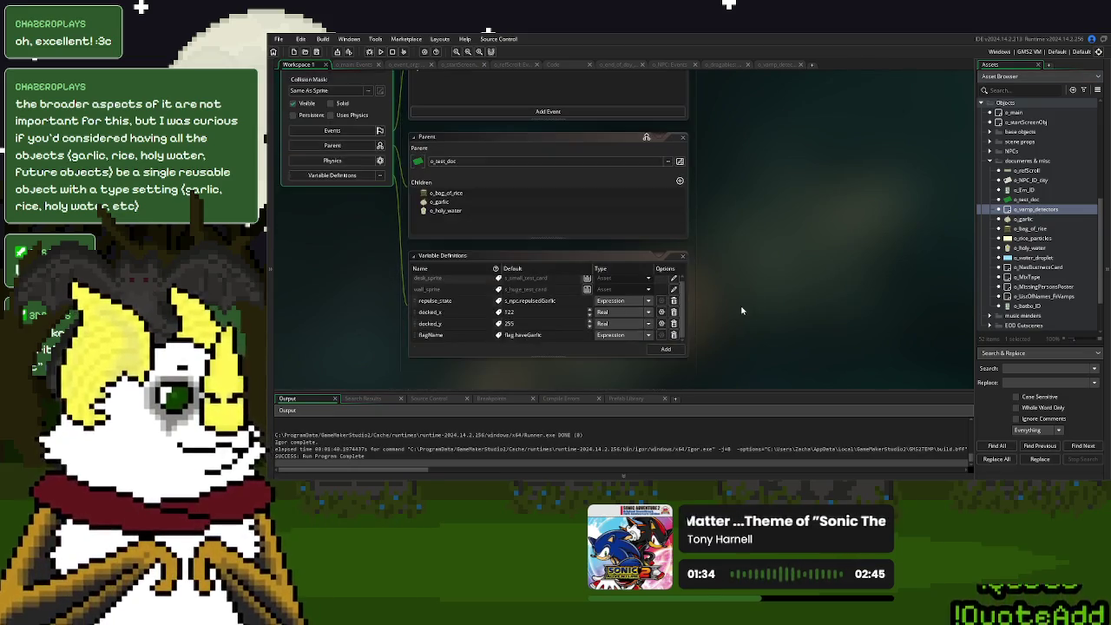
pyautogui.click(681, 305)
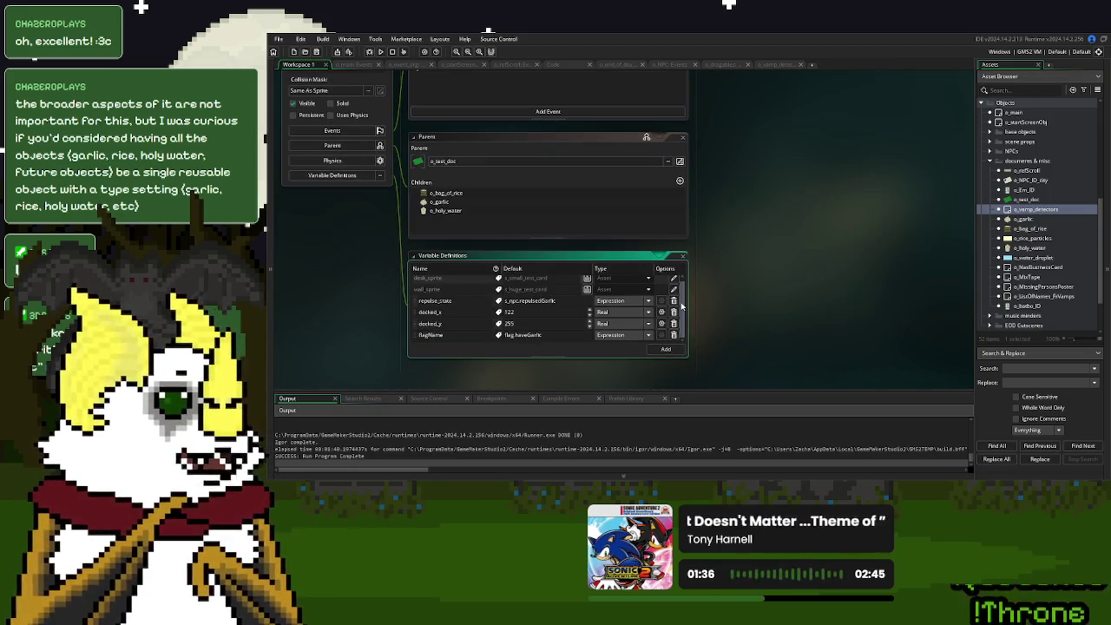
# Locate the Create event's flag-check docking block, undoing trial deletions so it stays intact.
pyautogui.click(783, 66)
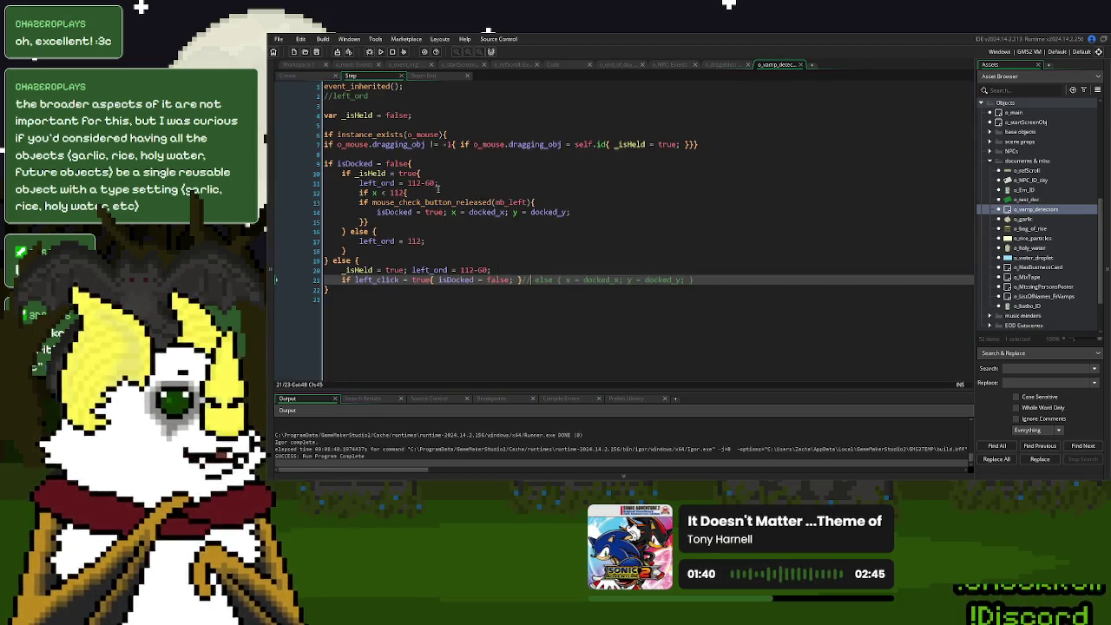
pyautogui.click(452, 212)
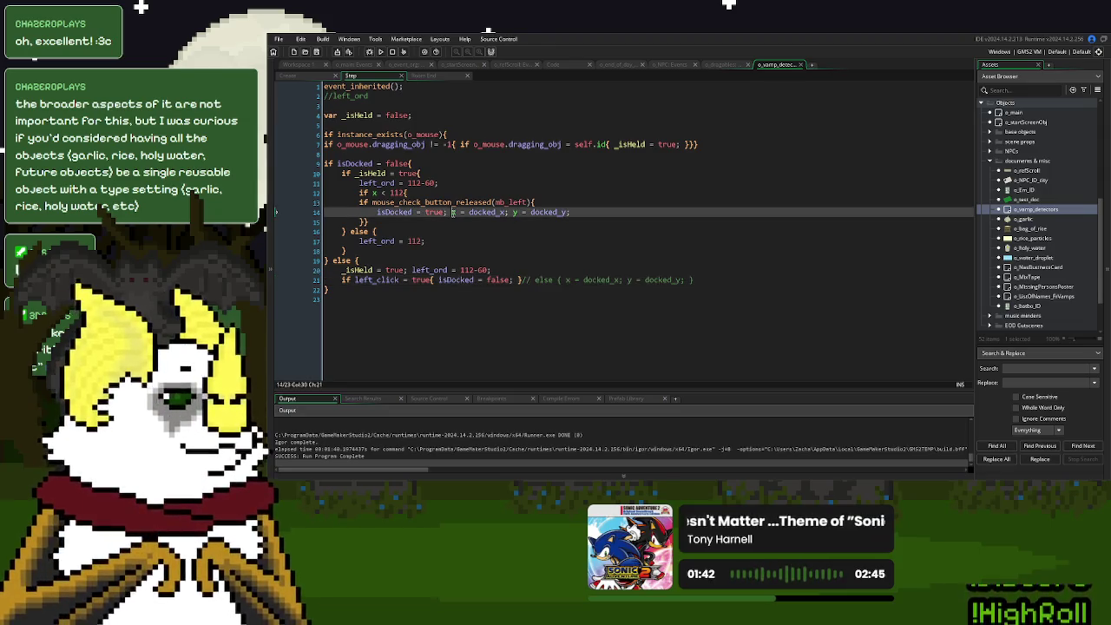
pyautogui.click(299, 76)
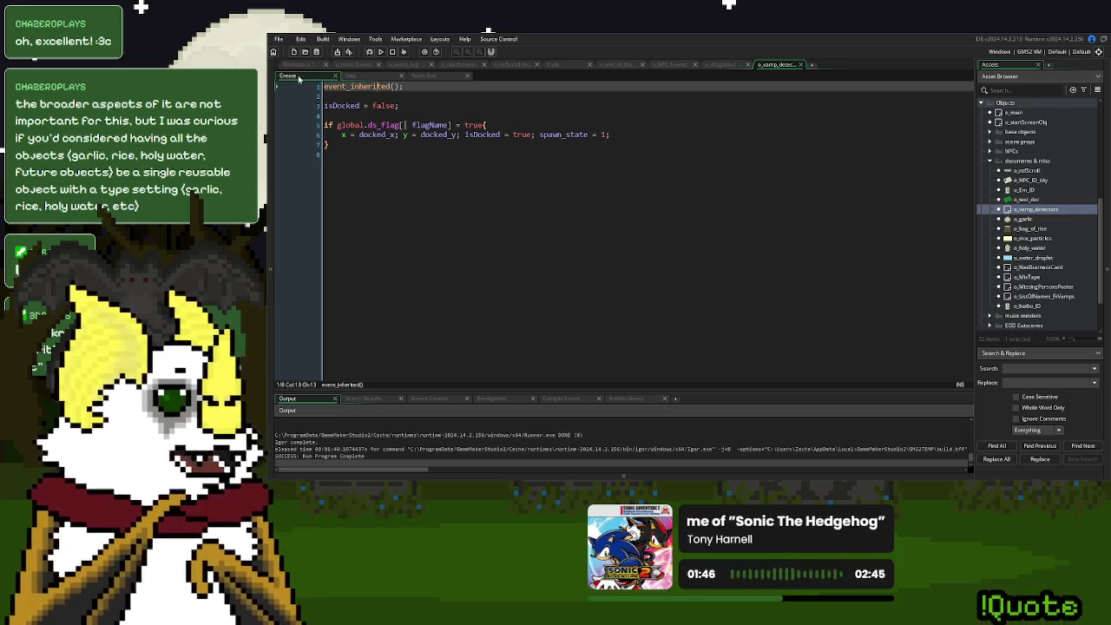
pyautogui.click(414, 191)
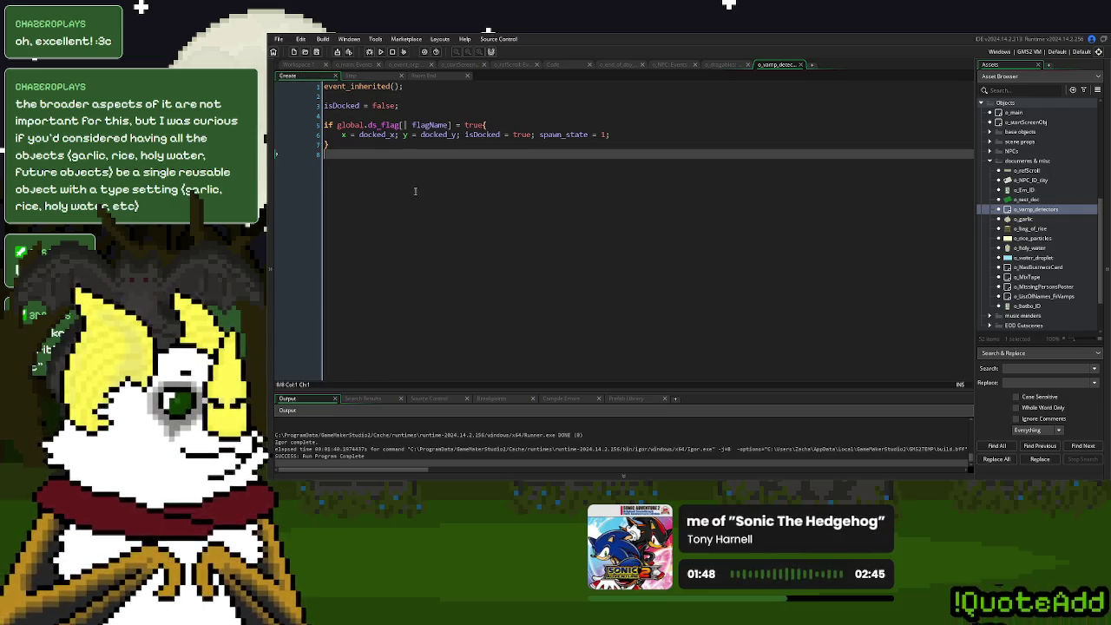
pyautogui.press('Up')
pyautogui.press('Up')
pyautogui.press('End')
pyautogui.press('Left')
pyautogui.press('BackSpace')
pyautogui.press('BackSpace')
pyautogui.press('BackSpace')
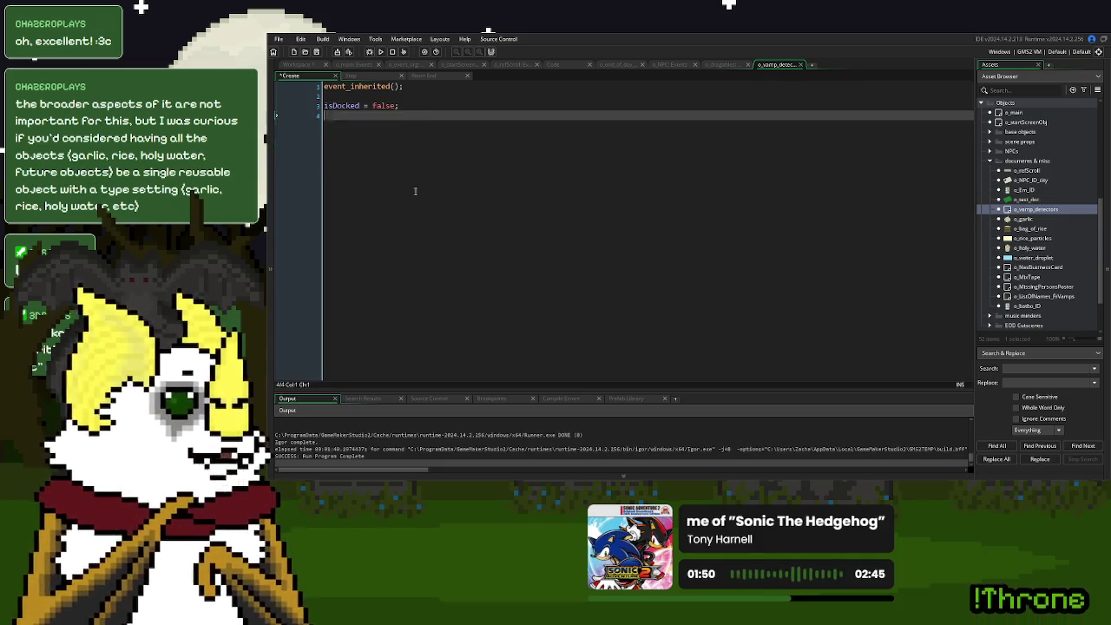
pyautogui.hotkey('ctrl', 'z')
pyautogui.hotkey('ctrl', 'z')
pyautogui.hotkey('ctrl', 'z')
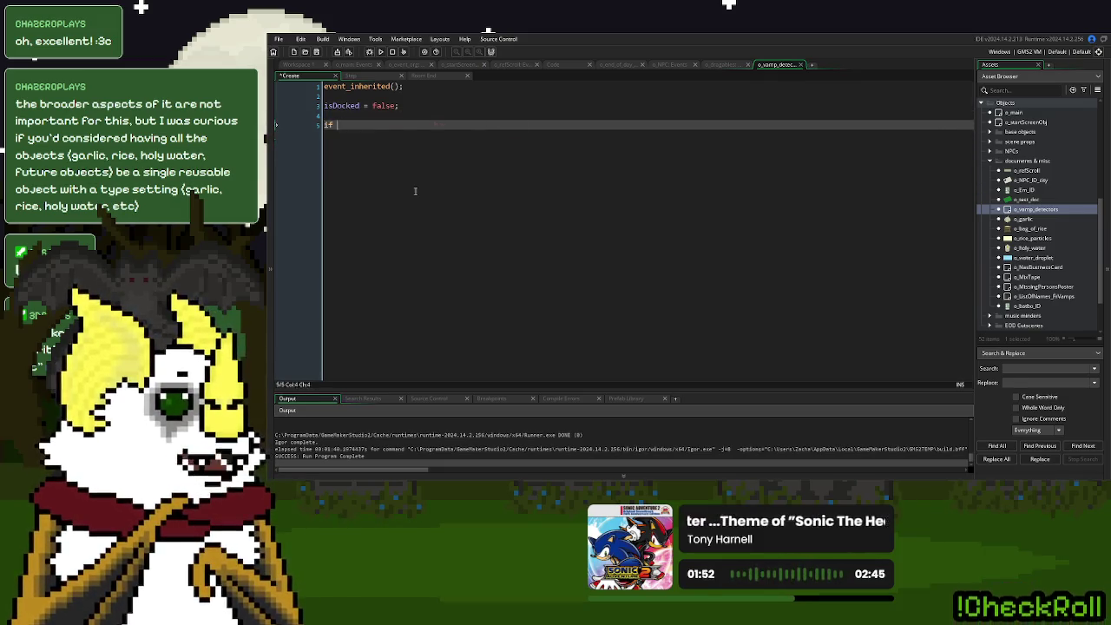
pyautogui.press('BackSpace')
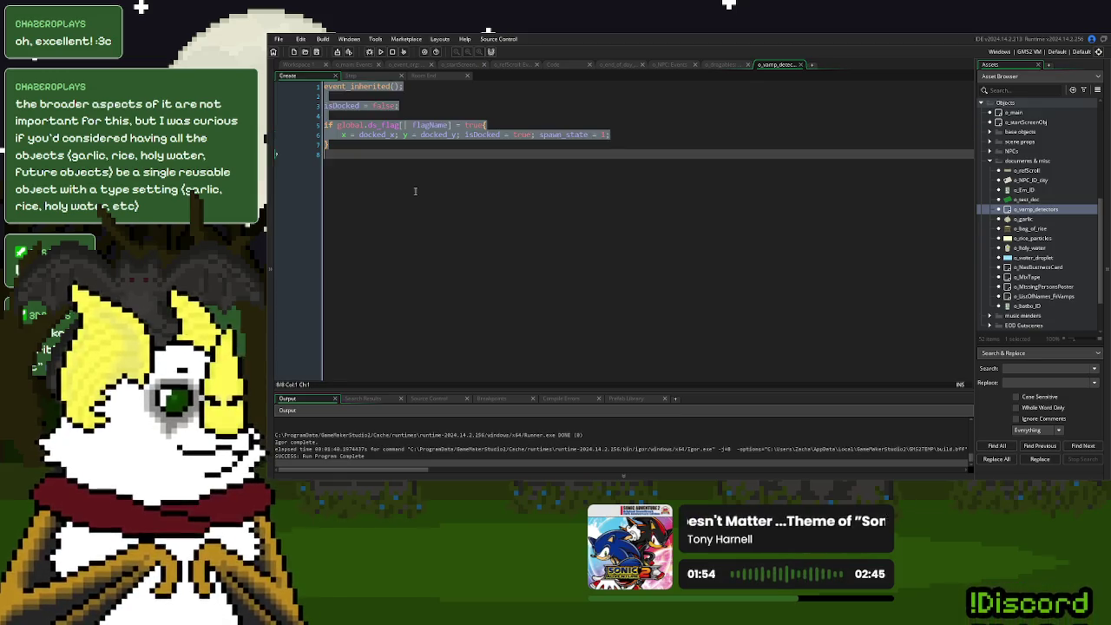
pyautogui.hotkey('ctrl', 'z')
pyautogui.hotkey('ctrl', 'z')
pyautogui.hotkey('ctrl', 'z')
pyautogui.hotkey('ctrl', 'z')
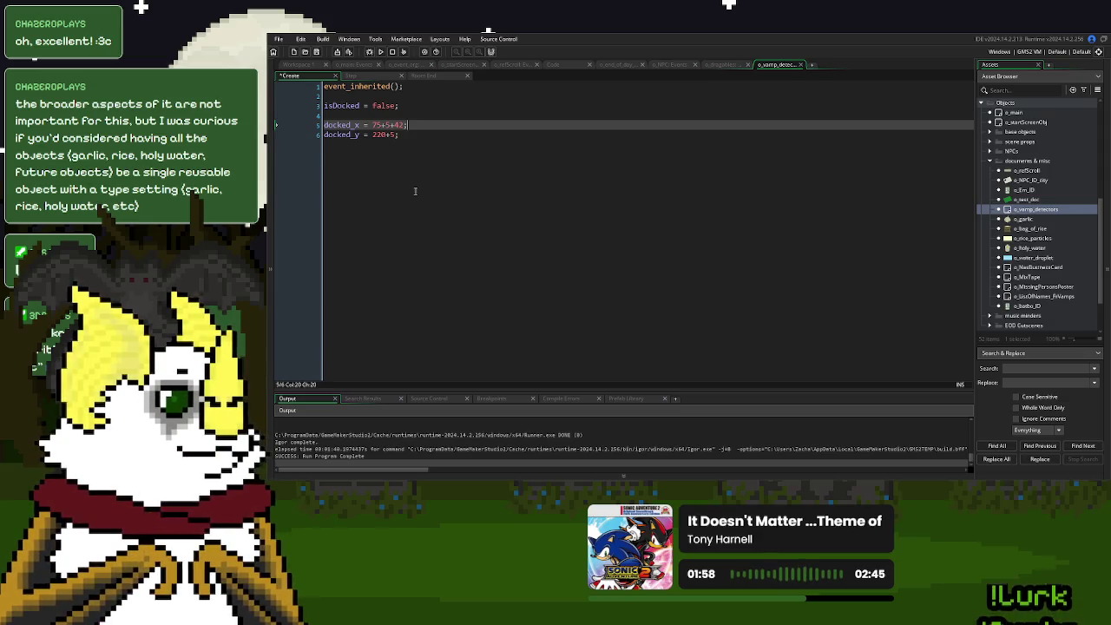
pyautogui.hotkey('ctrl', 'y')
pyautogui.hotkey('ctrl', 'y')
pyautogui.hotkey('ctrl', 'y')
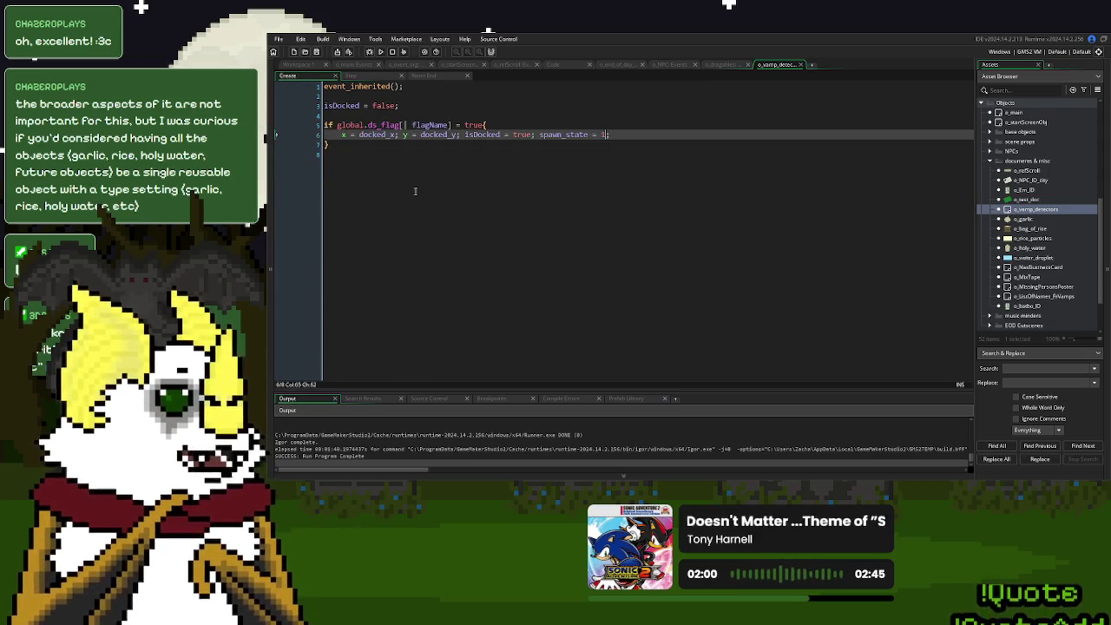
# Check the docked_x and docked_y defaults in the Variable Definitions.
pyautogui.hotkey('ctrl', 'Tab')
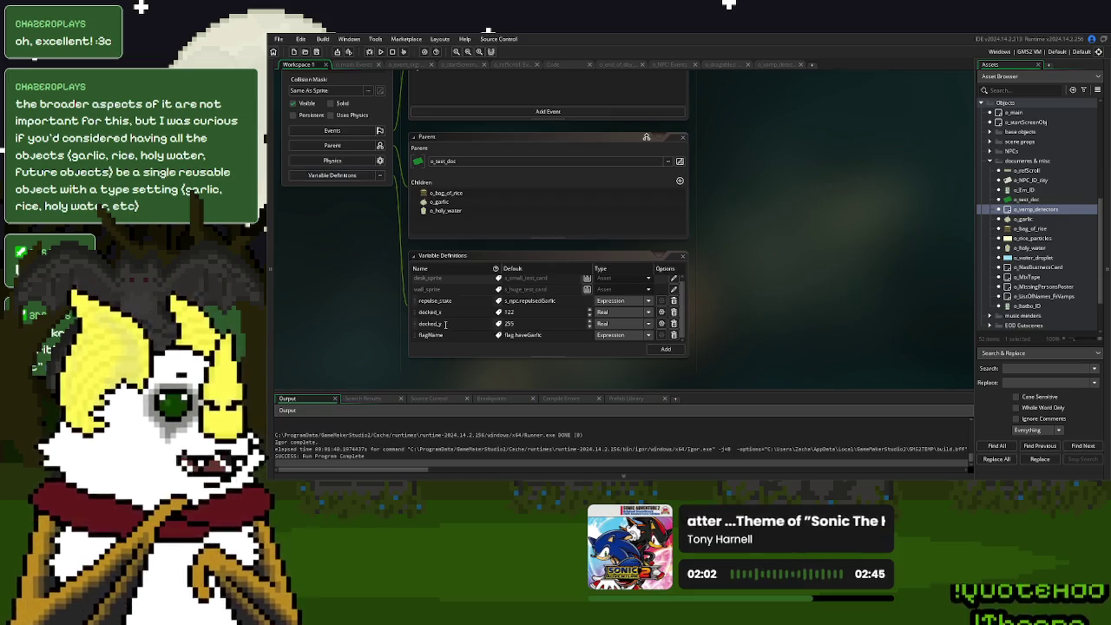
pyautogui.click(517, 323)
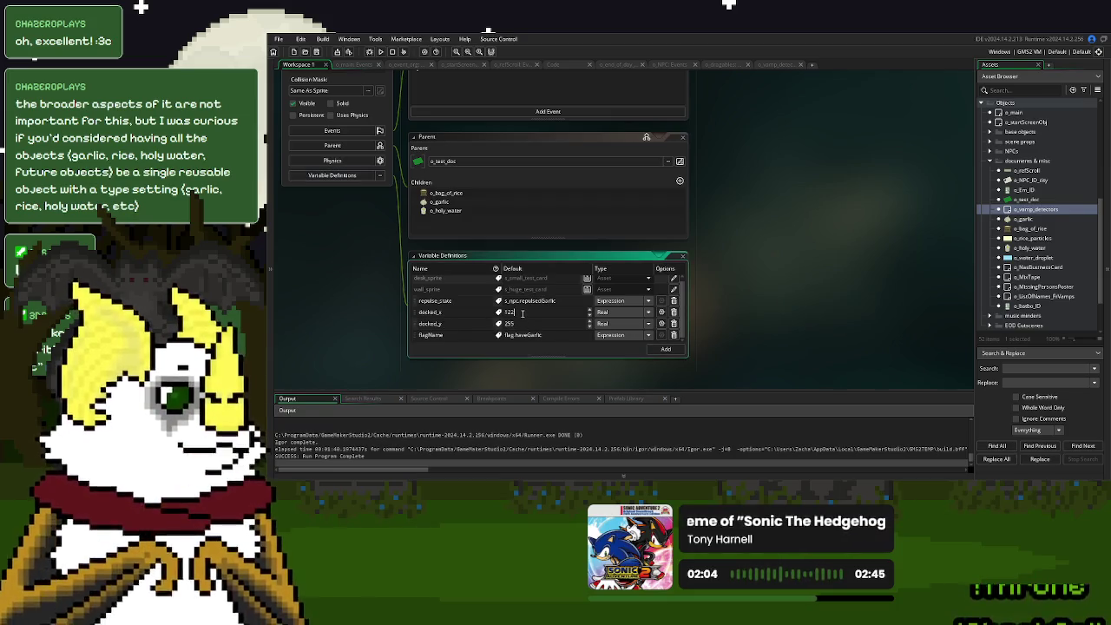
pyautogui.click(775, 67)
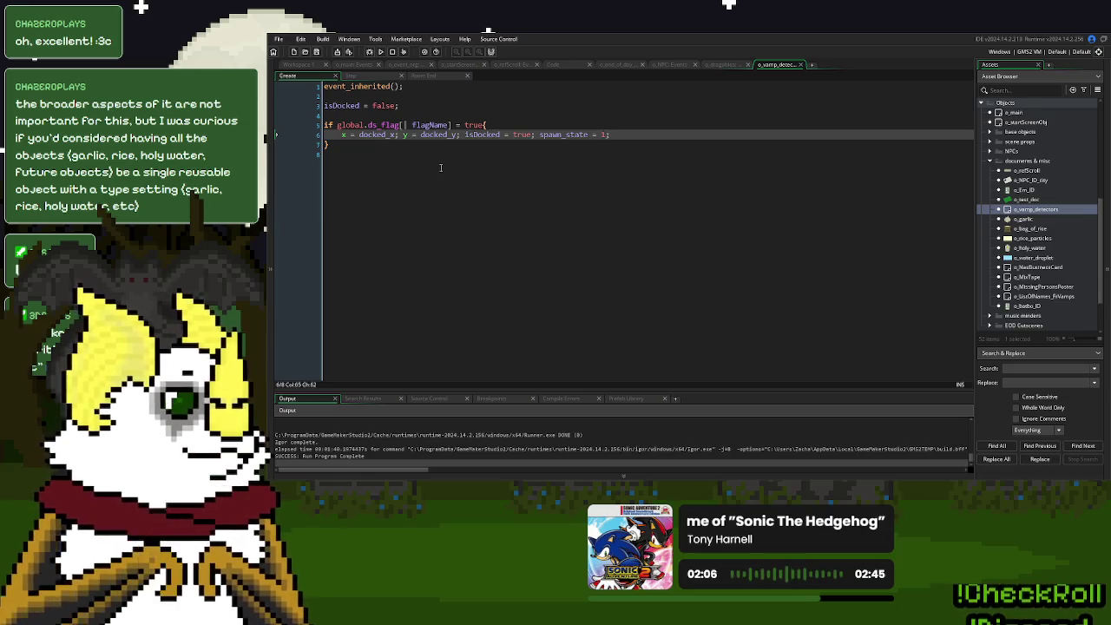
pyautogui.click(367, 77)
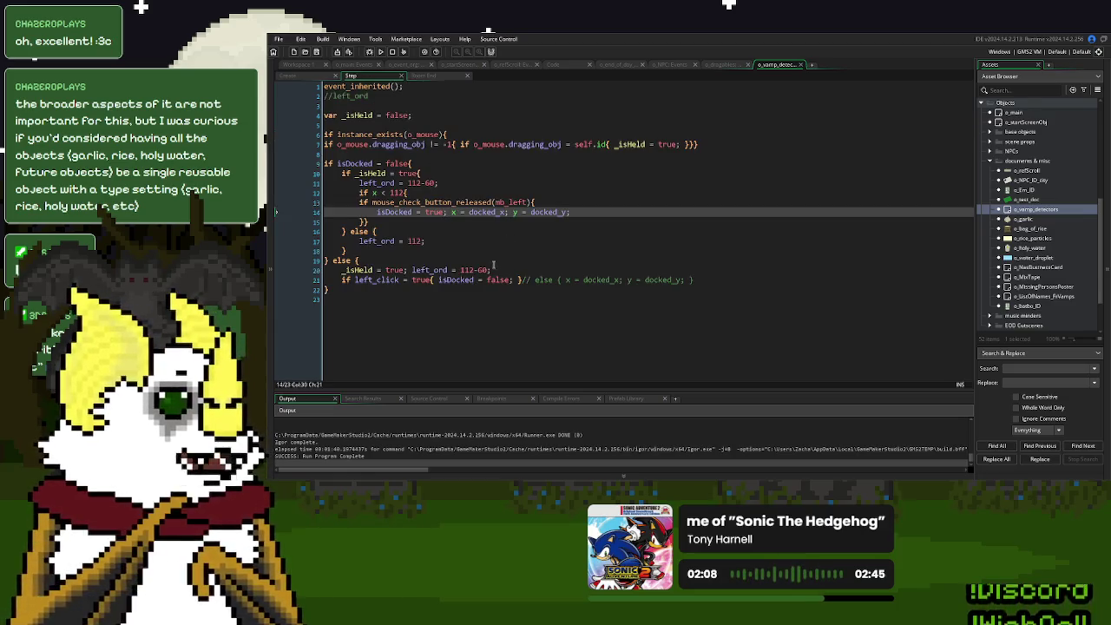
# Copy left_ord = 112-60 from the Step code into the Create event's flag block.
pyautogui.moveTo(496, 269); pyautogui.dragTo(434, 272)
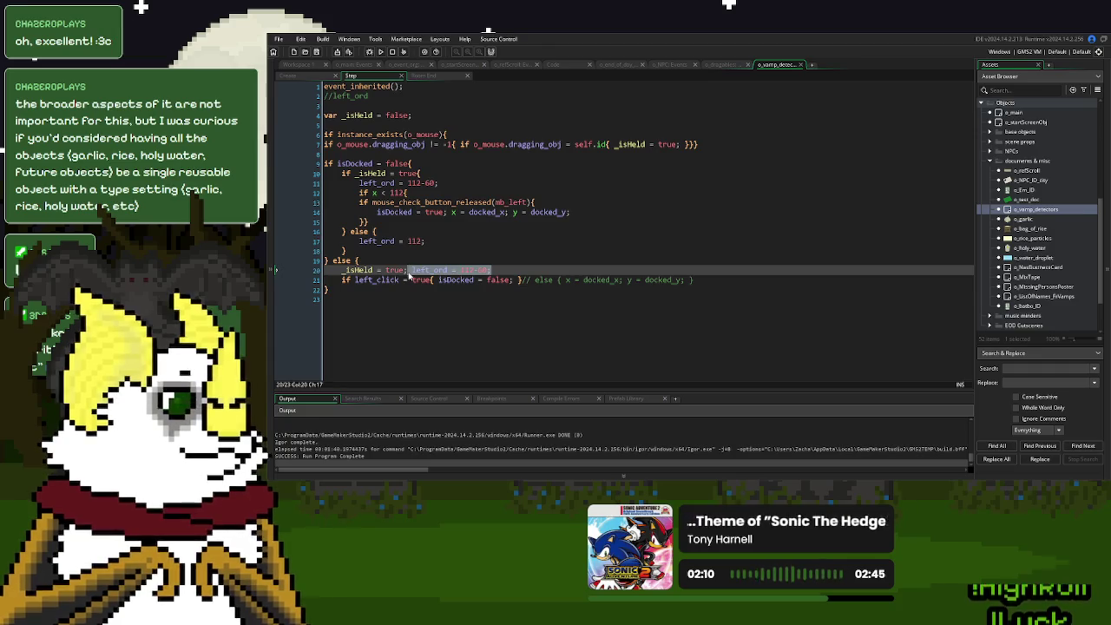
pyautogui.hotkey('ctrl', 'shift', 'Tab')
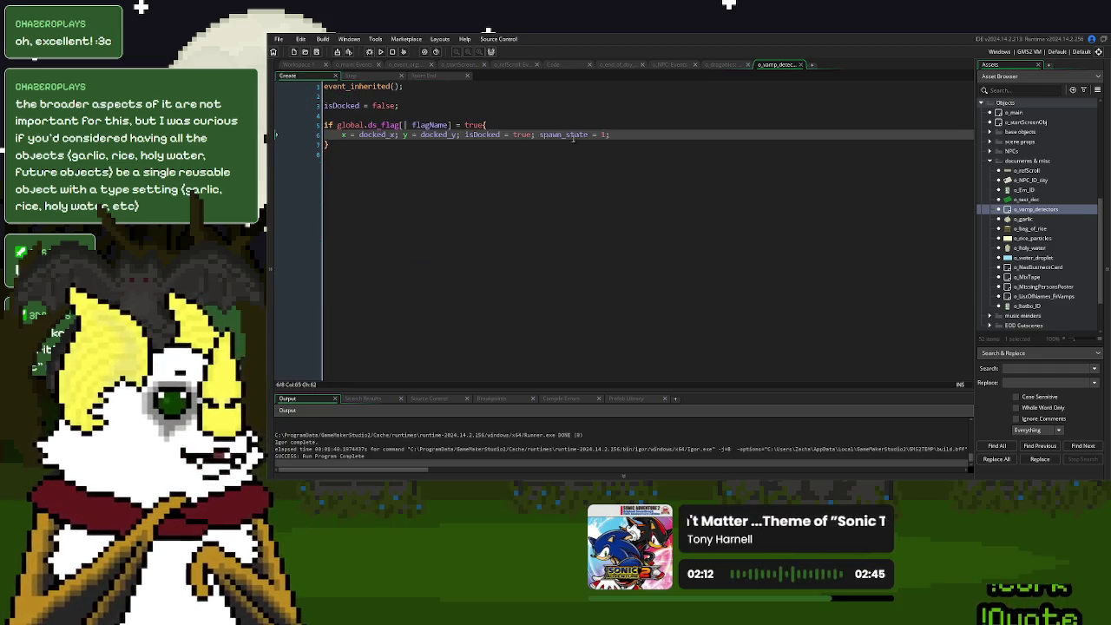
pyautogui.press('Return')
pyautogui.write('left_ord = 112-60;')
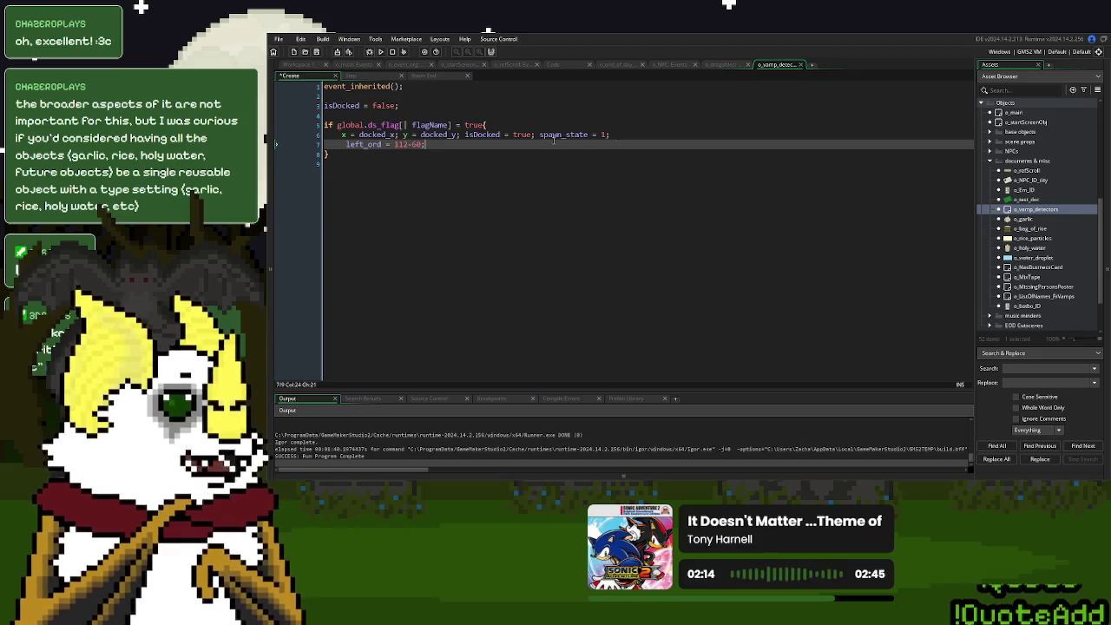
pyautogui.hotkey('ctrl', 'z')
pyautogui.hotkey('ctrl', 'z')
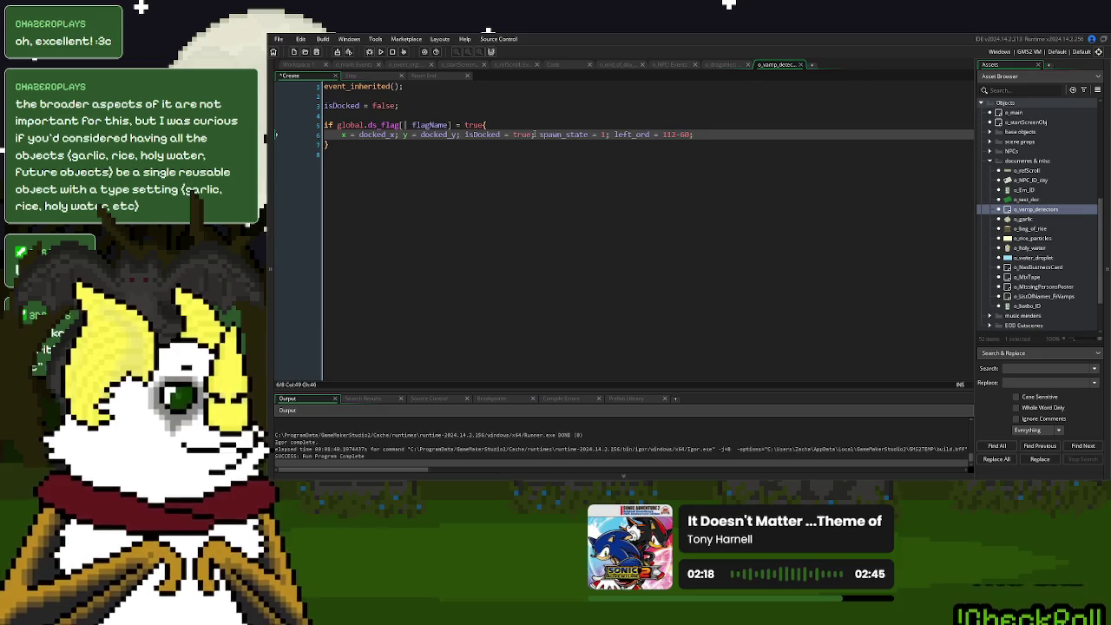
pyautogui.press('Return')
pyautogui.click(350, 75)
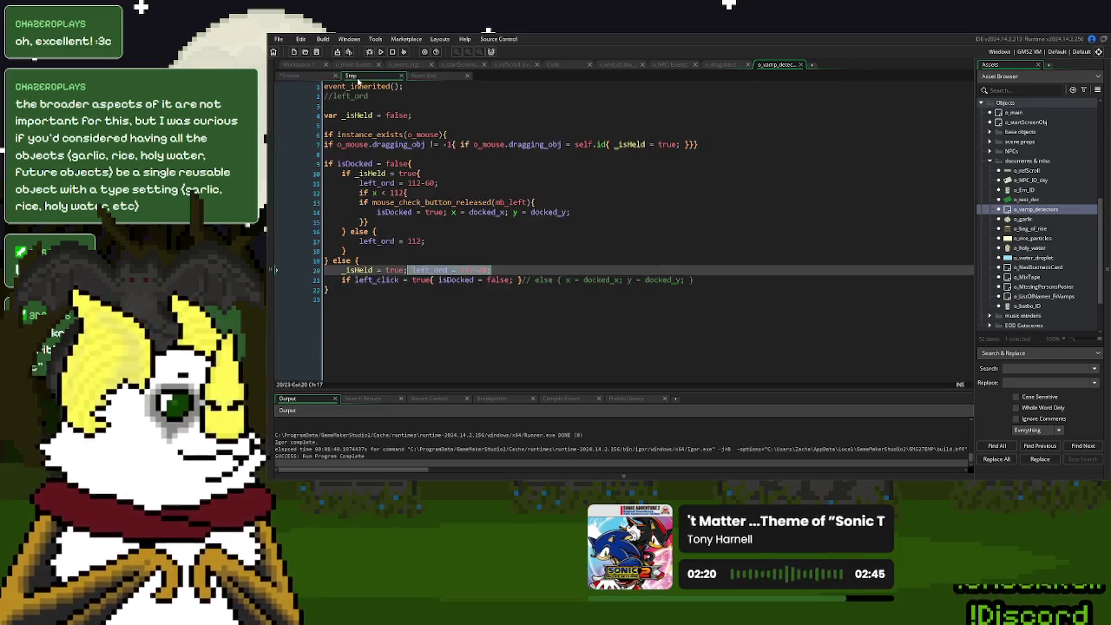
# Replace the left_ord value 112-60 with 72 on Step lines 11 and 20, then run with F5.
pyautogui.click(407, 192)
pyautogui.doubleClick(383, 241)
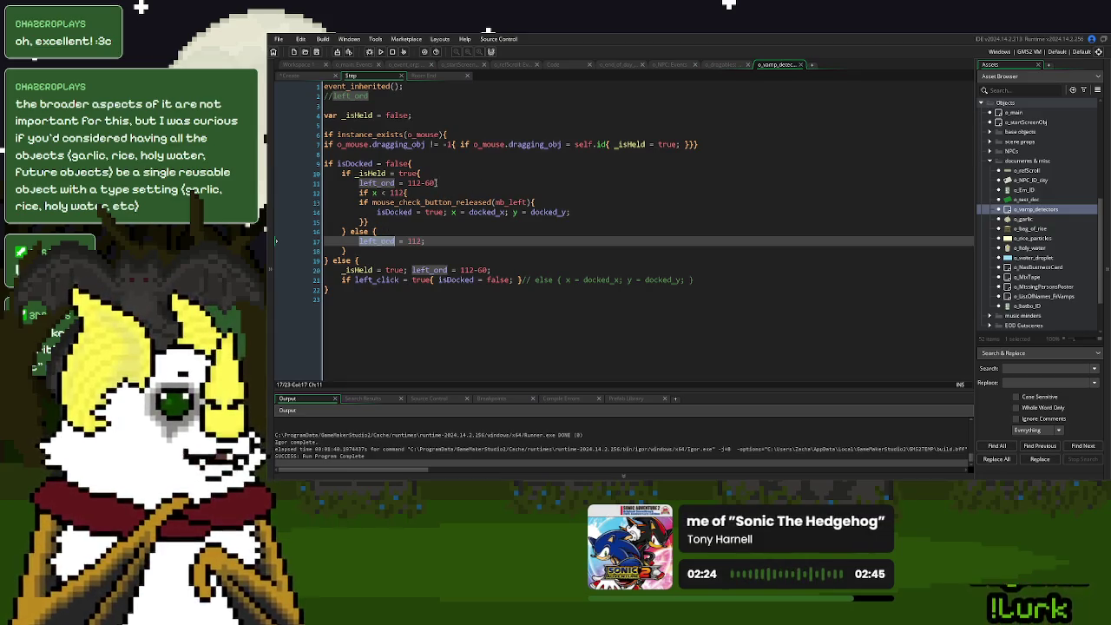
pyautogui.moveTo(436, 183); pyautogui.dragTo(416, 184)
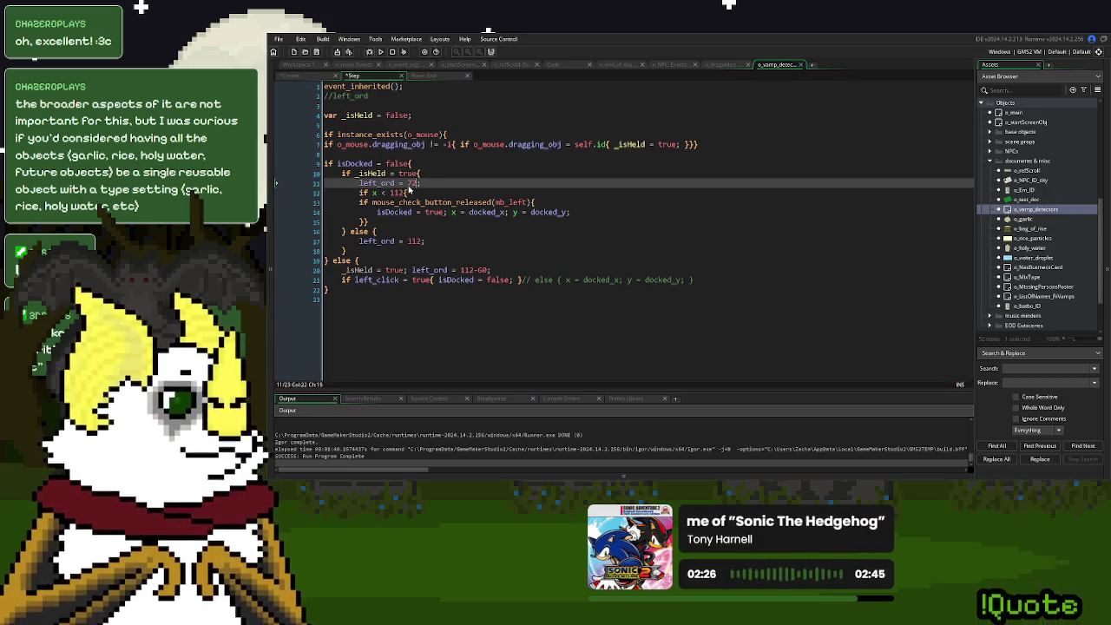
pyautogui.doubleClick(483, 270)
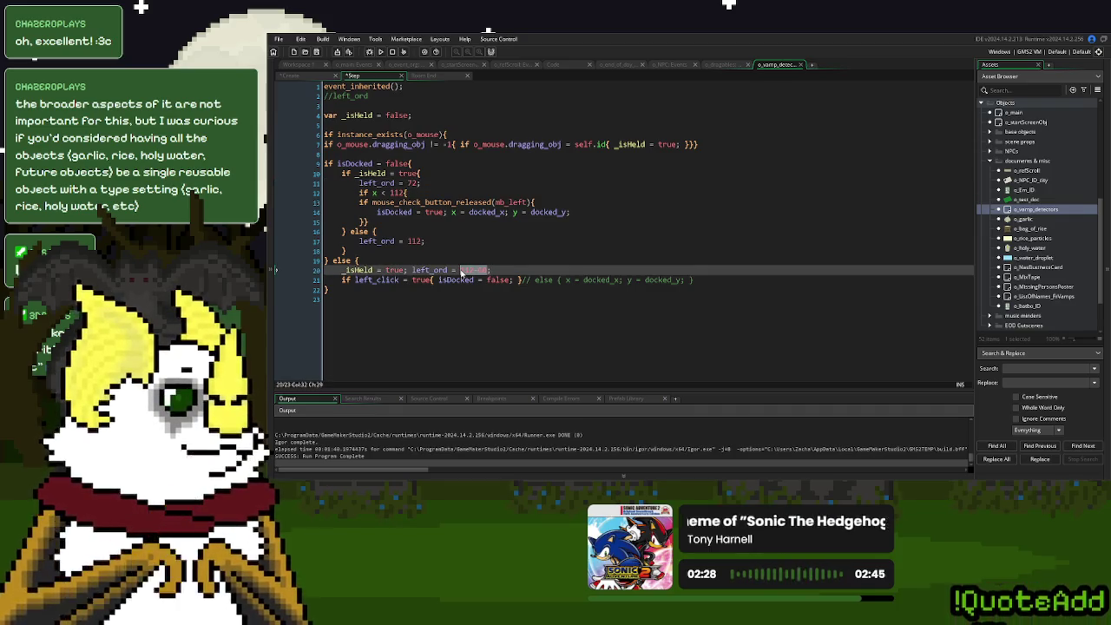
pyautogui.write('72')
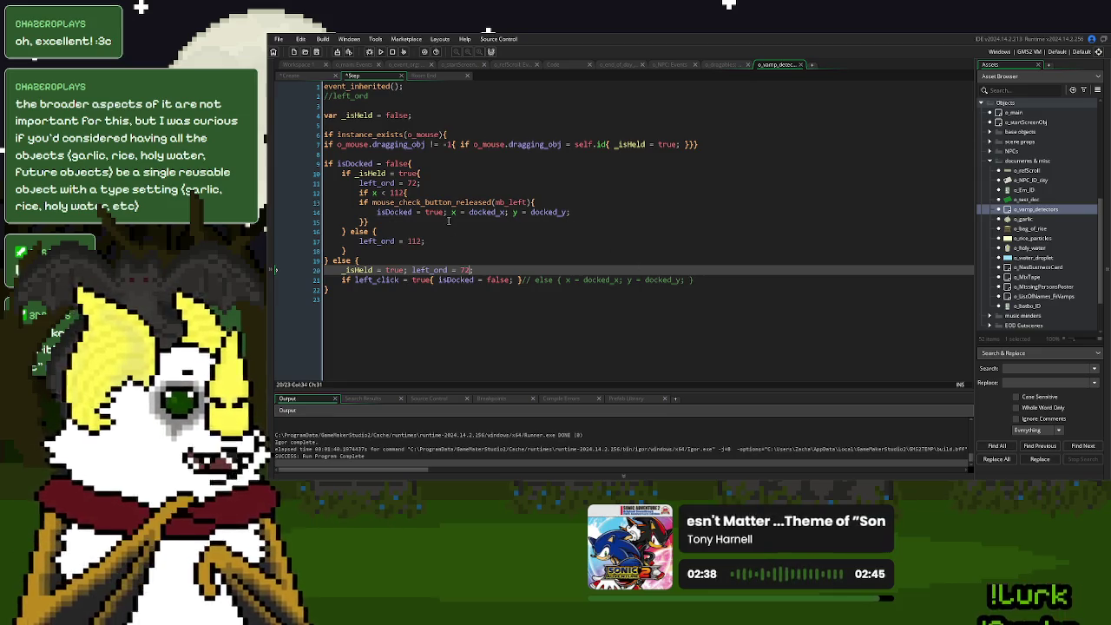
pyautogui.press('F5')
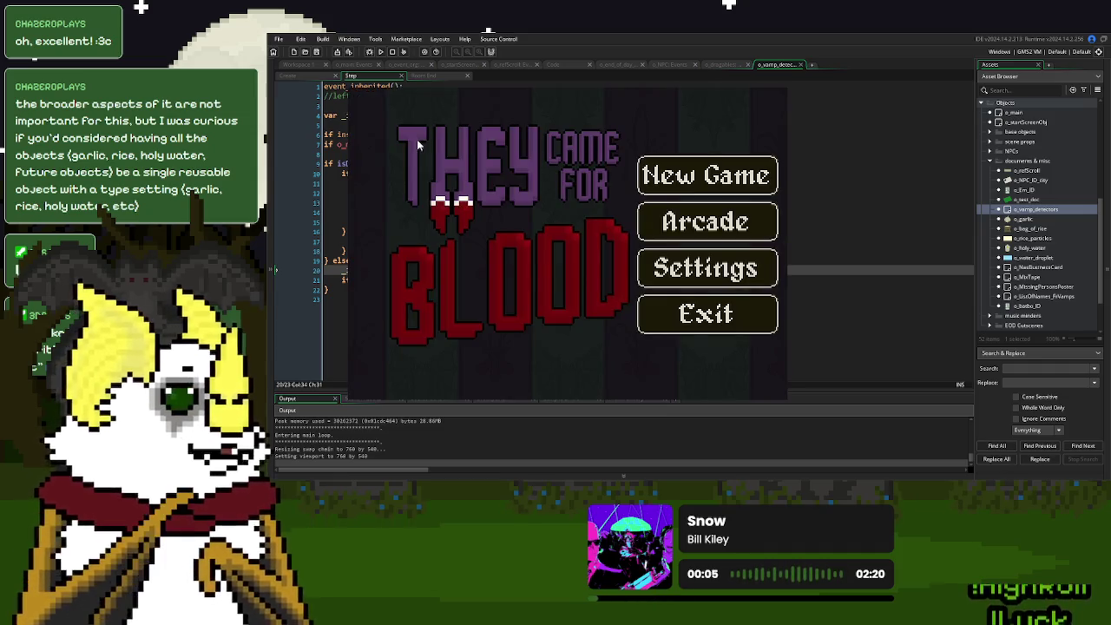
# Start a new game, end the day with Save and Continue into Sep 27, then close it.
pyautogui.click(655, 173)
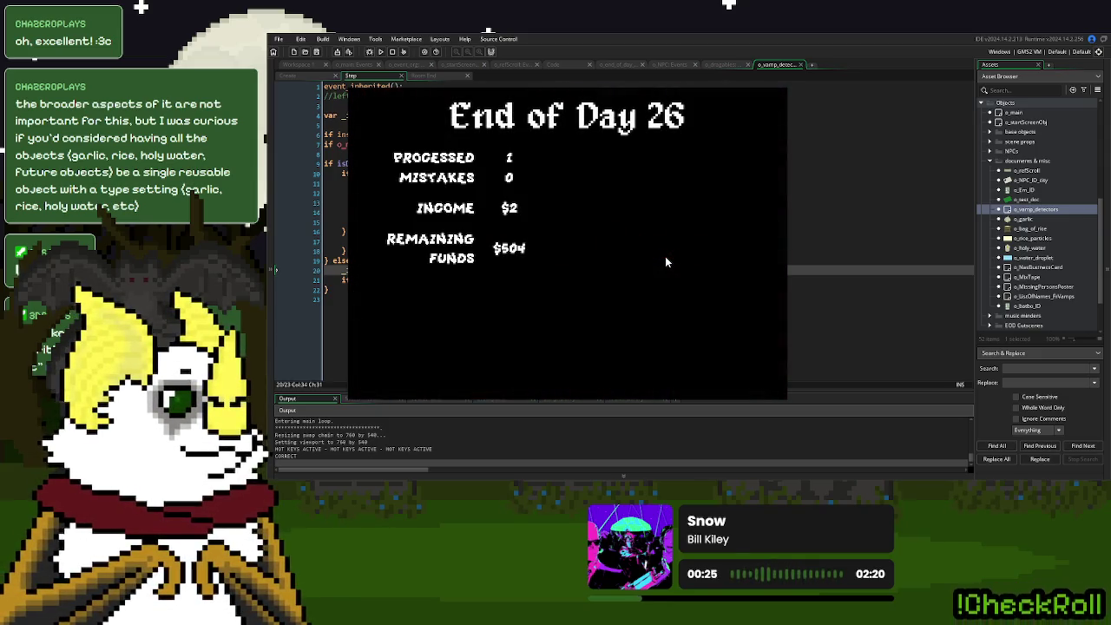
pyautogui.click(534, 345)
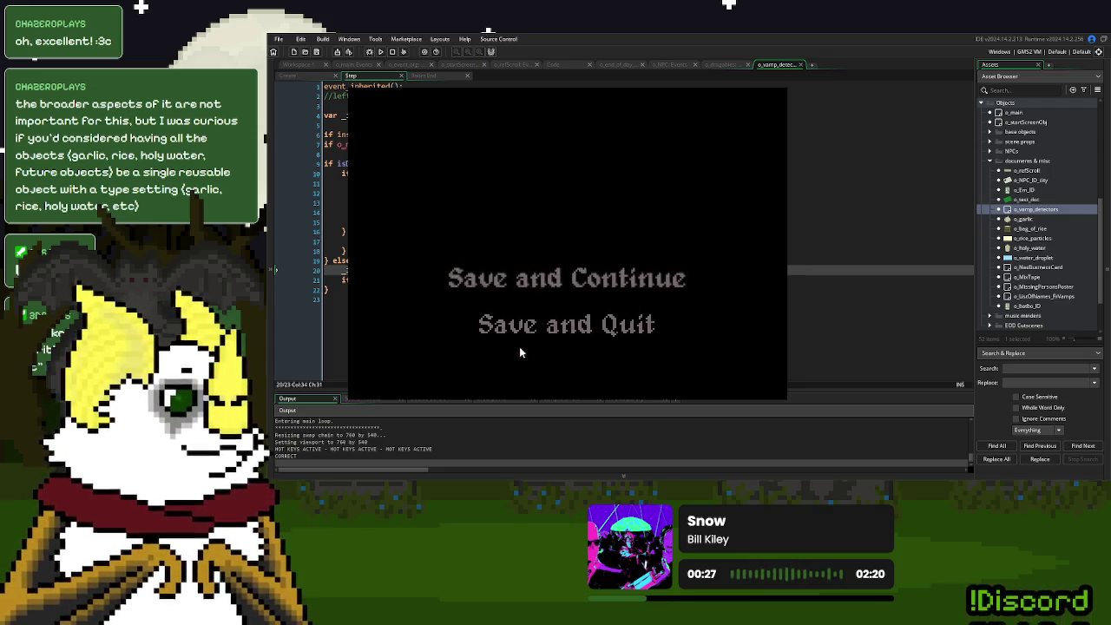
pyautogui.click(608, 269)
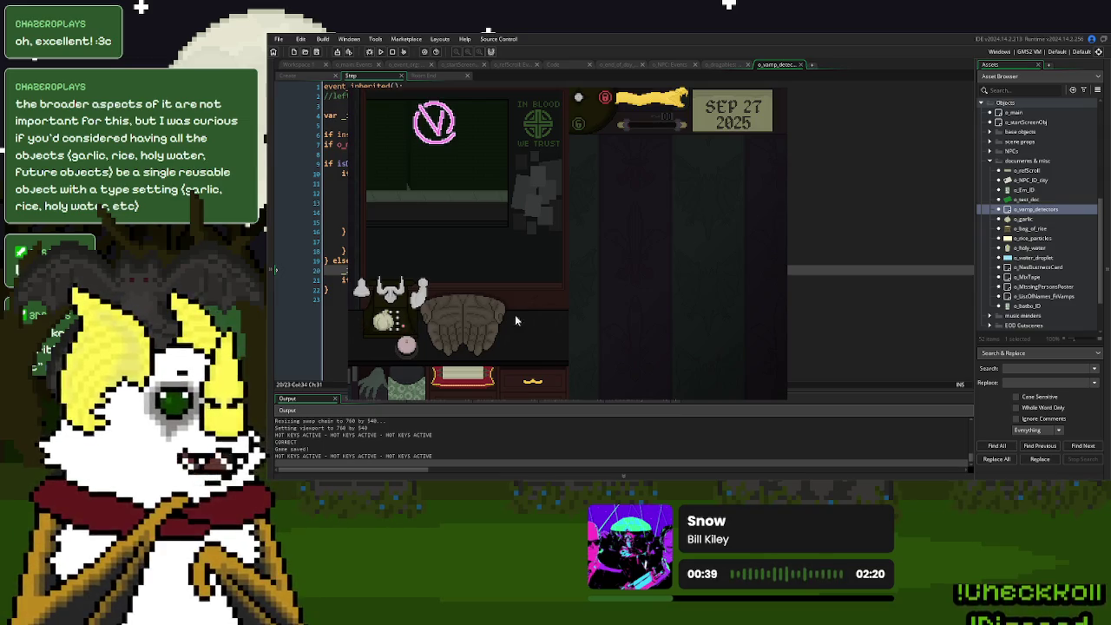
pyautogui.press('Escape')
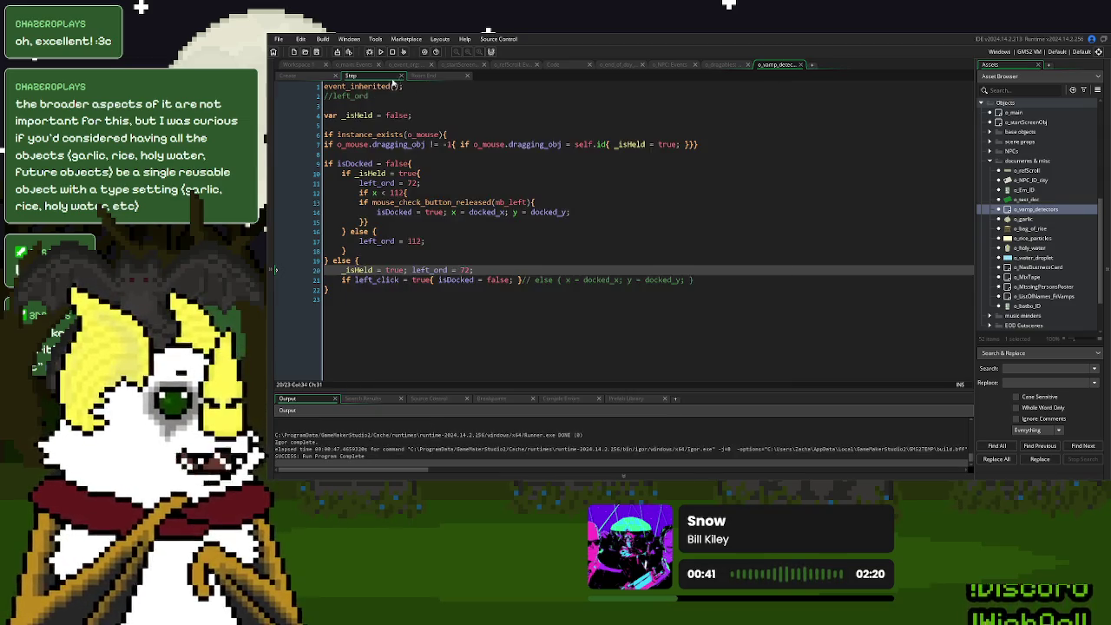
# Apply Game Options with 60 frames per second instead of 120, and relaunch the game.
pyautogui.hotkey('ctrl', 'Tab')
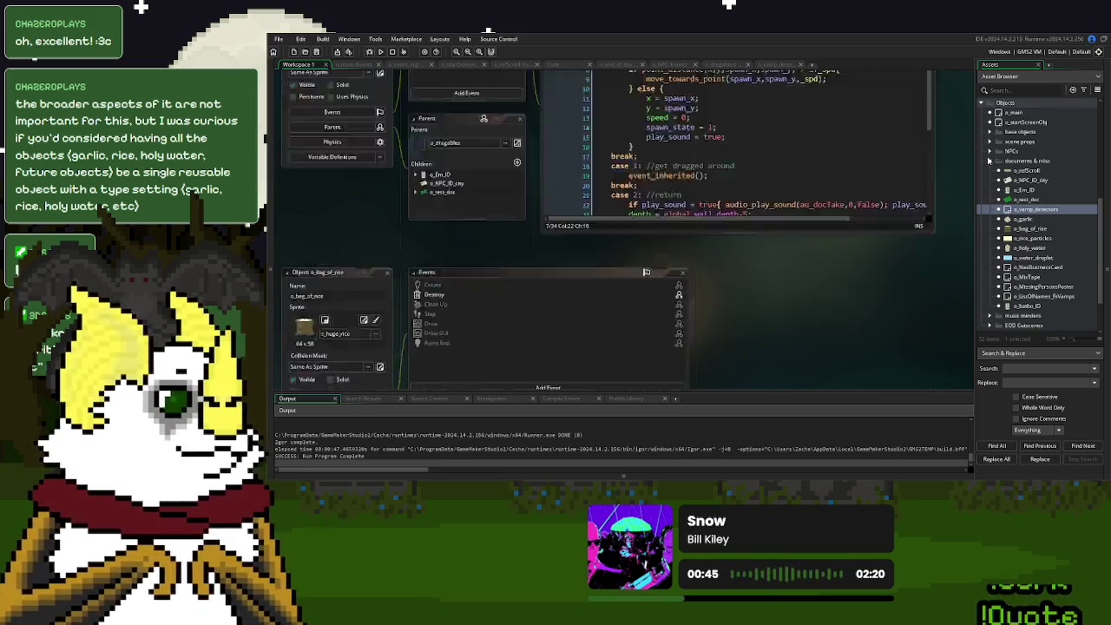
pyautogui.hotkey('ctrl', 'shift', 'g')
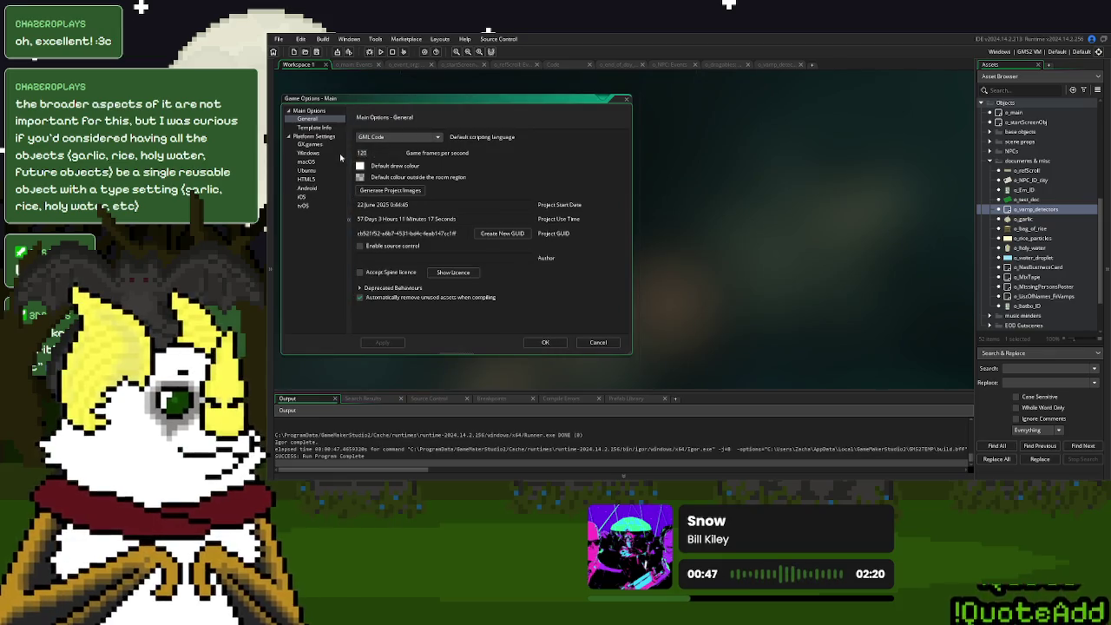
pyautogui.click(383, 343)
pyautogui.click(392, 51)
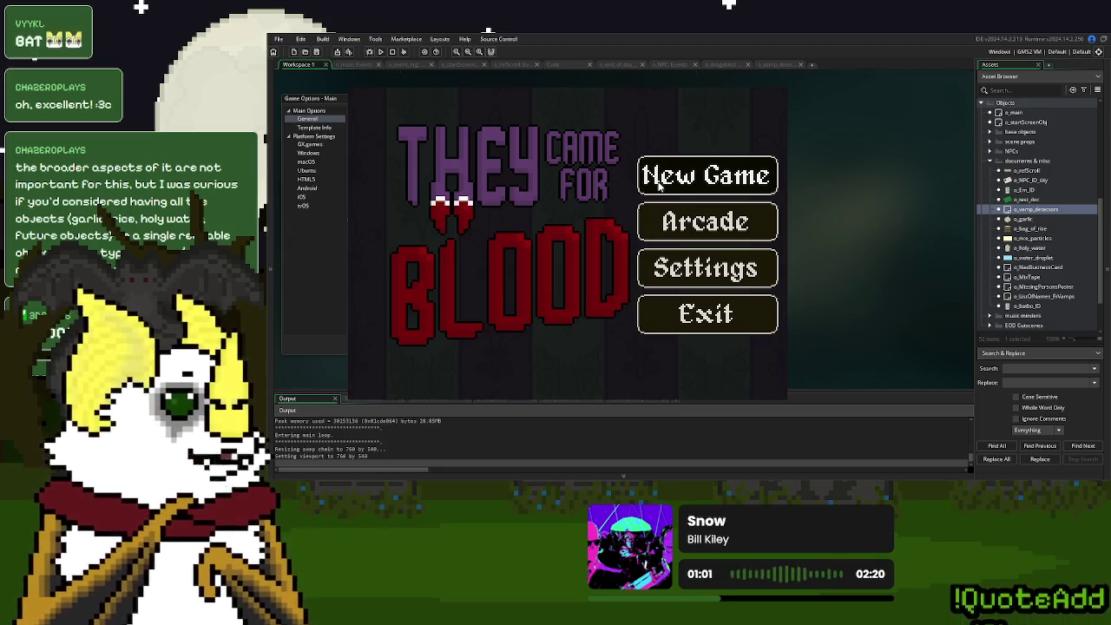
# Play a new game to the garlic hand-off, close it, and select left_click on Step line 21.
pyautogui.click(660, 178)
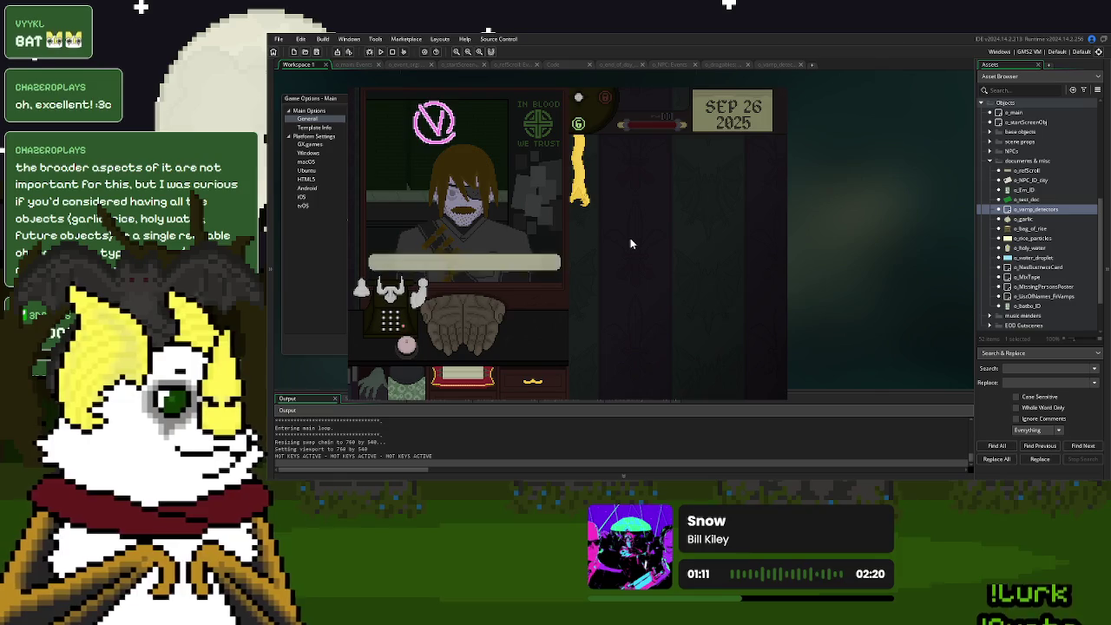
pyautogui.click(500, 301)
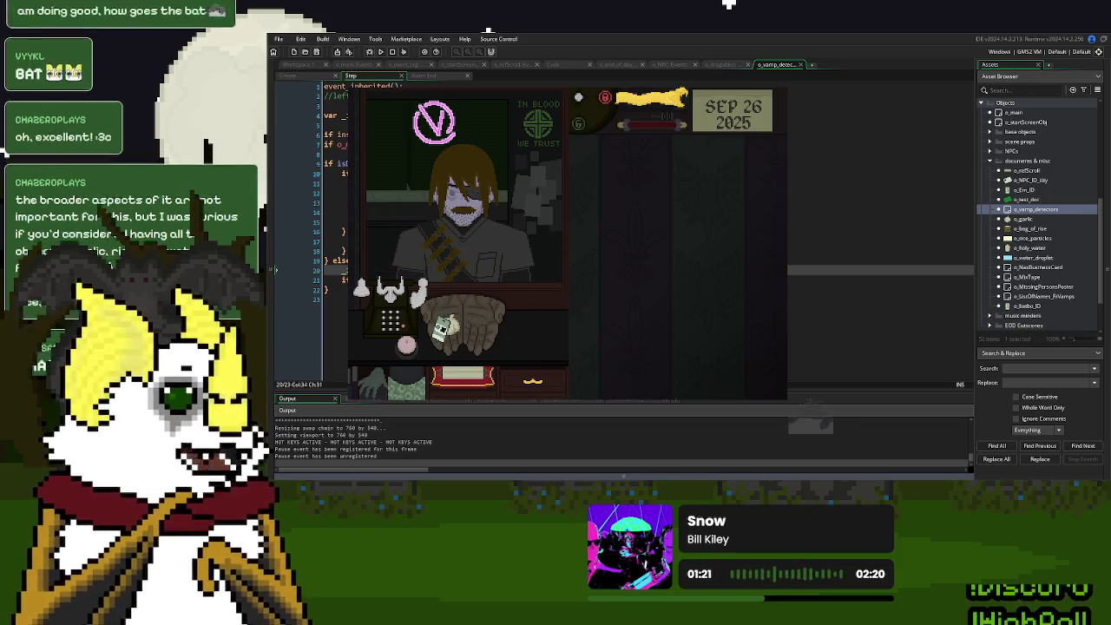
pyautogui.press('Escape')
pyautogui.click(385, 279)
pyautogui.doubleClick(385, 279)
pyautogui.hotkey('ctrl', 'c')
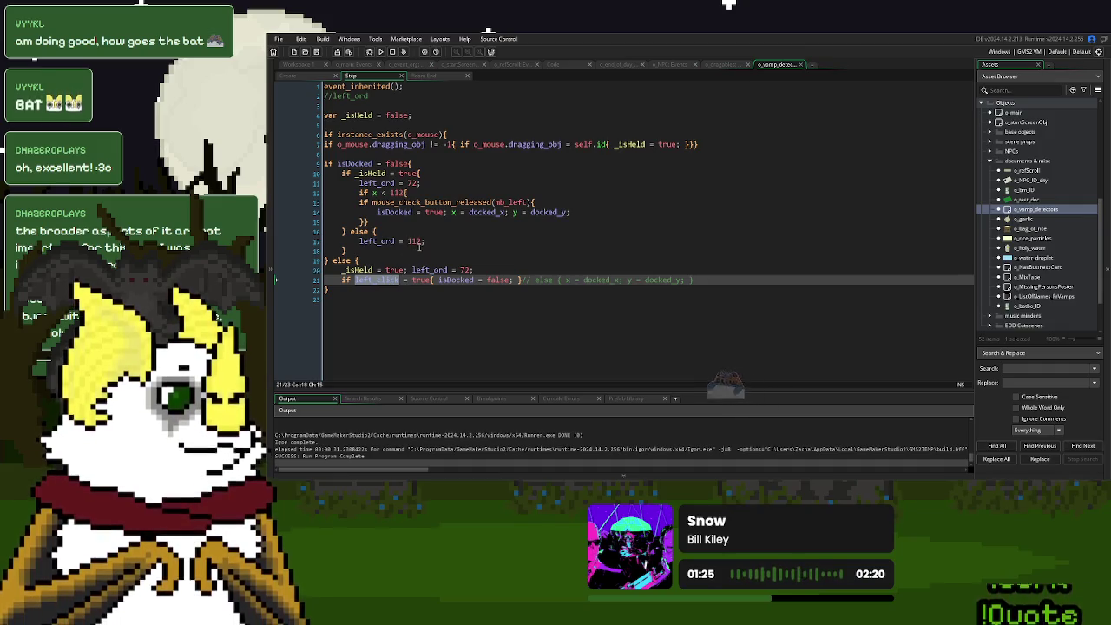
# Append left_click = false; to Step line 14, then rerun the game and start a new game.
pyautogui.click(419, 246)
pyautogui.click(606, 211)
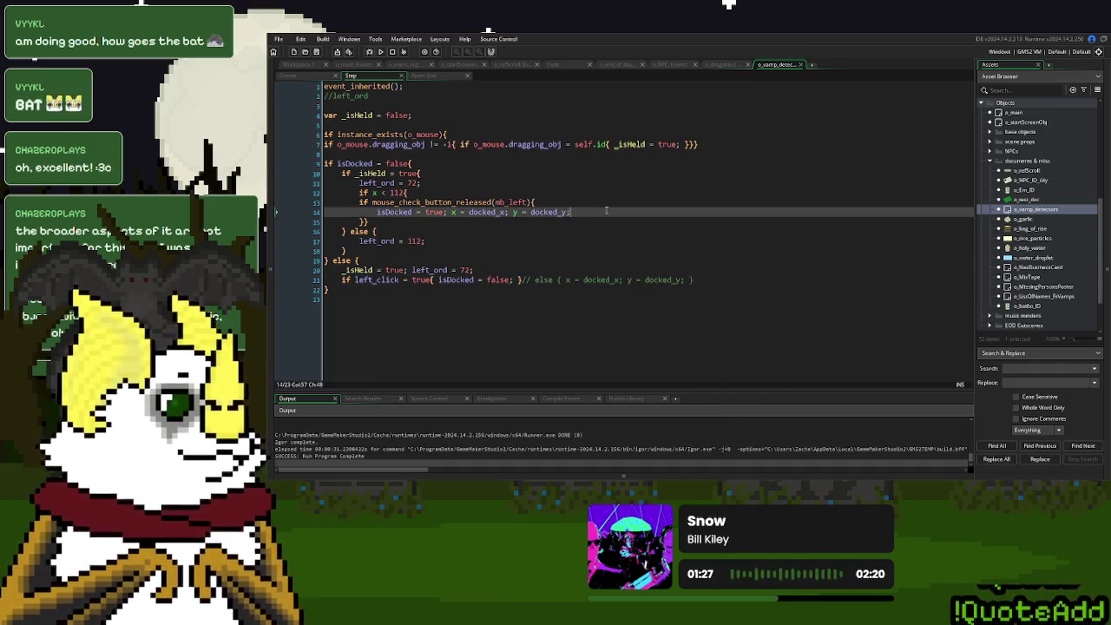
pyautogui.hotkey('ctrl', 'v')
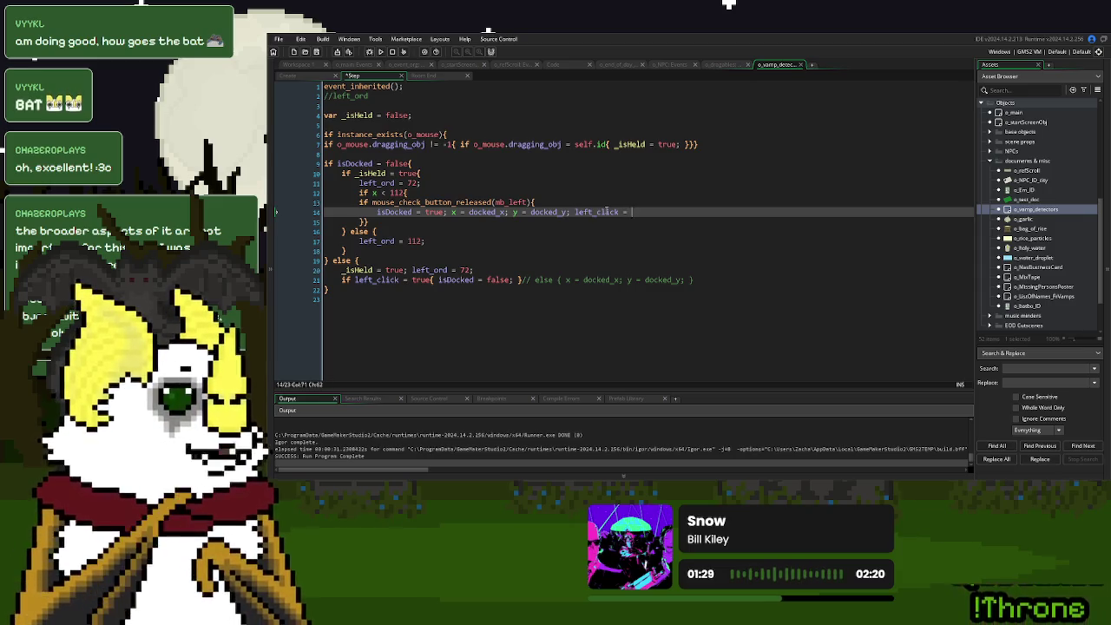
pyautogui.write('false;')
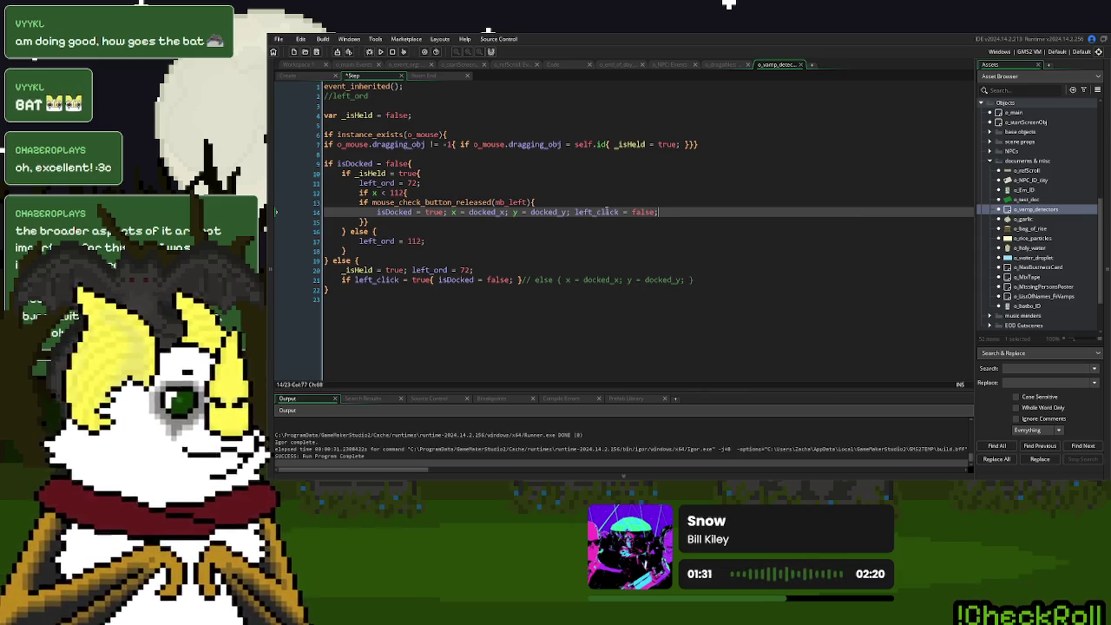
pyautogui.click(380, 51)
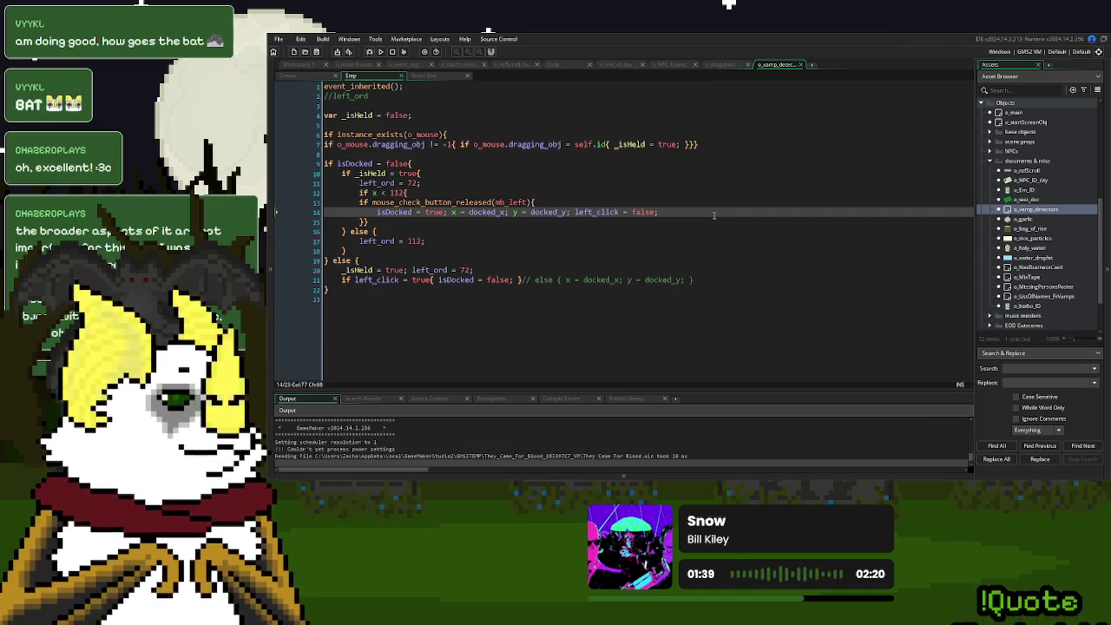
pyautogui.click(667, 196)
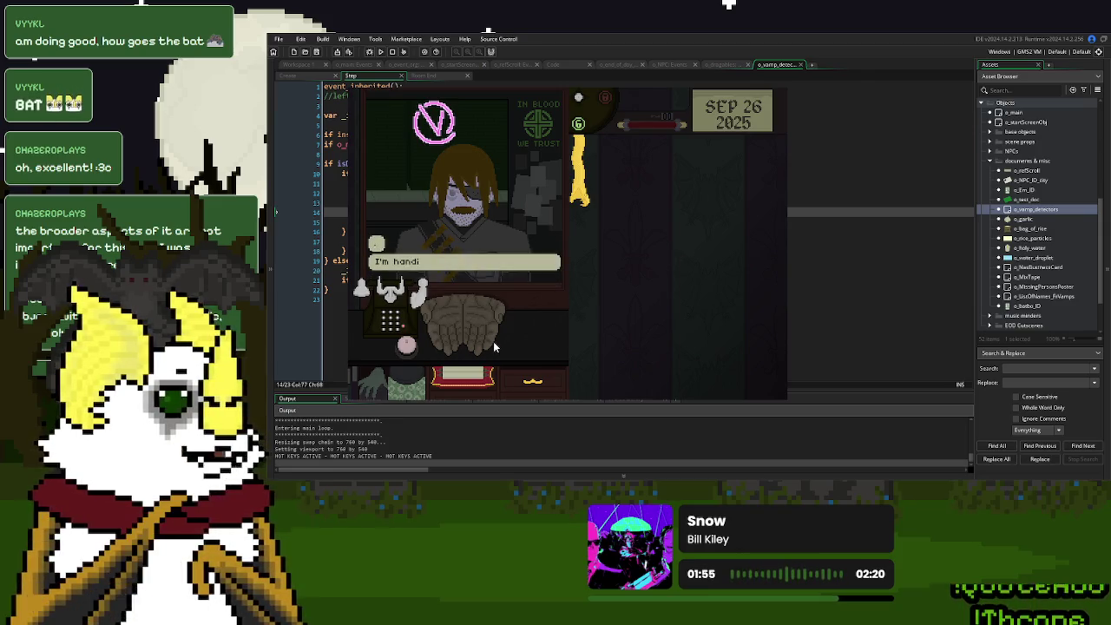
# Click through the customer's dialogue until the garlic lands on the desk and logs CORRECT.
pyautogui.click(673, 233)
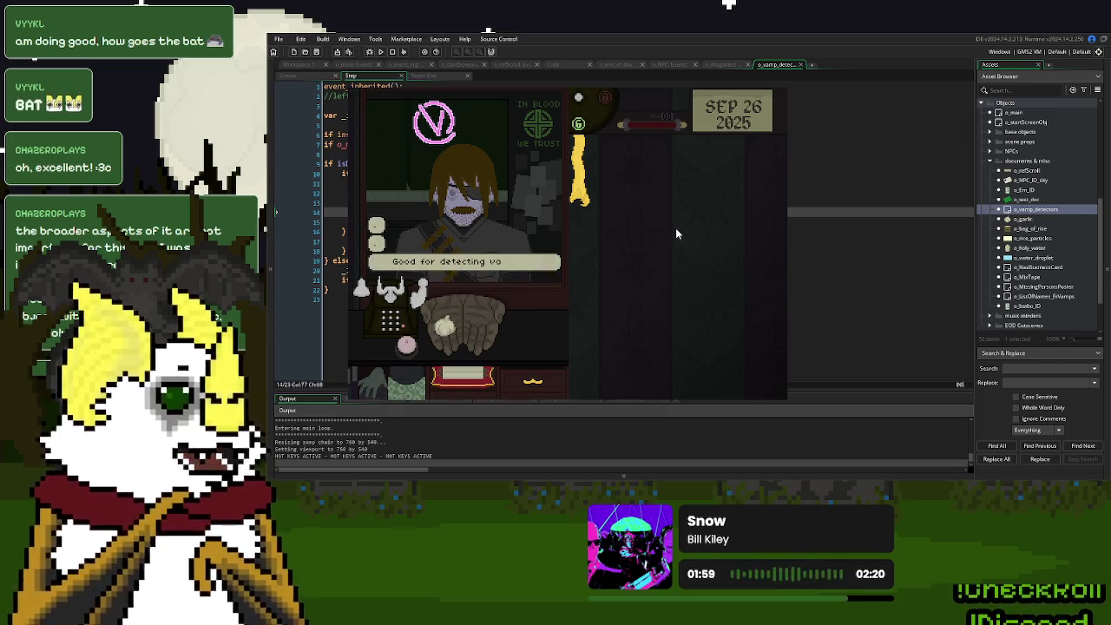
pyautogui.click(578, 310)
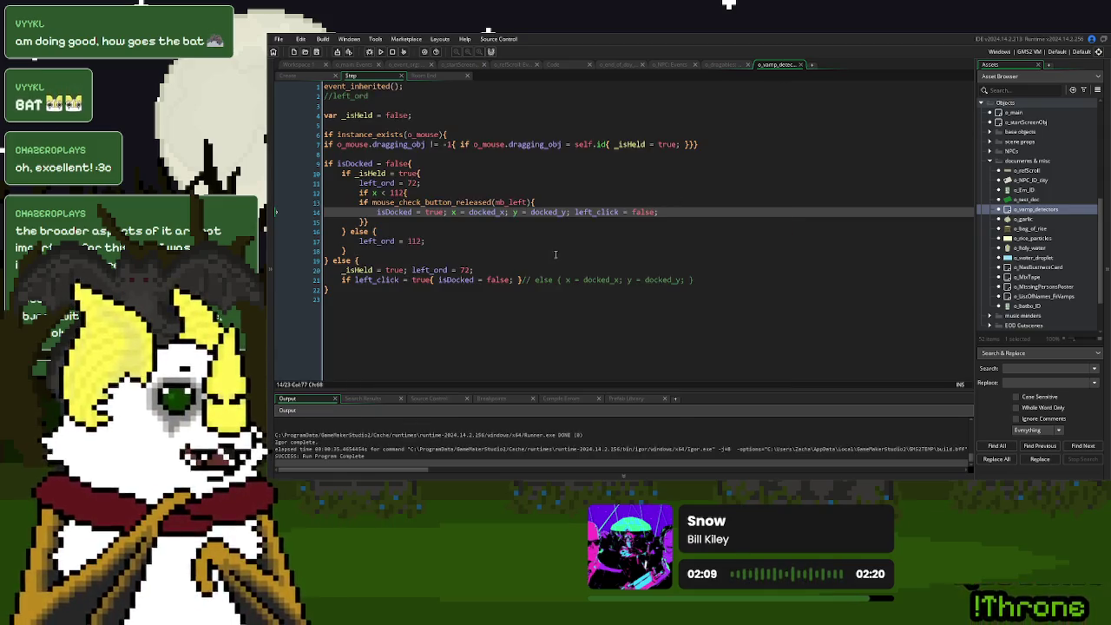
# Delete the left_click = false; reset from line 14 of the Step code.
pyautogui.moveTo(659, 212); pyautogui.dragTo(572, 217)
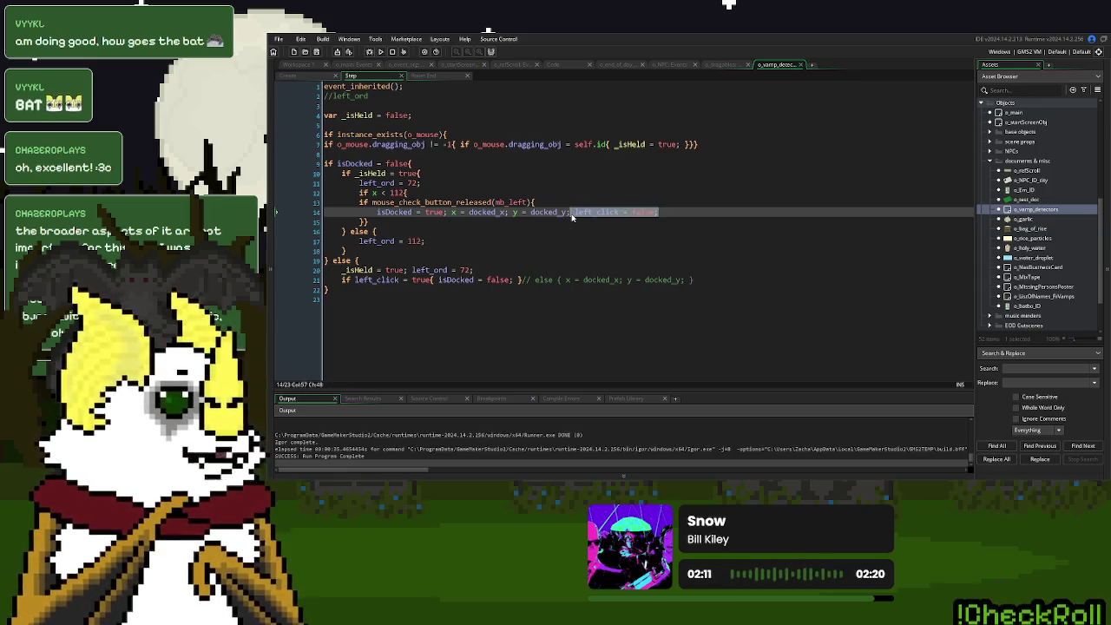
pyautogui.press('Delete')
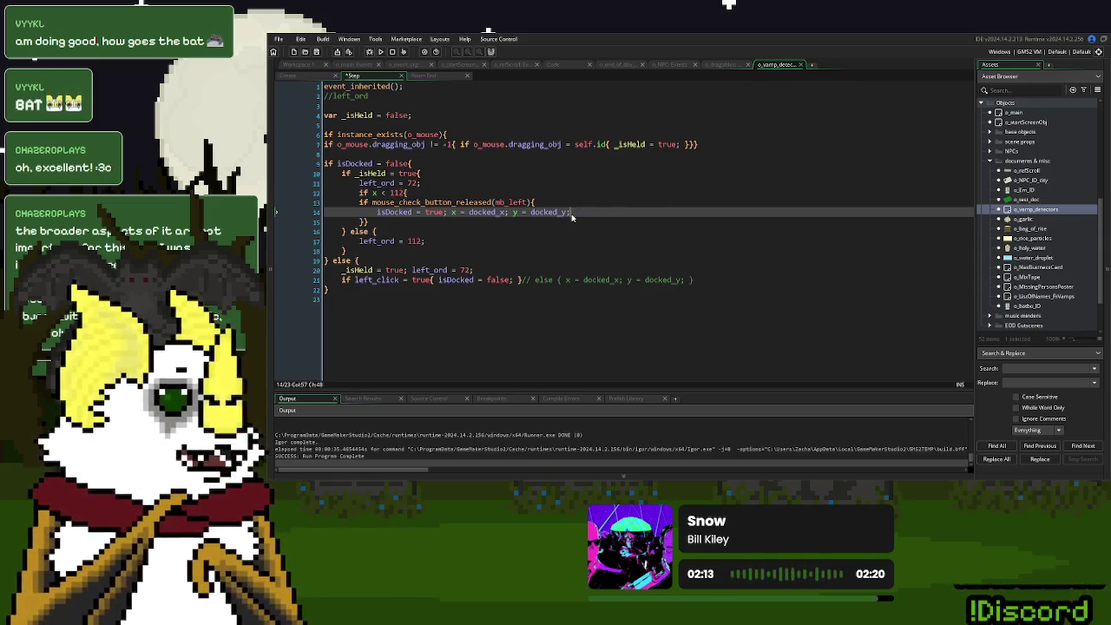
pyautogui.click(458, 280)
pyautogui.click(406, 270)
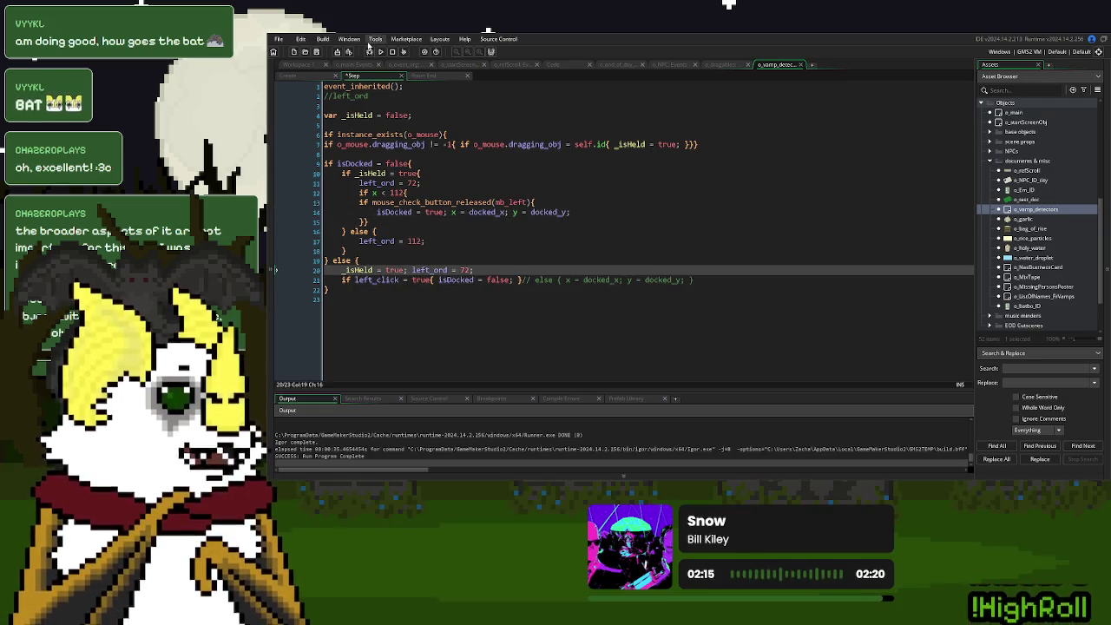
# Review the Create and Step event code, then rebuild and run the game.
pyautogui.click(286, 76)
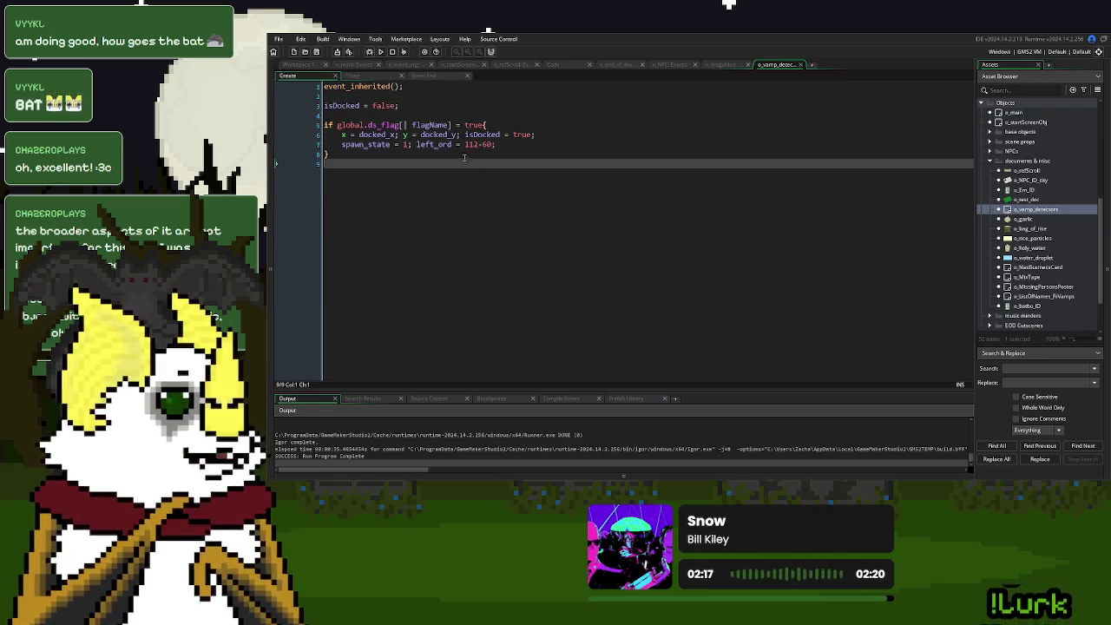
pyautogui.click(404, 145)
pyautogui.click(373, 76)
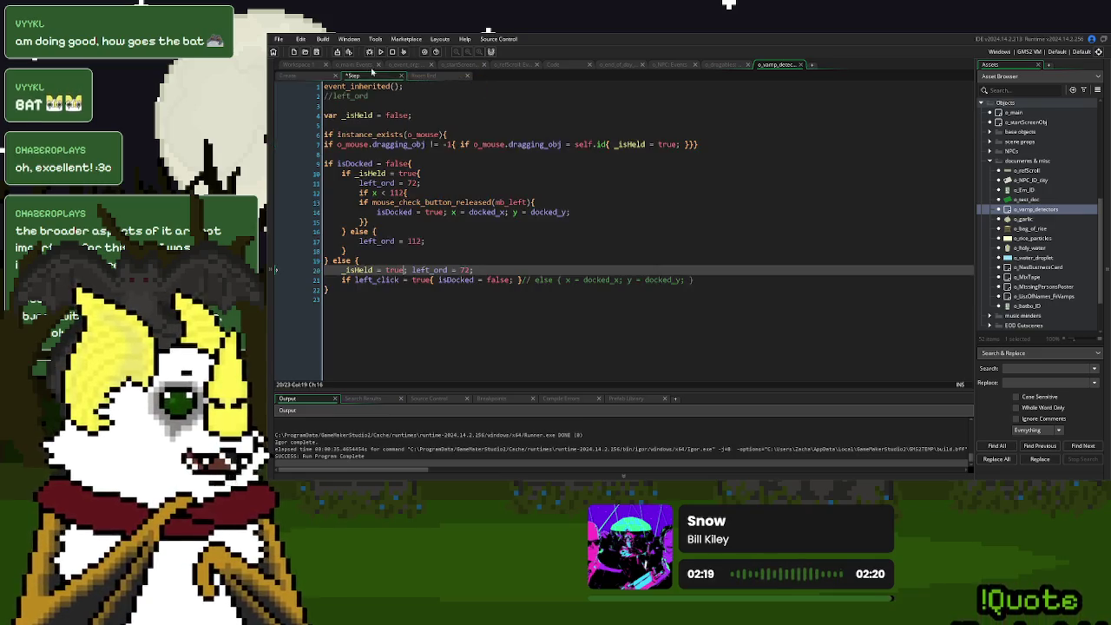
pyautogui.click(440, 241)
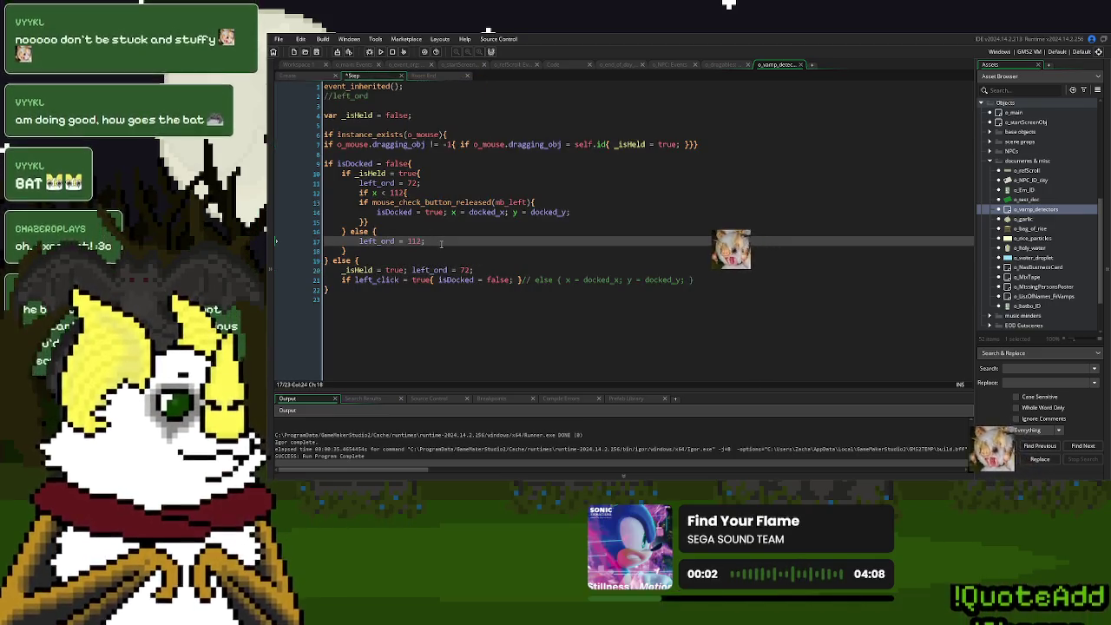
pyautogui.click(304, 77)
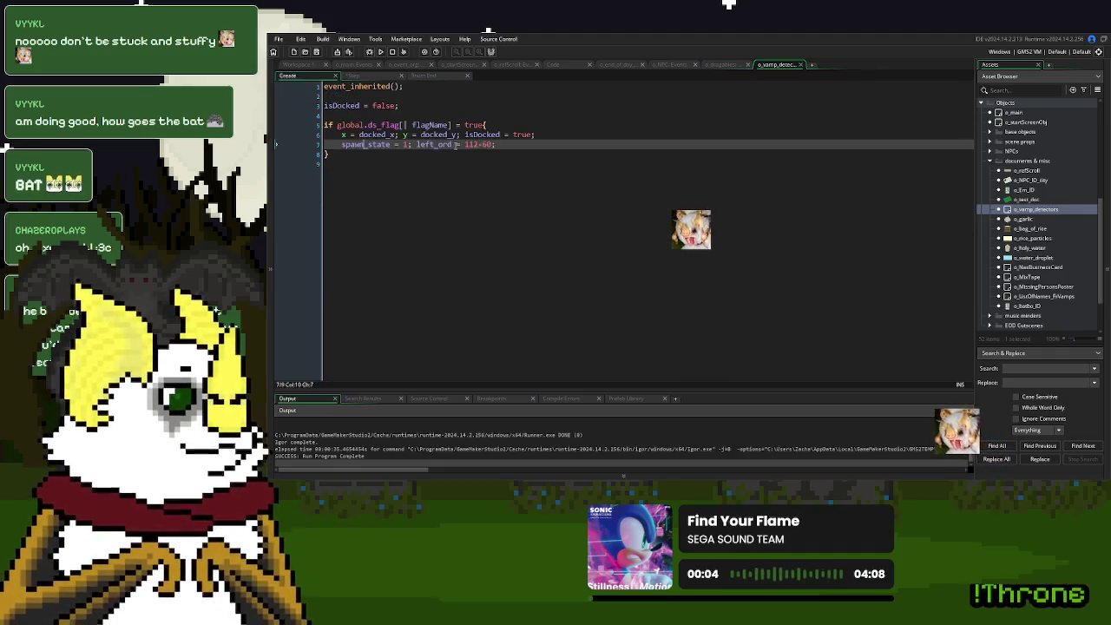
pyautogui.click(352, 76)
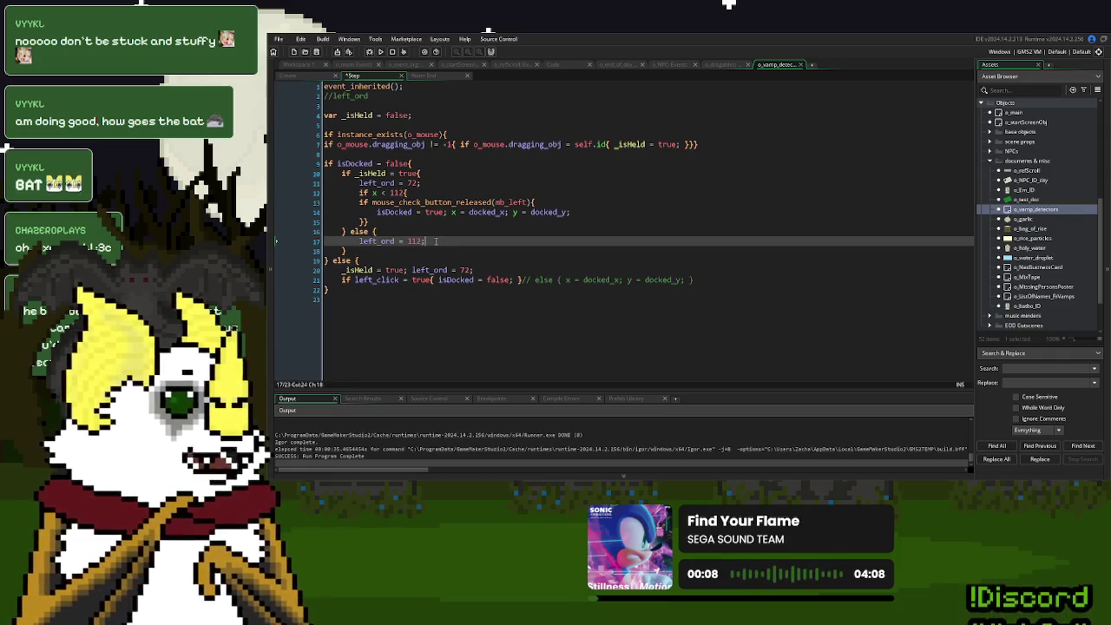
pyautogui.moveTo(436, 240); pyautogui.dragTo(366, 242)
pyautogui.click(368, 221)
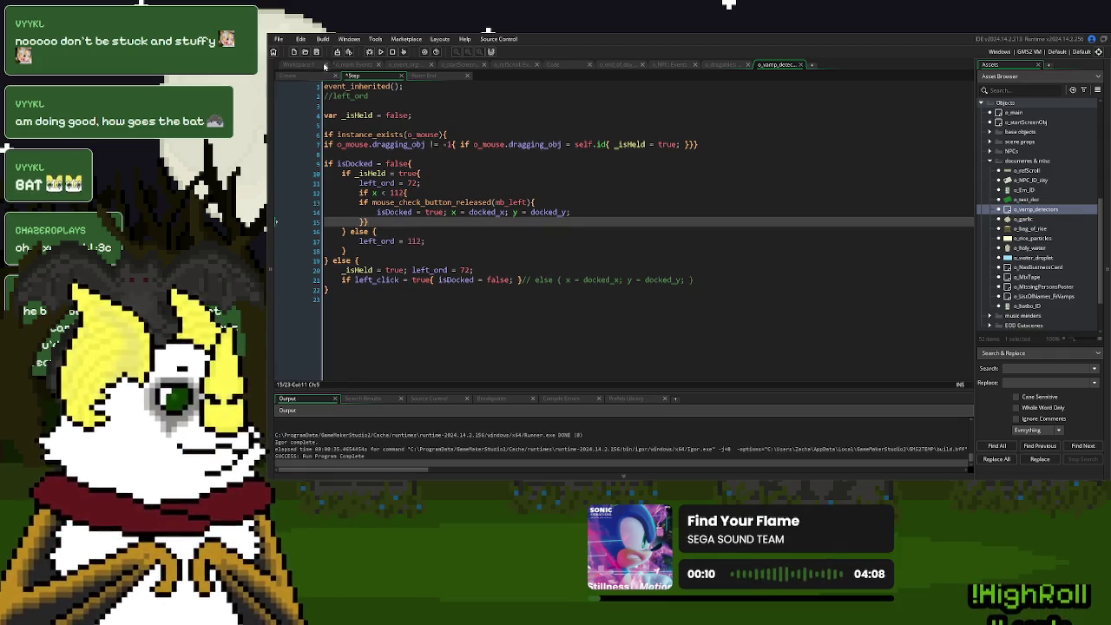
pyautogui.click(380, 51)
pyautogui.click(459, 212)
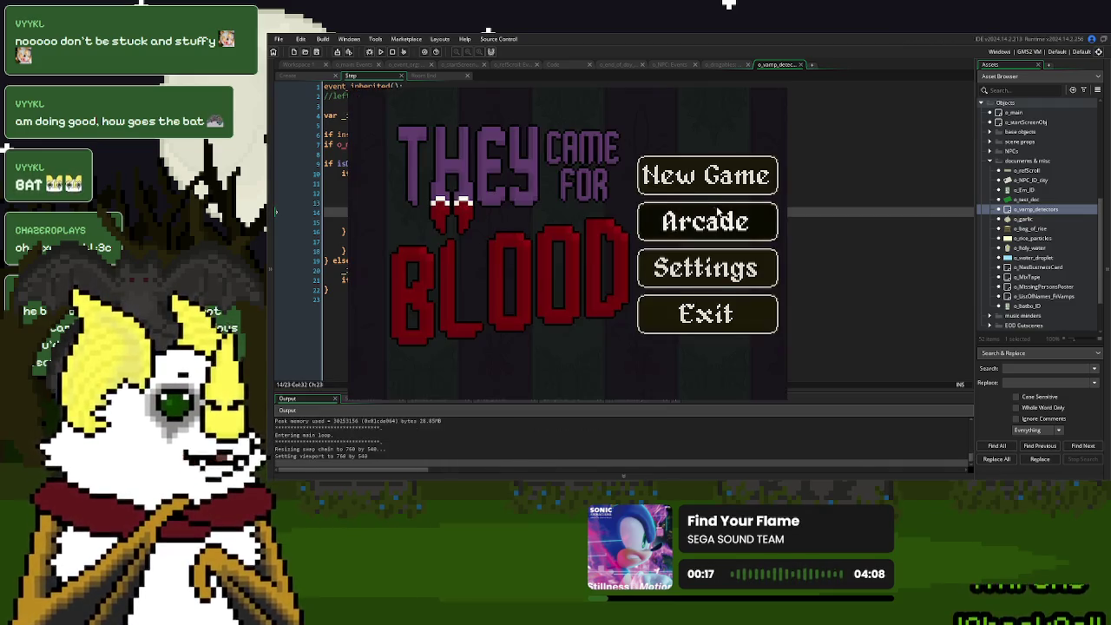
# Start a new game, advance the dialogue and drag the garlic onto the desk.
pyautogui.click(731, 185)
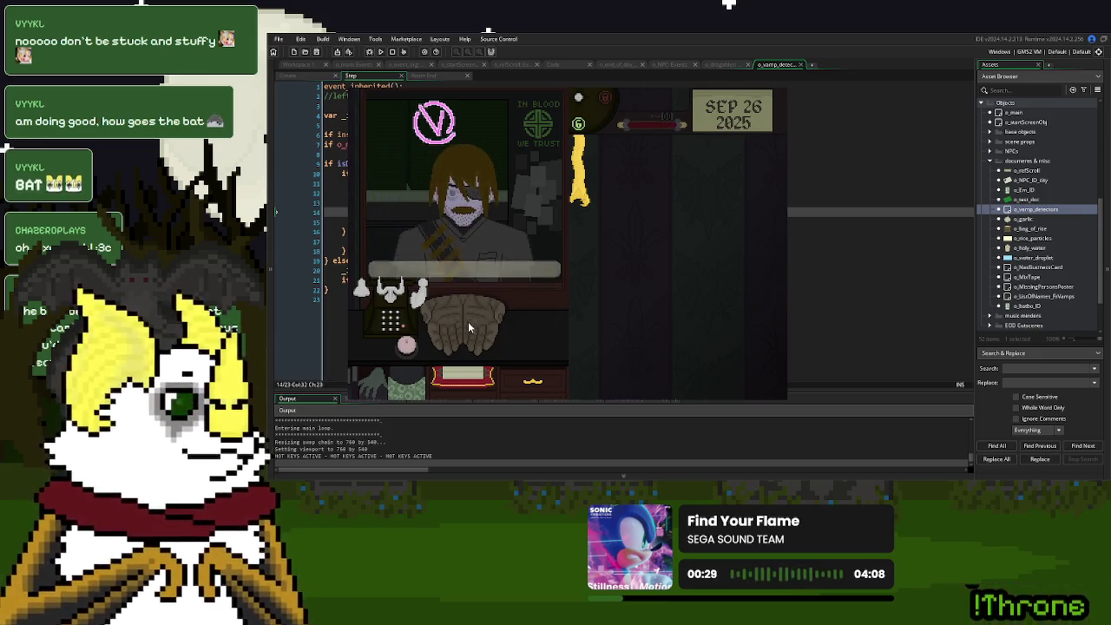
pyautogui.click(540, 225)
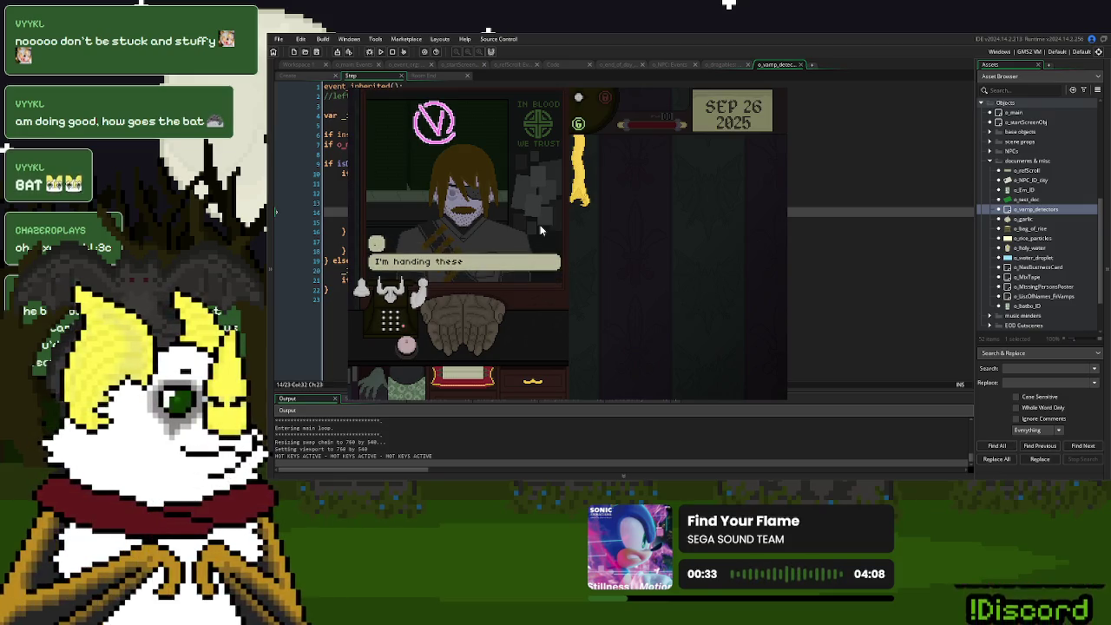
pyautogui.click(501, 328)
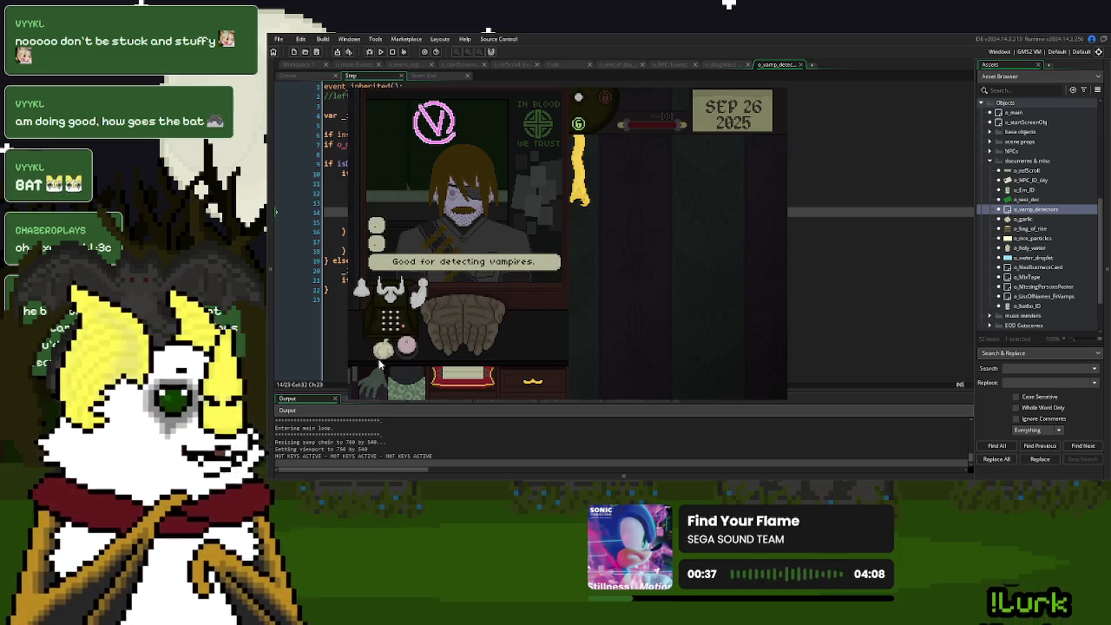
pyautogui.moveTo(382, 318)
pyautogui.mouseDown()
pyautogui.moveTo(445, 331)
pyautogui.moveTo(515, 322)
pyautogui.moveTo(383, 329)
pyautogui.moveTo(378, 342)
pyautogui.moveTo(432, 356)
pyautogui.mouseUp()
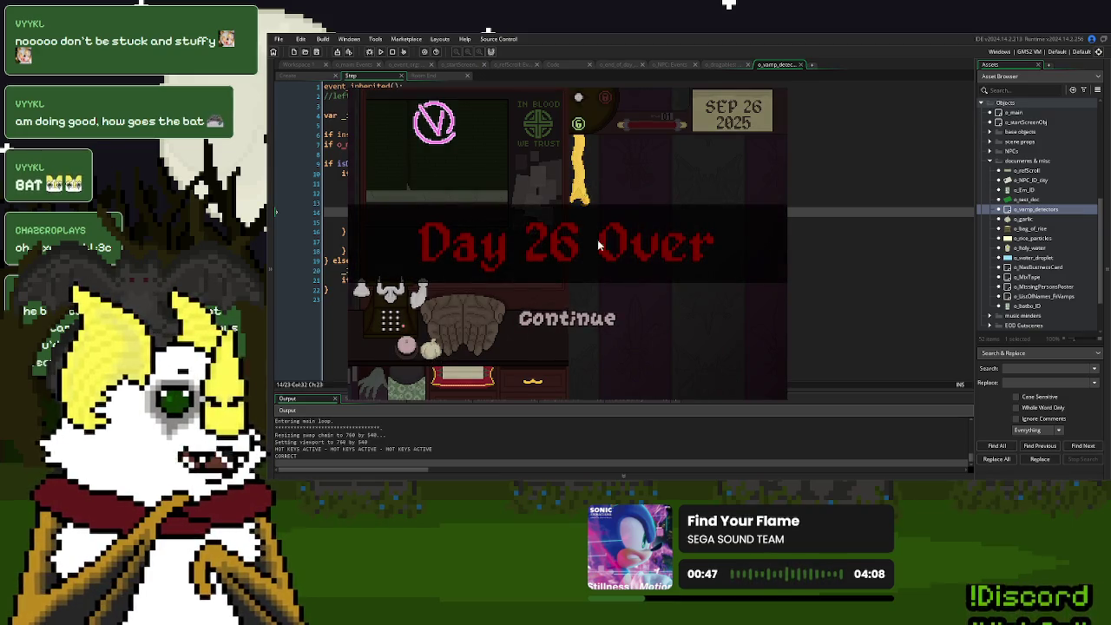
# Finish Day 26 with Save and Continue, then close the running game.
pyautogui.click(597, 332)
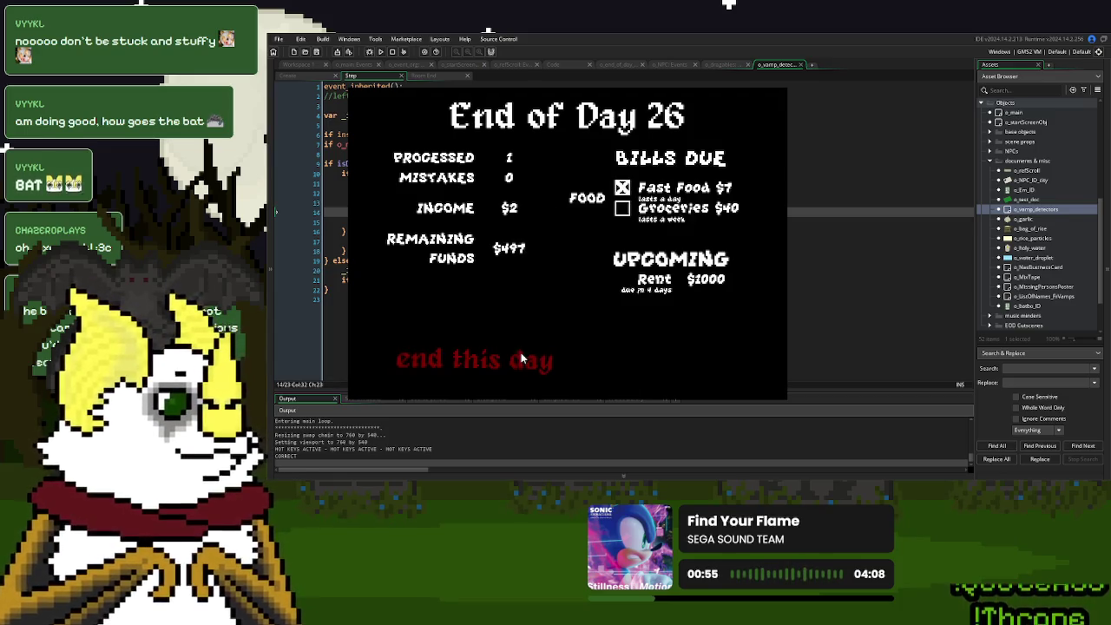
pyautogui.click(521, 352)
pyautogui.click(573, 278)
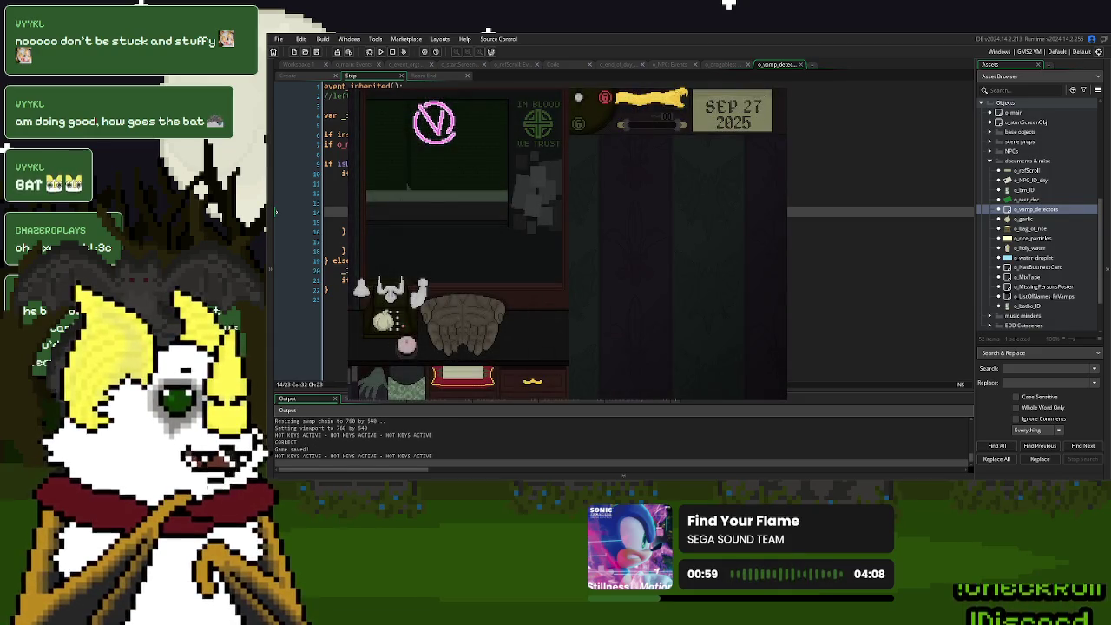
pyautogui.press('Escape')
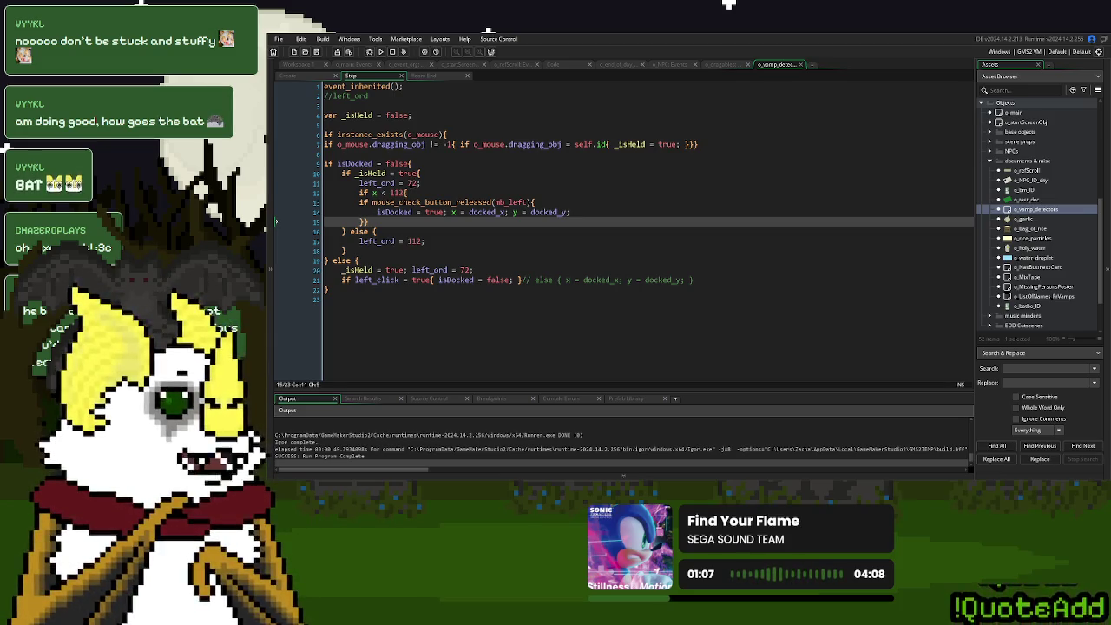
# Change the held left_ord on Step line 11 from 72 to 8.
pyautogui.doubleClick(412, 183)
pyautogui.write('8')
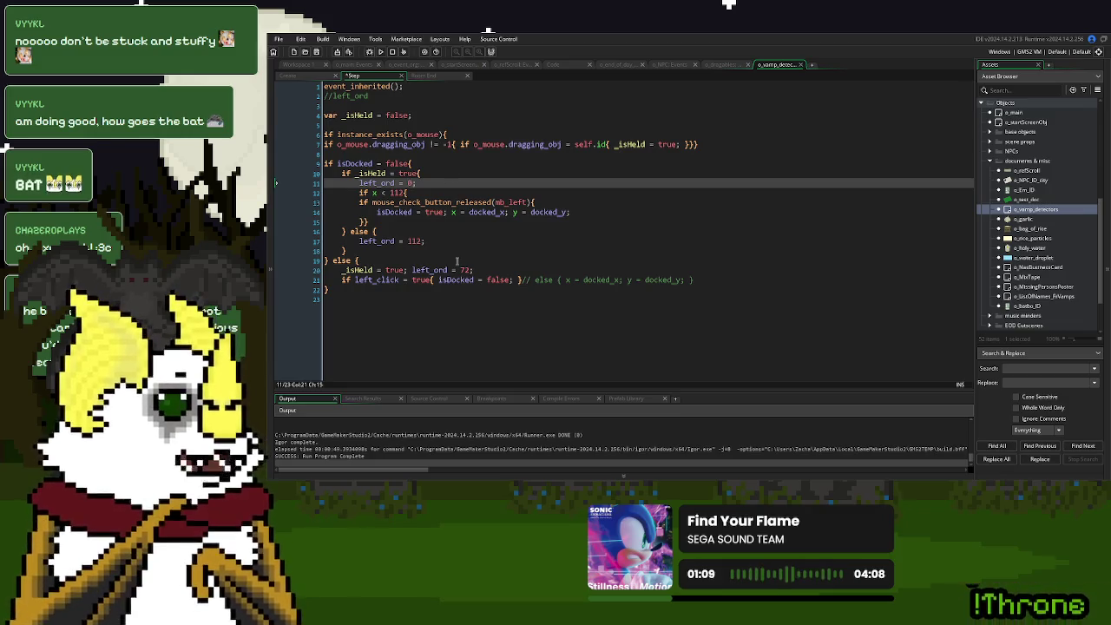
pyautogui.click(462, 269)
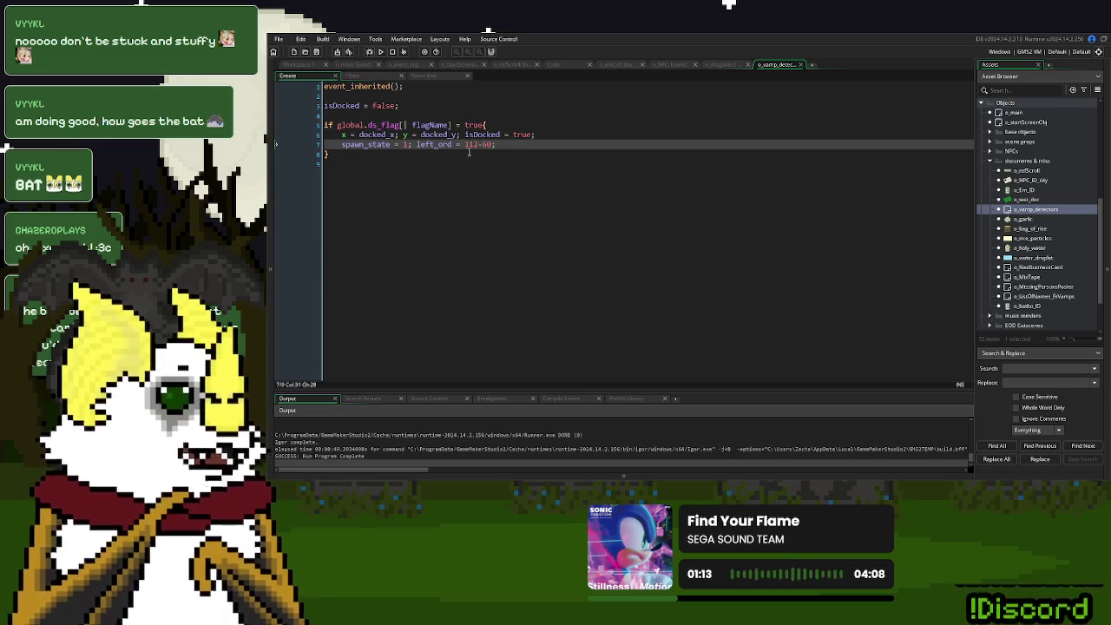
# Set the Create event's docked left_ord to 0, rebuild, and start a new game.
pyautogui.moveTo(492, 144); pyautogui.dragTo(473, 146)
pyautogui.write('0')
pyautogui.click(383, 54)
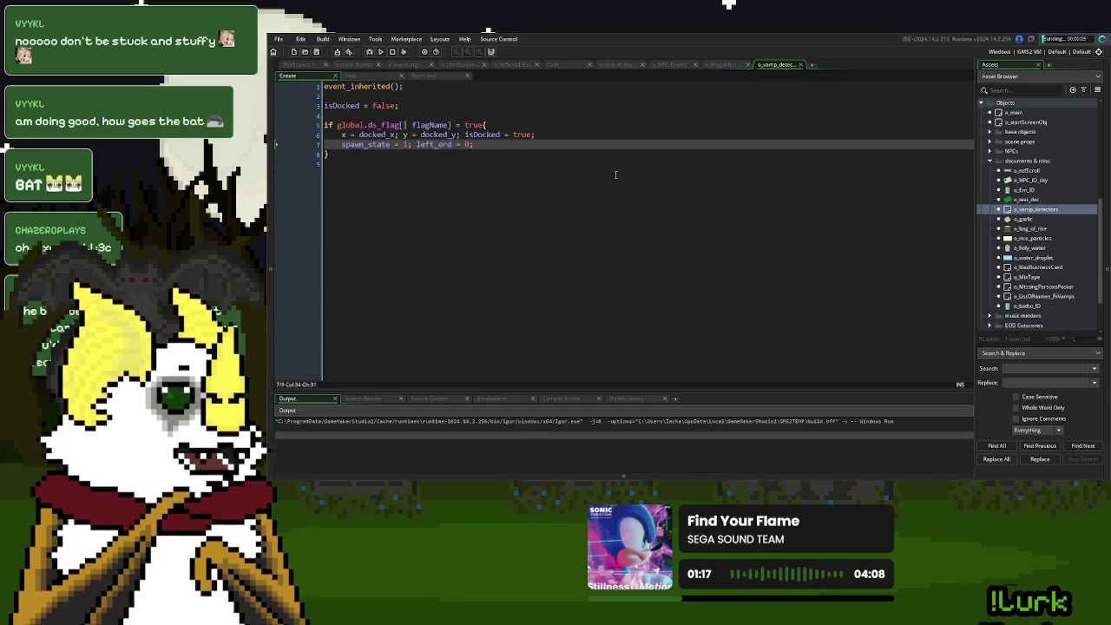
pyautogui.click(617, 176)
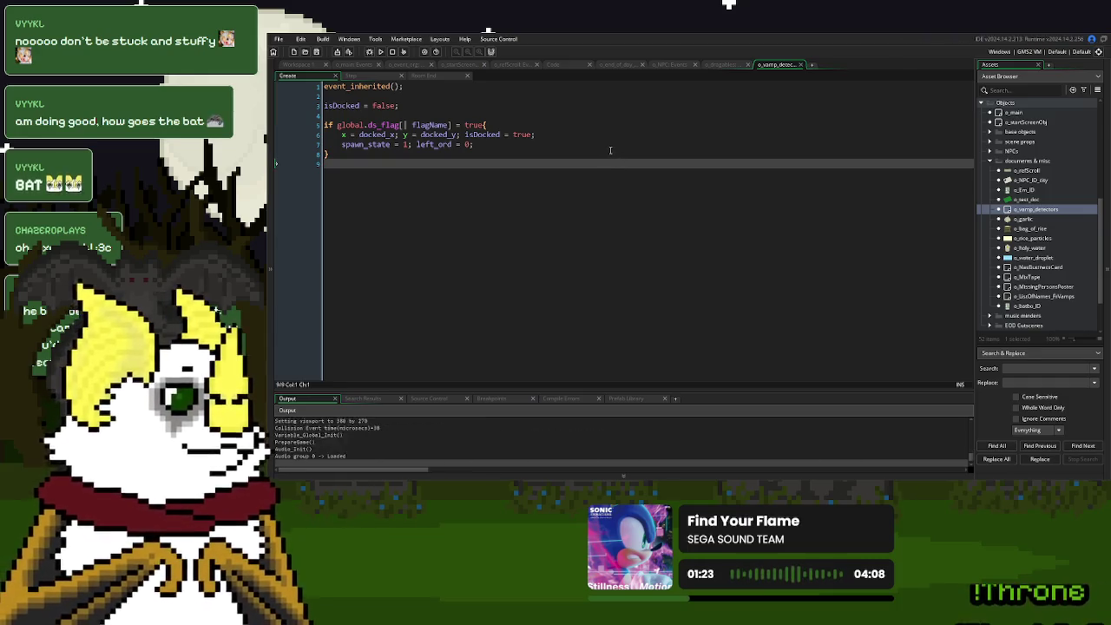
pyautogui.click(662, 191)
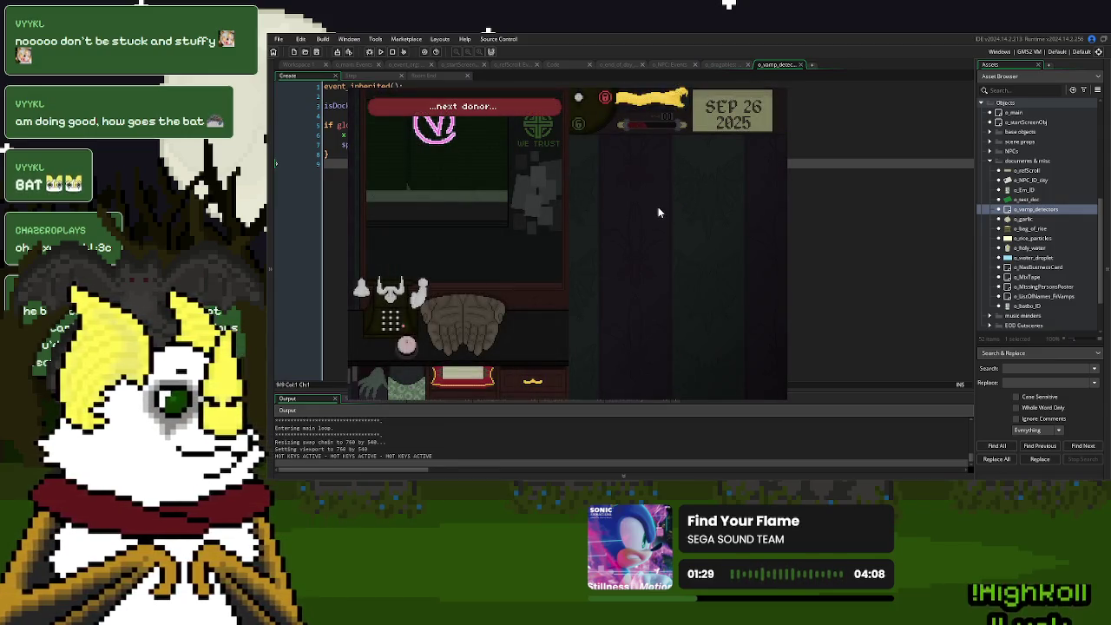
# Advance the donor's dialogue, set the garlic on the counter and try handing it over.
pyautogui.click(636, 280)
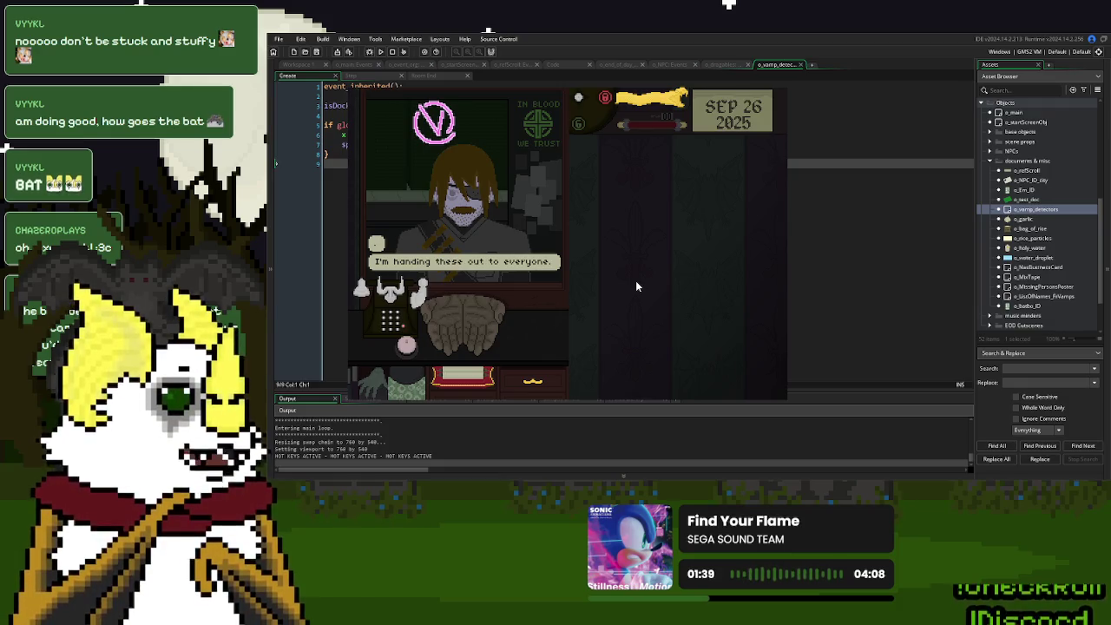
pyautogui.click(520, 318)
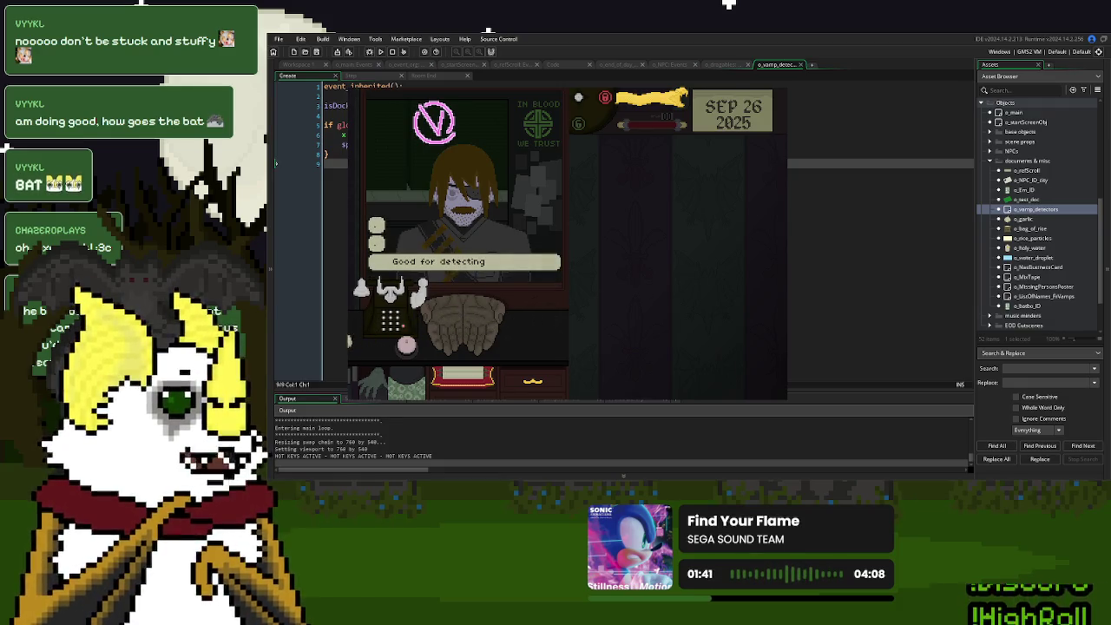
pyautogui.moveTo(356, 338); pyautogui.dragTo(356, 341)
pyautogui.click(434, 349)
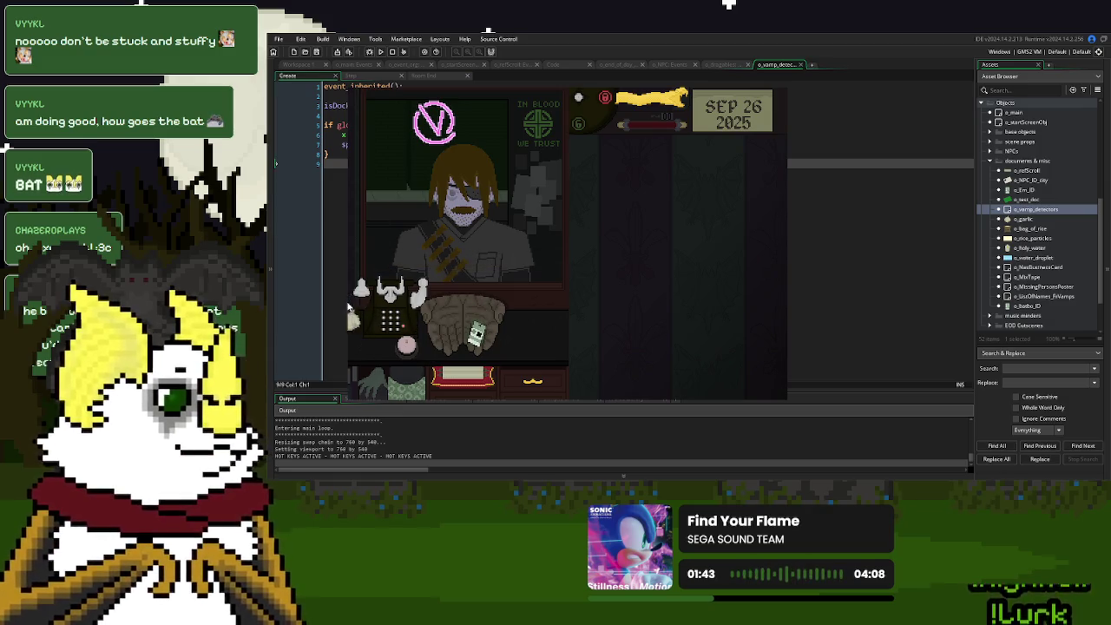
pyautogui.moveTo(438, 354)
pyautogui.mouseDown()
pyautogui.moveTo(360, 320)
pyautogui.moveTo(357, 344)
pyautogui.mouseUp()
pyautogui.moveTo(434, 354)
pyautogui.mouseDown()
pyautogui.moveTo(375, 339)
pyautogui.moveTo(369, 350)
pyautogui.mouseUp()
pyautogui.moveTo(435, 352); pyautogui.dragTo(375, 334)
pyautogui.moveTo(434, 354); pyautogui.dragTo(387, 327)
pyautogui.moveTo(433, 354); pyautogui.dragTo(357, 355)
pyautogui.moveTo(435, 352); pyautogui.dragTo(375, 333)
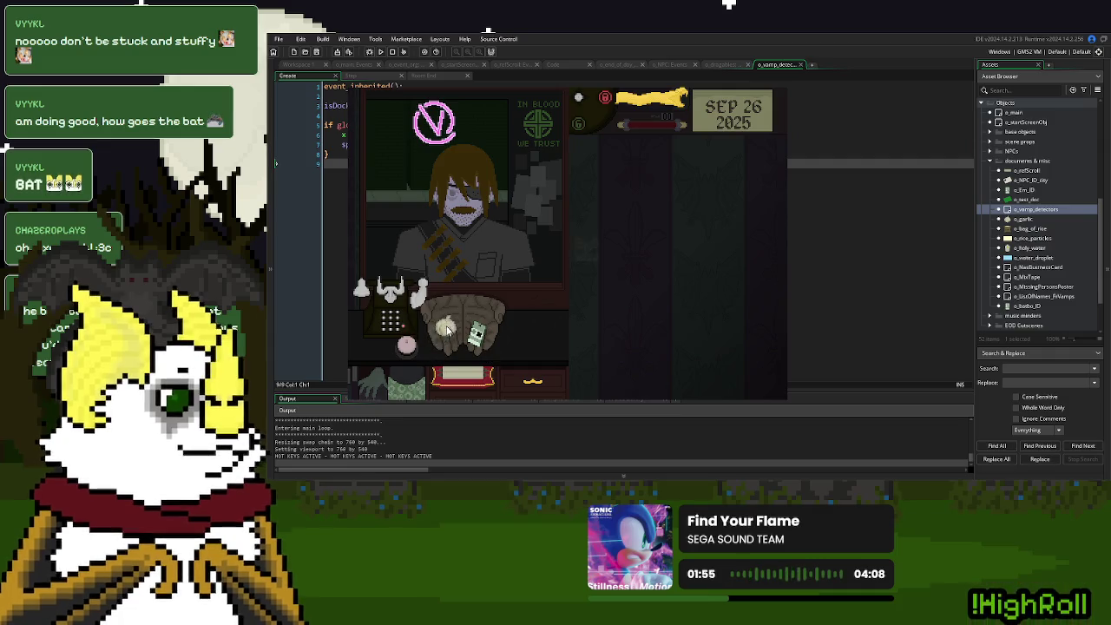
# Take the donor's ID, save and continue past Day 26, then stop the game at the Step code.
pyautogui.moveTo(473, 333); pyautogui.dragTo(587, 257)
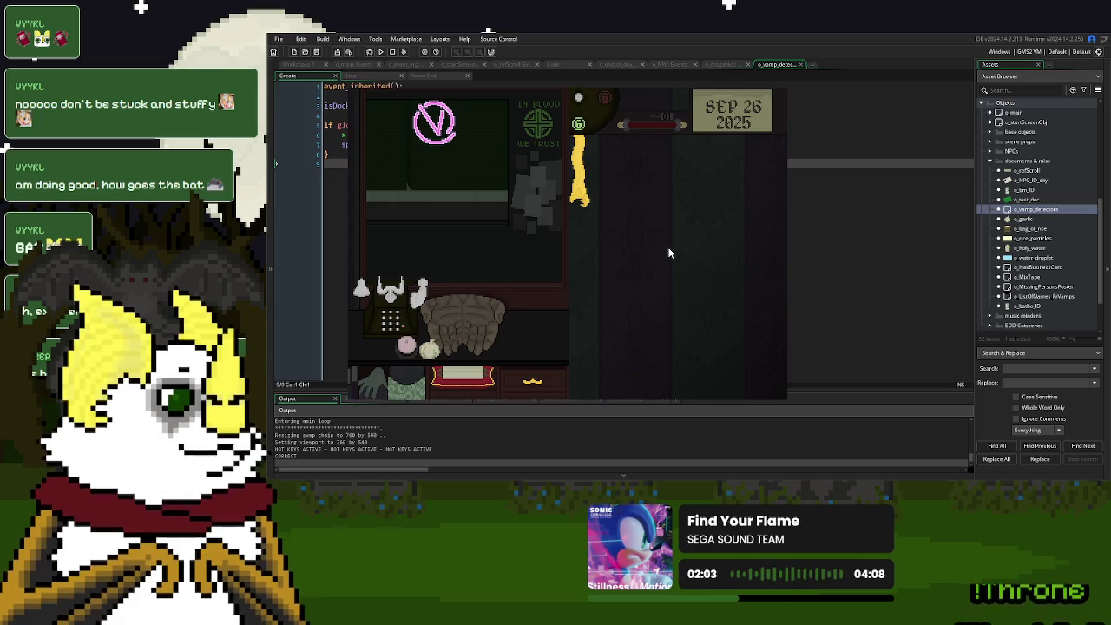
pyautogui.click(569, 321)
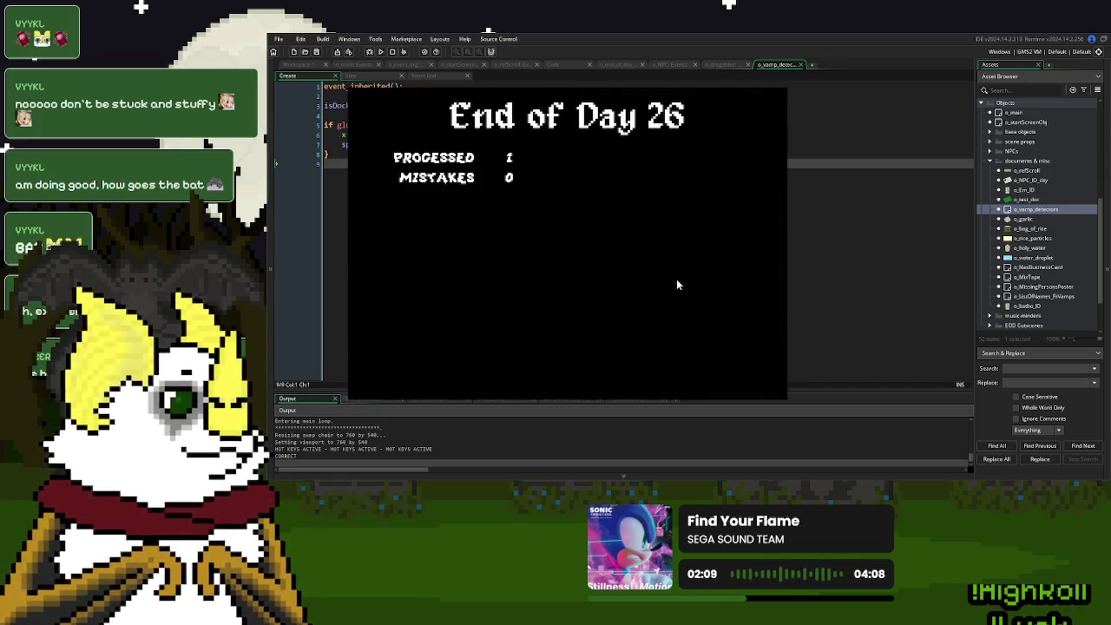
pyautogui.click(512, 356)
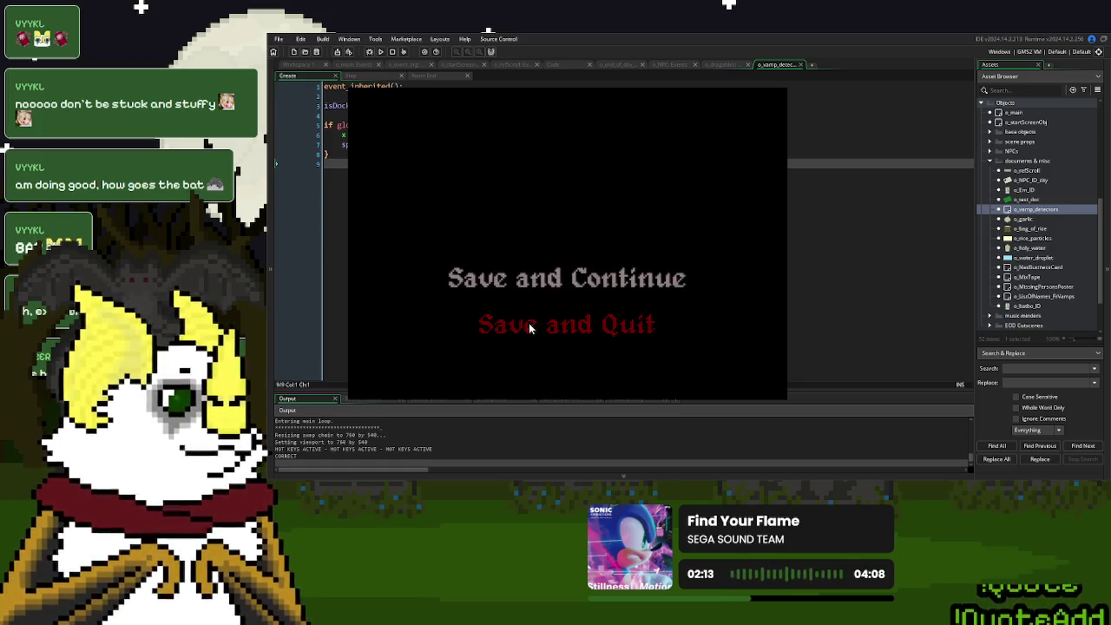
pyautogui.click(559, 276)
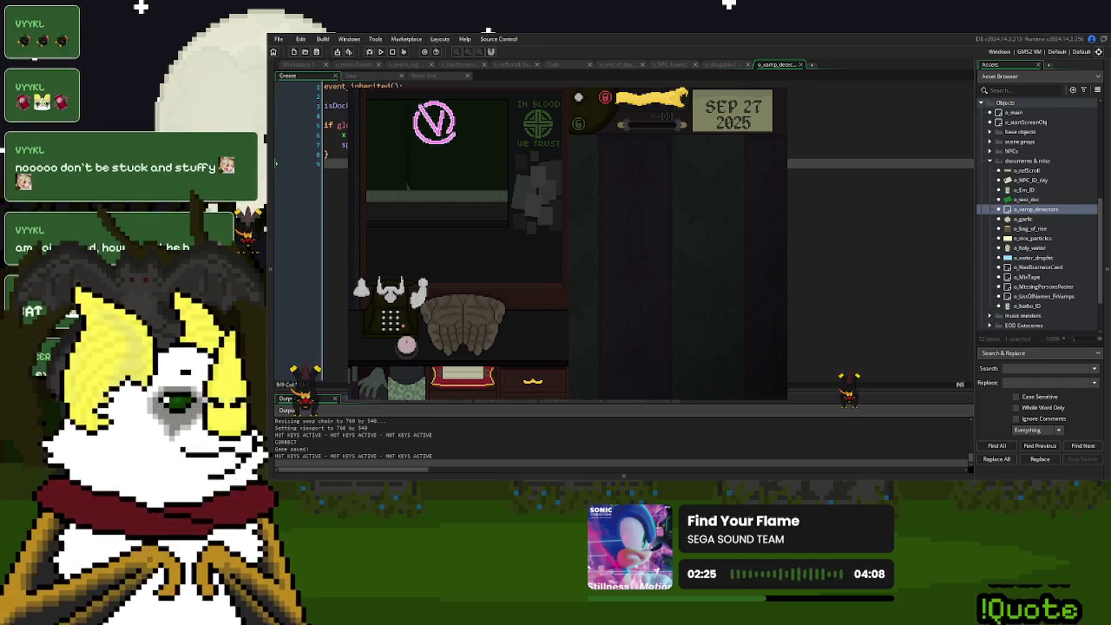
pyautogui.press('Escape')
pyautogui.click(350, 75)
pyautogui.click(448, 310)
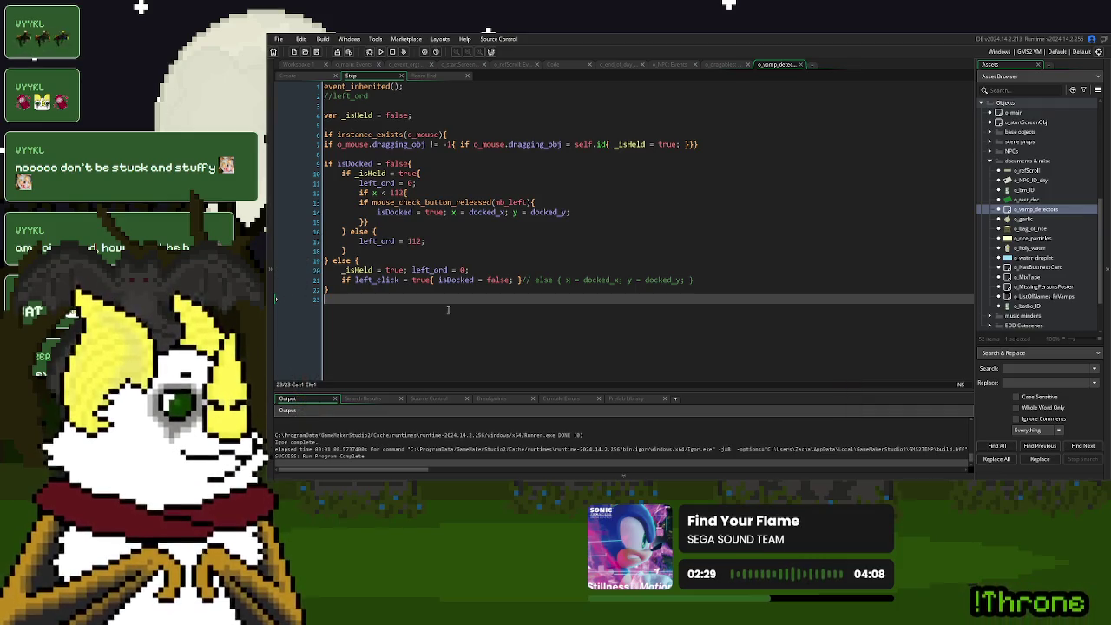
# Add line 24 with show_debug_message(string(x)+" "+string( using autocomplete.
pyautogui.press('Return')
pyautogui.write('show_debug_')
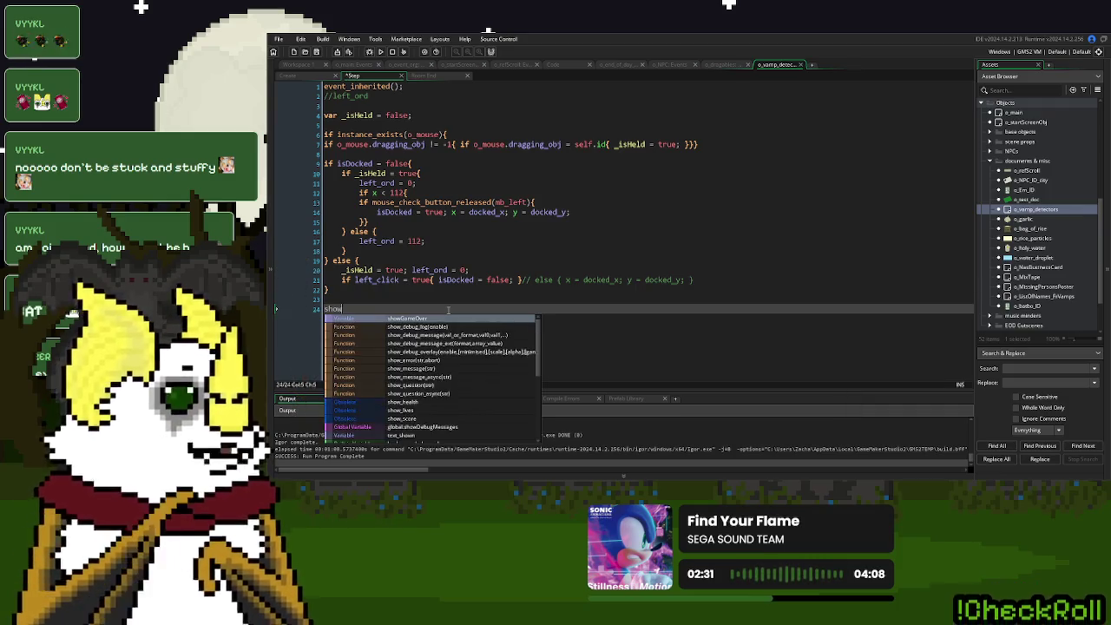
pyautogui.press('Down')
pyautogui.press('Return')
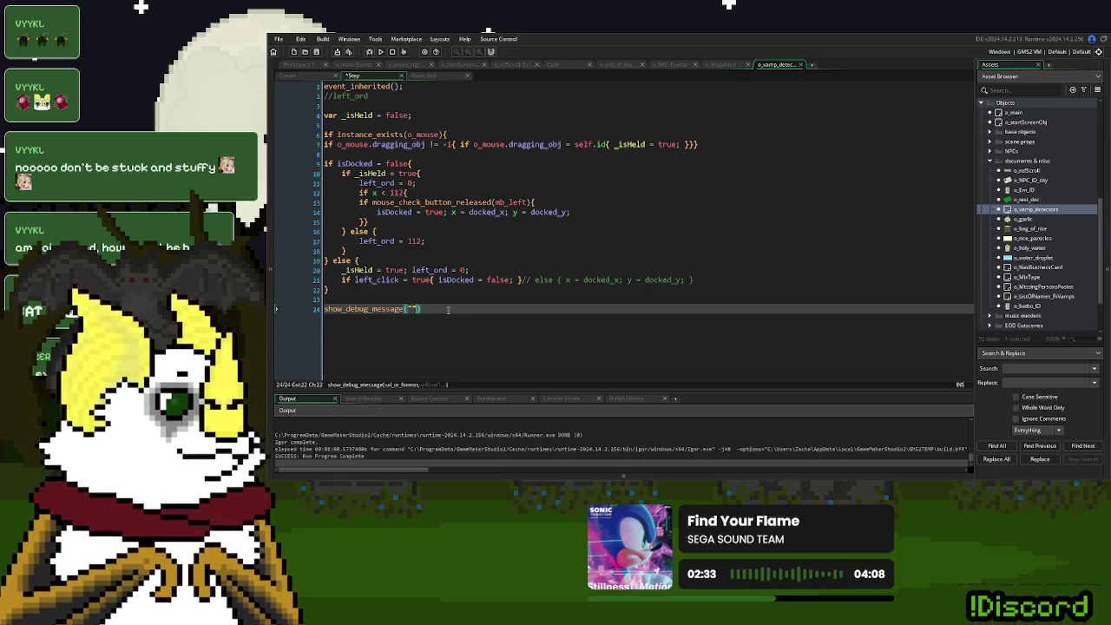
pyautogui.write('string(x)')
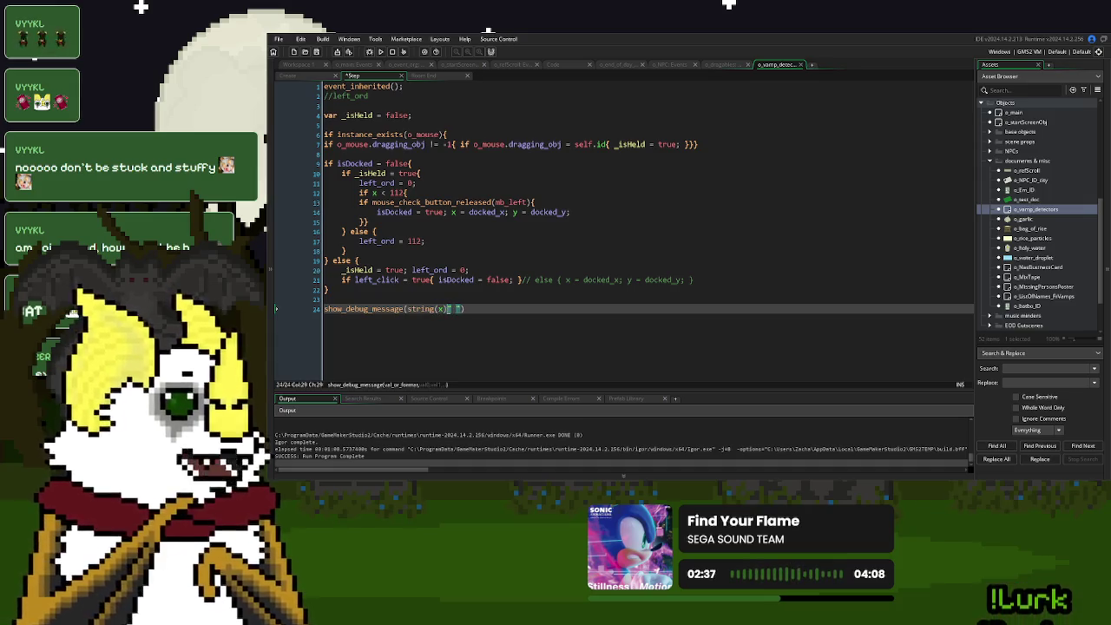
pyautogui.write('+')
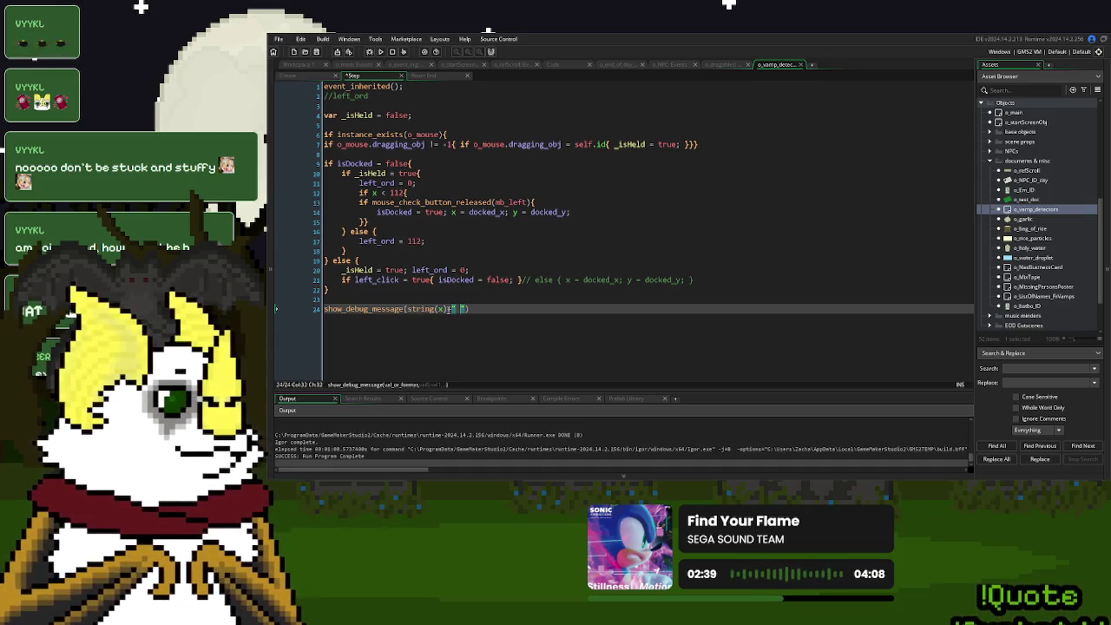
pyautogui.write('s')
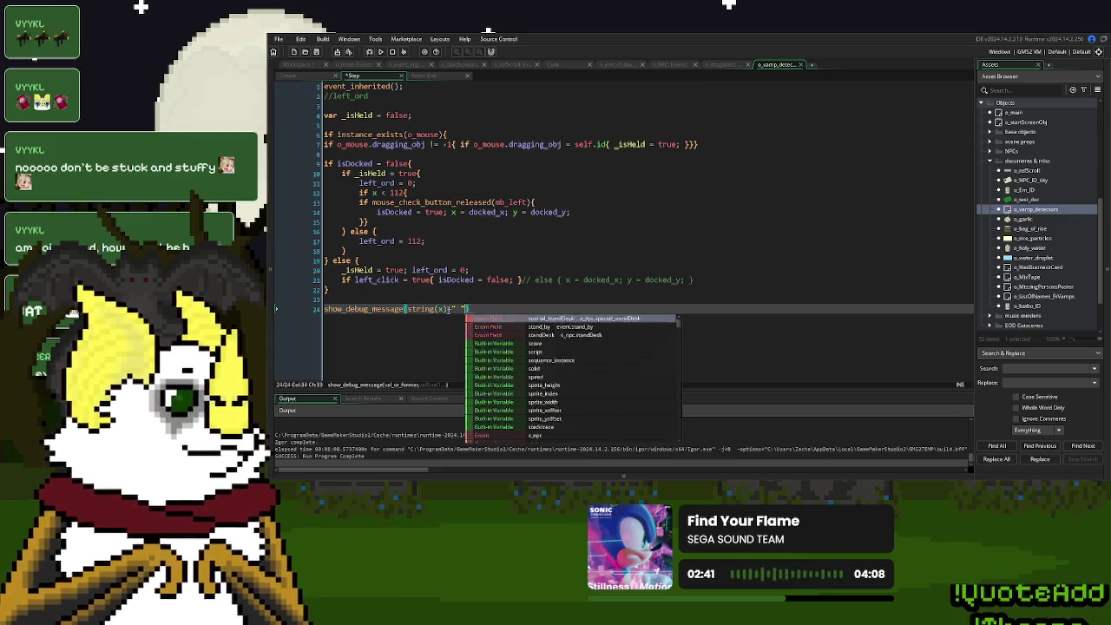
pyautogui.write('+')
pyautogui.write('t')
pyautogui.press('Return')
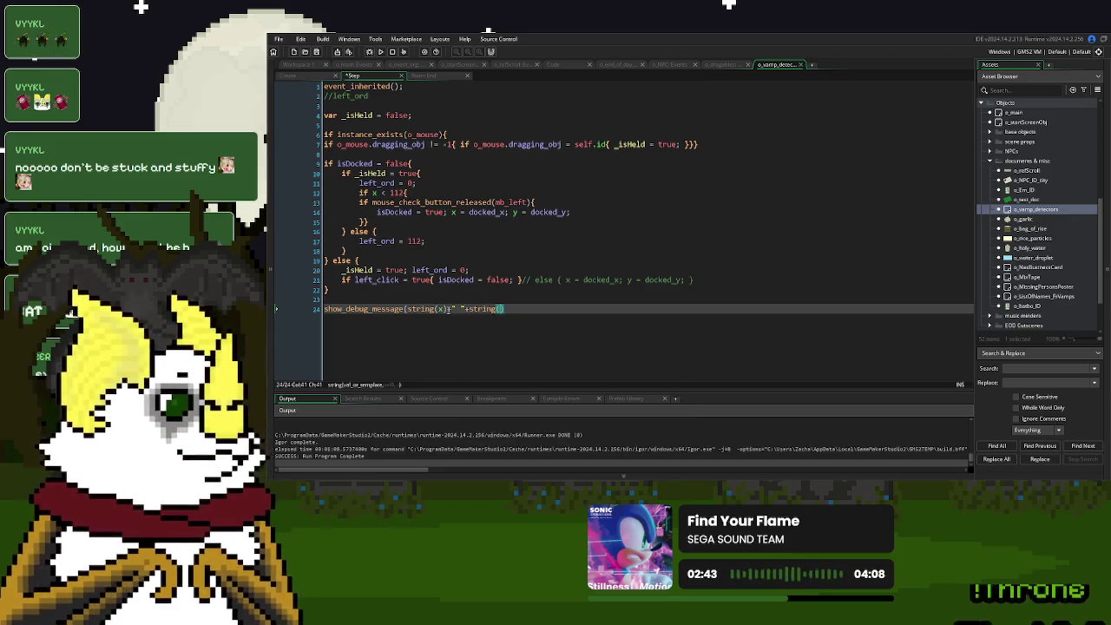
pyautogui.write('));')
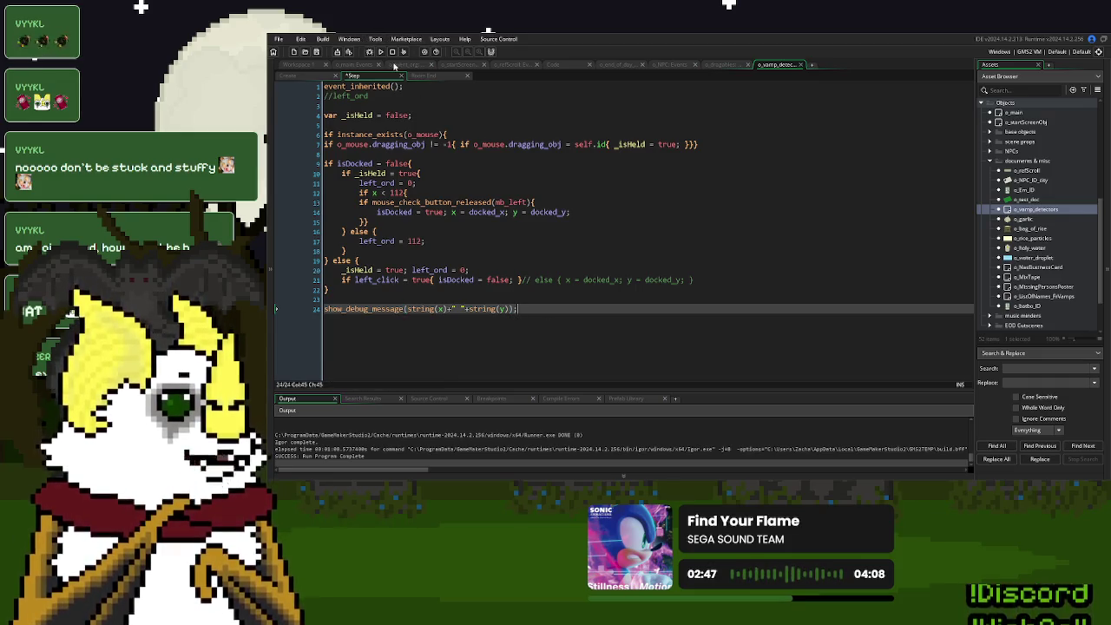
pyautogui.click(380, 52)
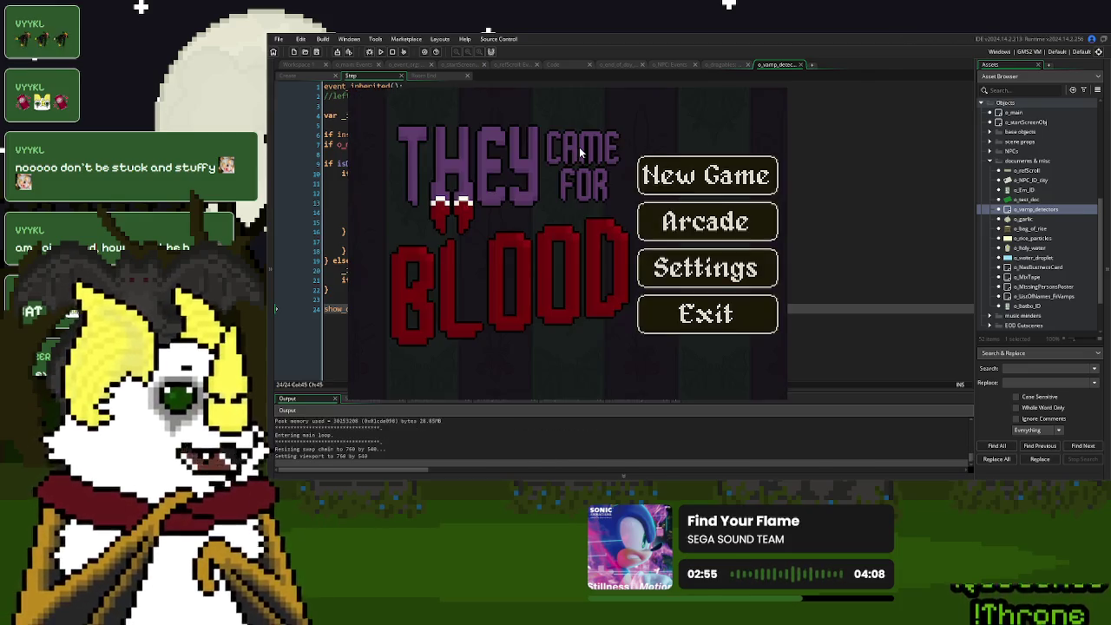
pyautogui.click(733, 184)
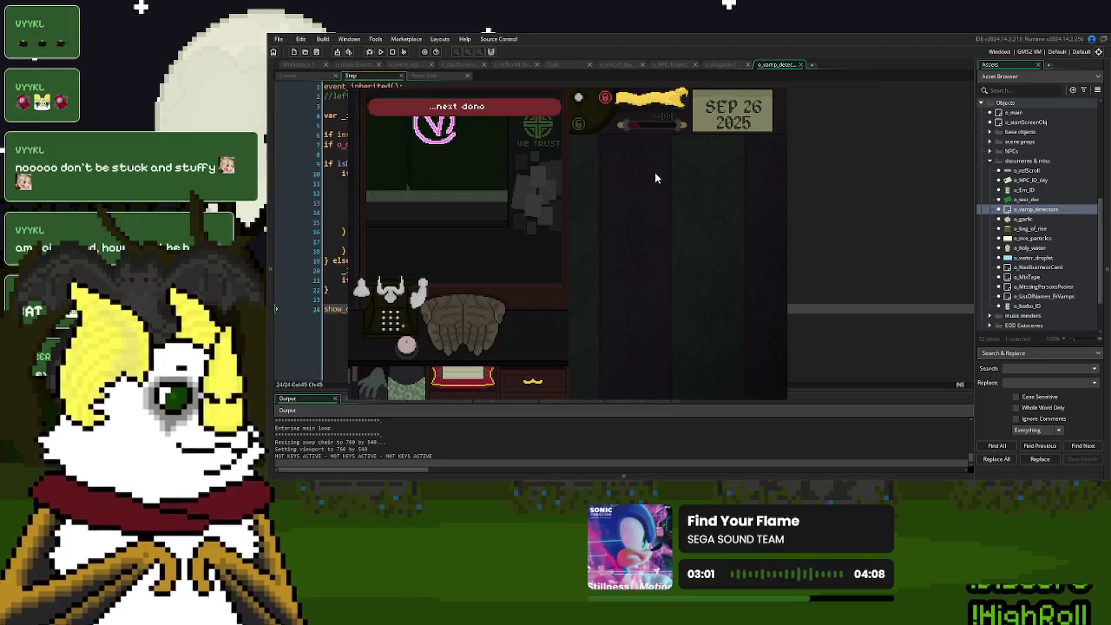
pyautogui.click(678, 110)
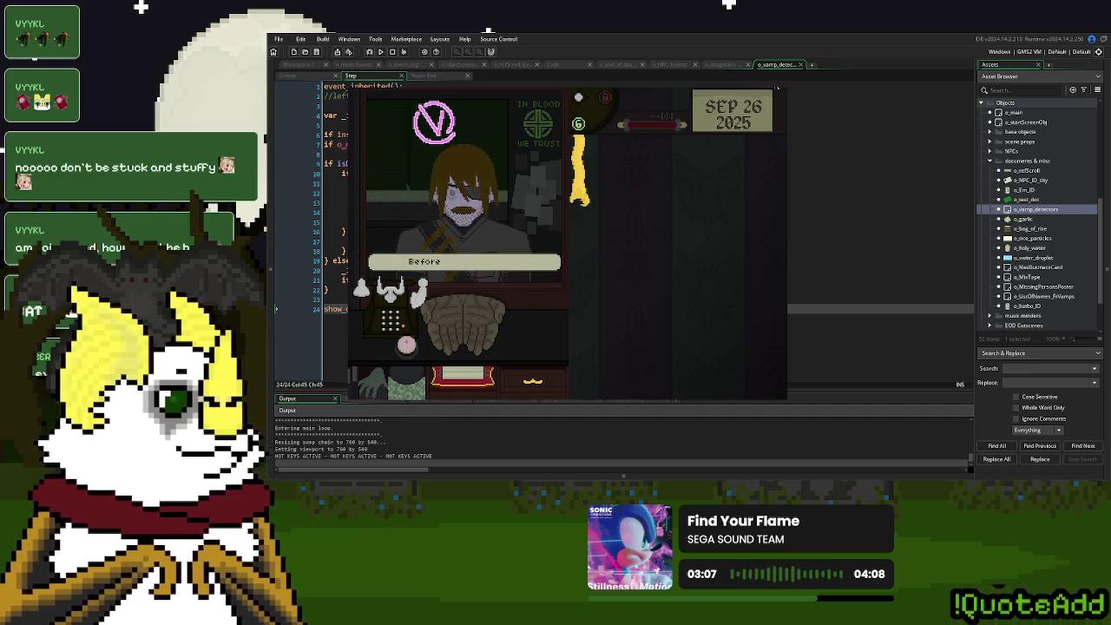
pyautogui.press('Escape')
# Set Game frames per second to 240 in the Game Options, apply it, and run.
pyautogui.click(302, 64)
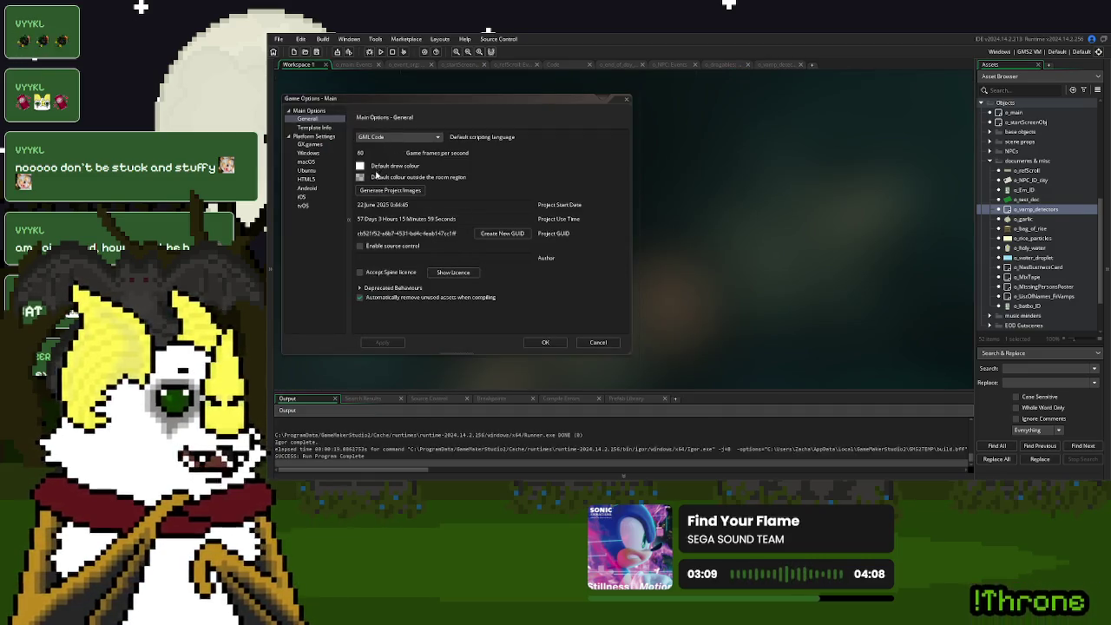
pyautogui.write('240')
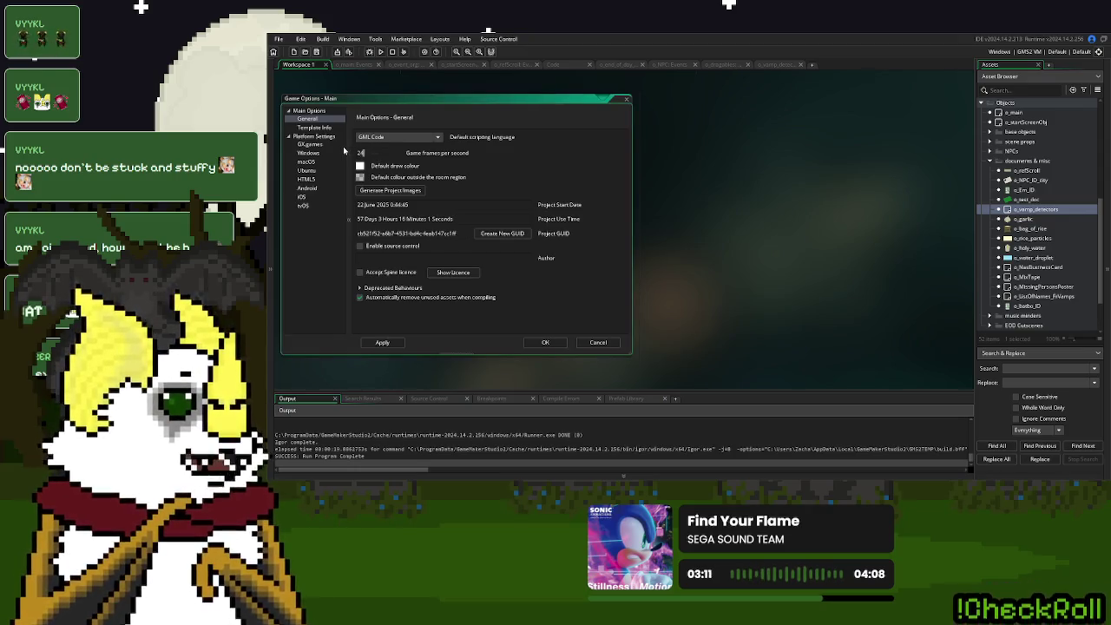
pyautogui.click(389, 342)
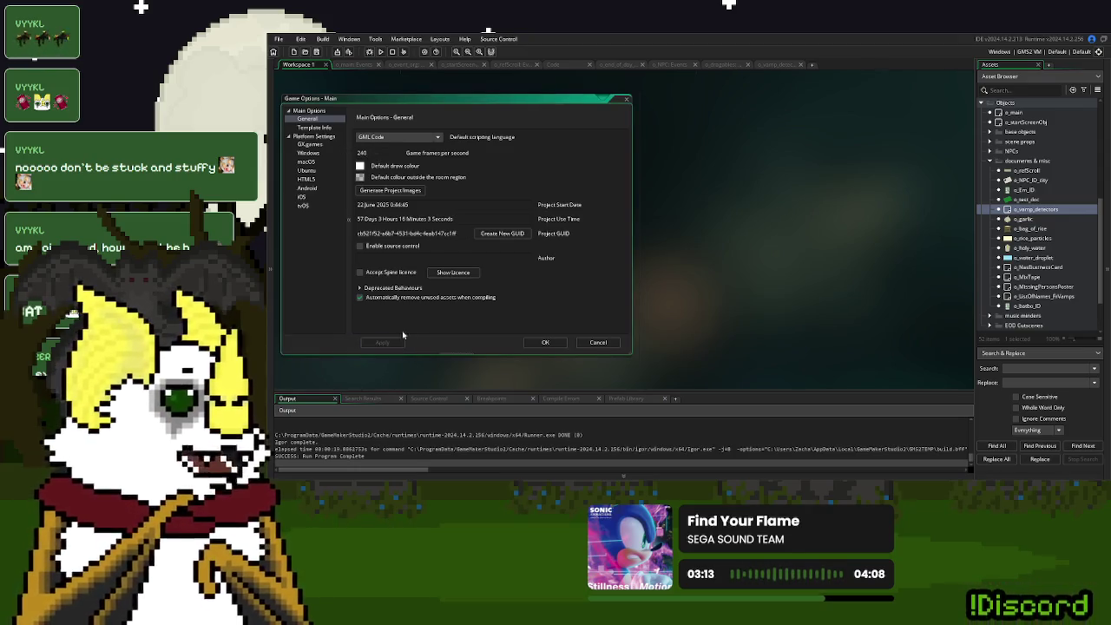
pyautogui.click(380, 52)
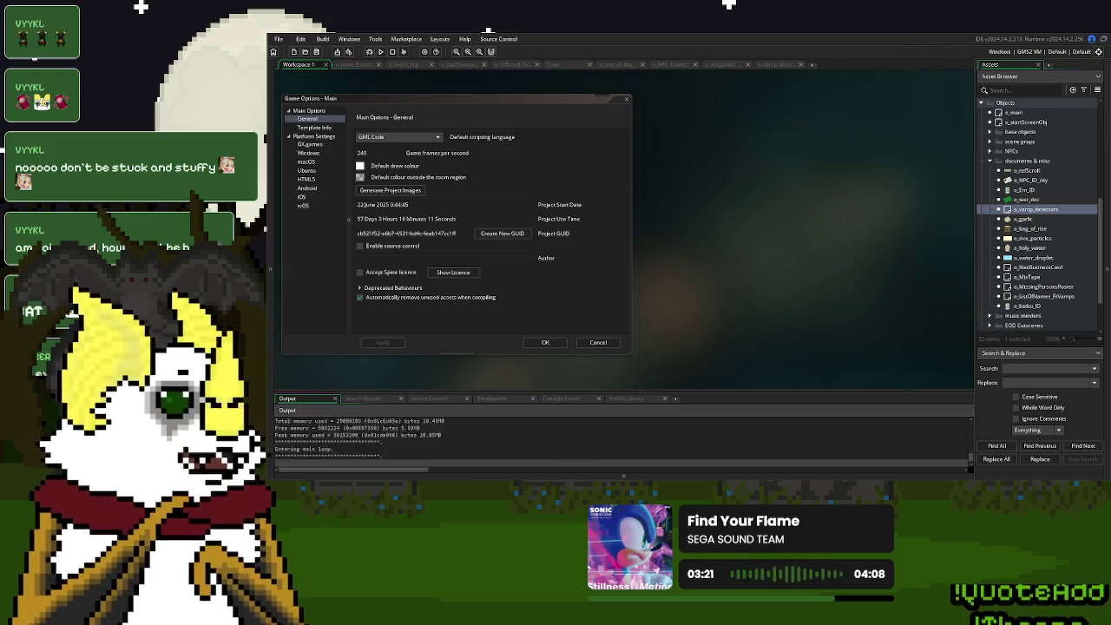
# Start a new game, drag the garlic beside the phone, and save at day's end.
pyautogui.click(670, 181)
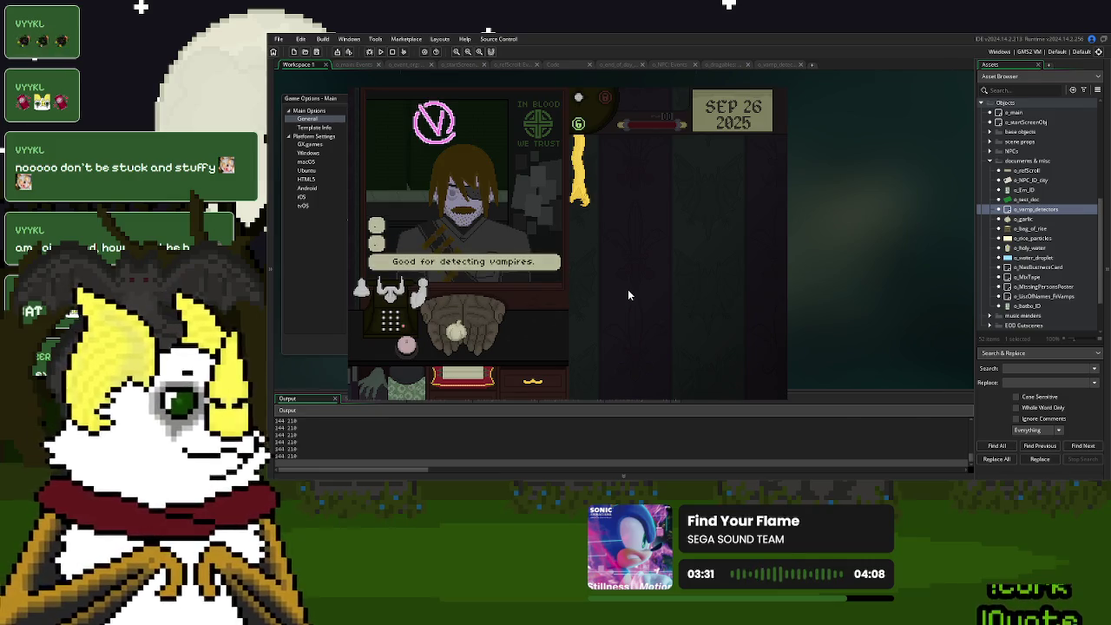
pyautogui.moveTo(456, 335); pyautogui.dragTo(348, 330)
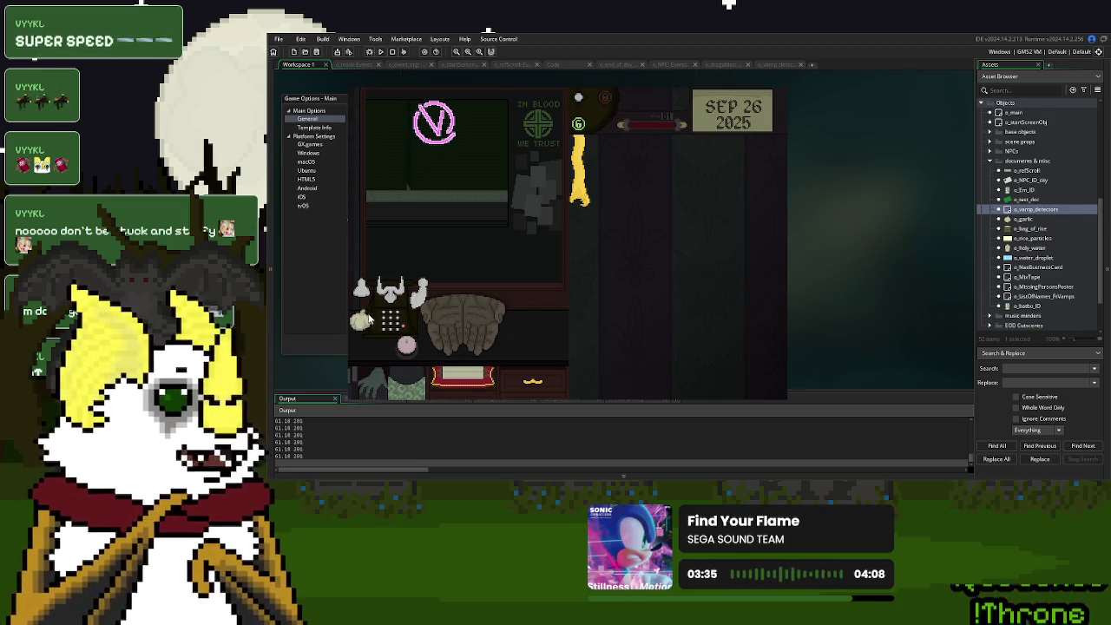
pyautogui.click(582, 322)
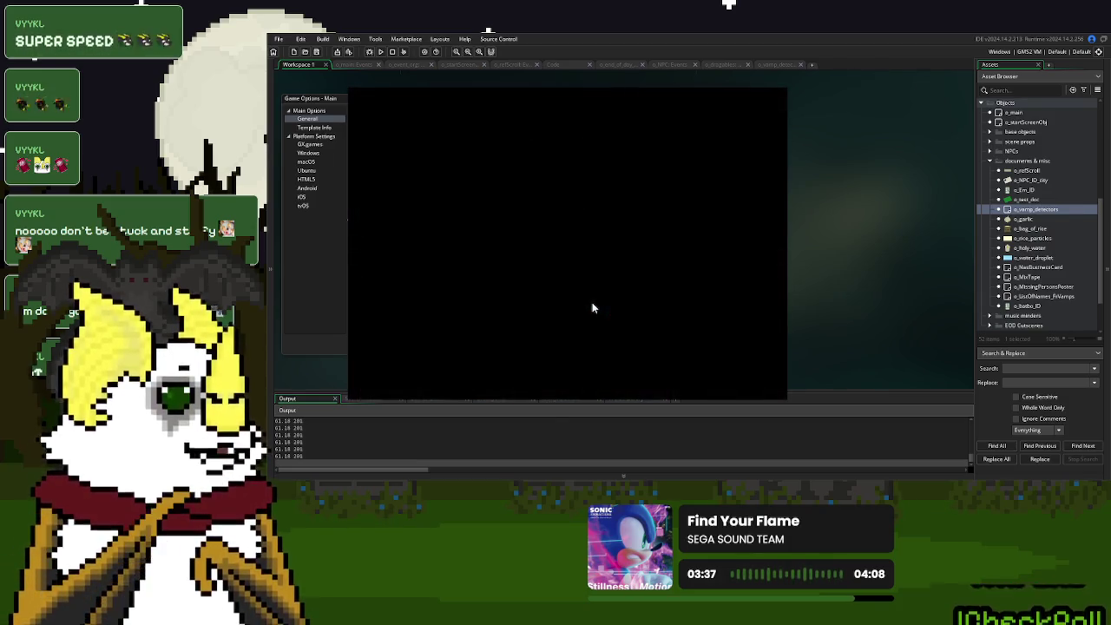
pyautogui.click(528, 360)
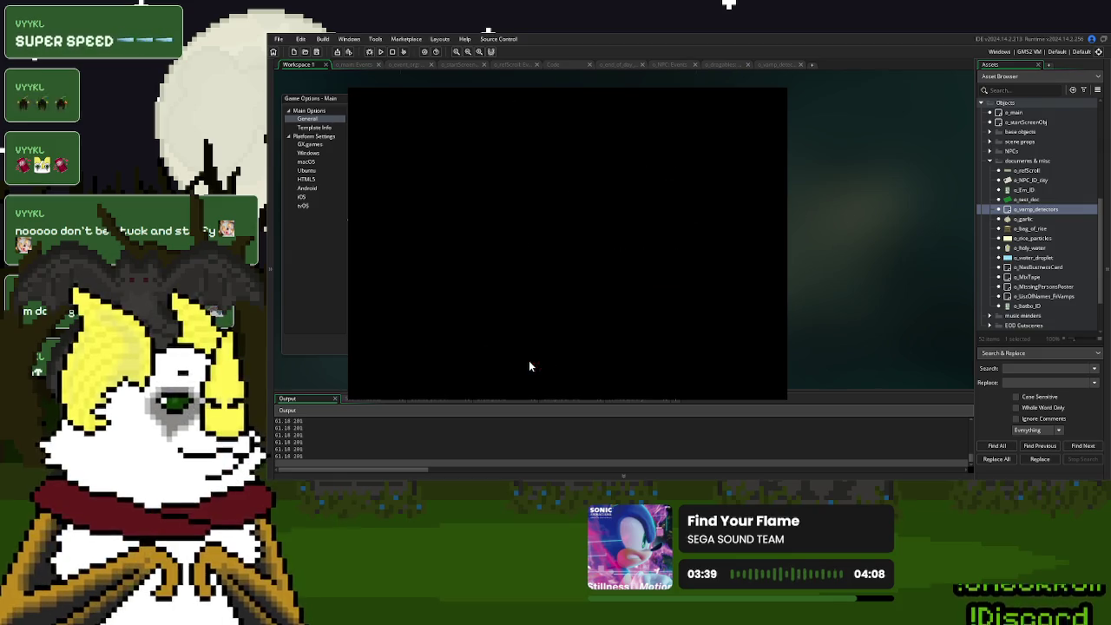
pyautogui.click(597, 282)
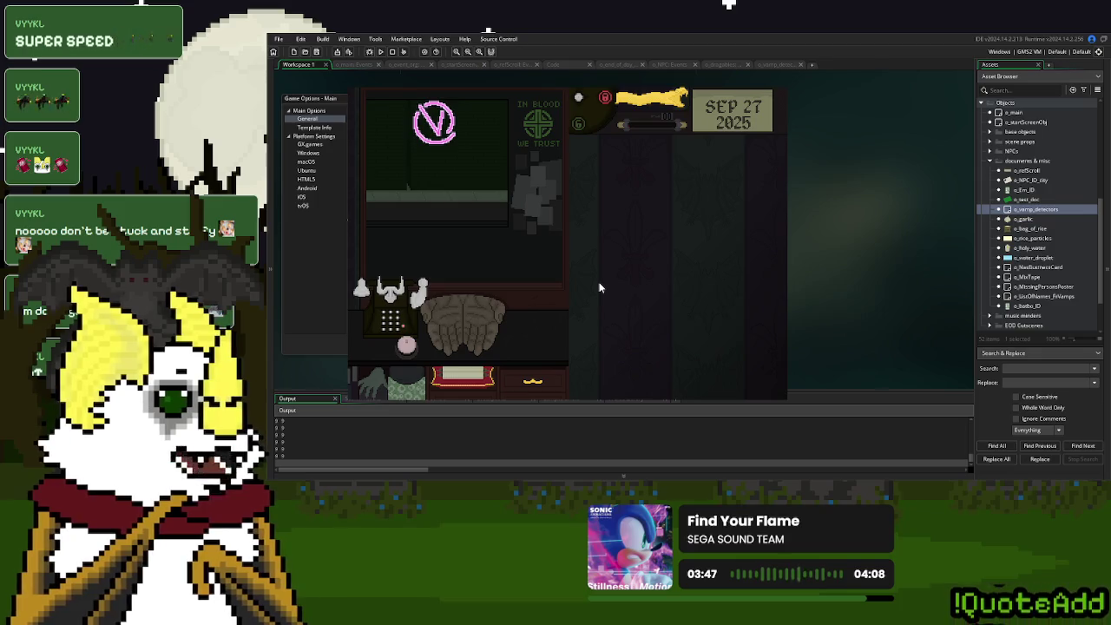
# Stop the game and return to the debug message line in the Step code.
pyautogui.click(781, 89)
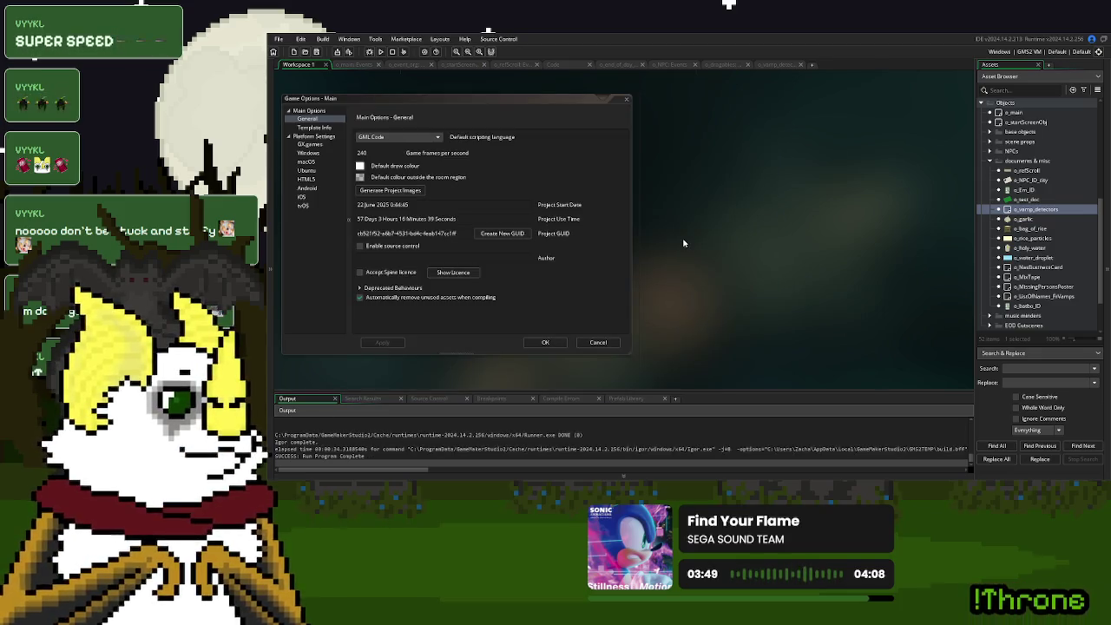
pyautogui.click(780, 65)
pyautogui.moveTo(519, 308); pyautogui.dragTo(355, 316)
pyautogui.click(327, 309)
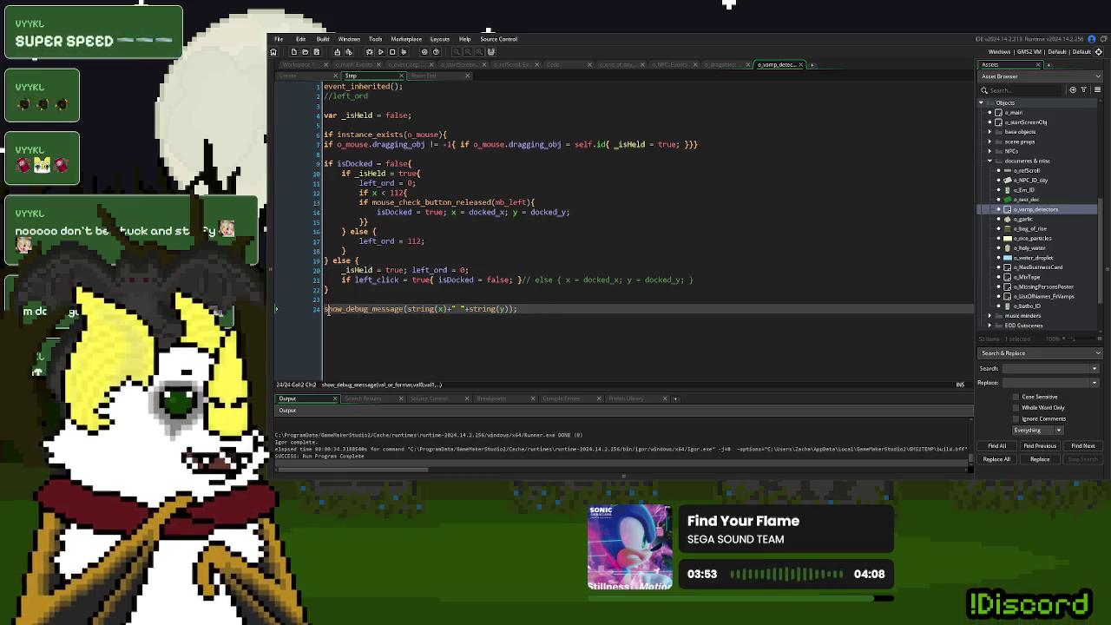
# Comment out the show_debug_message line in the Step code with //.
pyautogui.write('//')
pyautogui.click(545, 309)
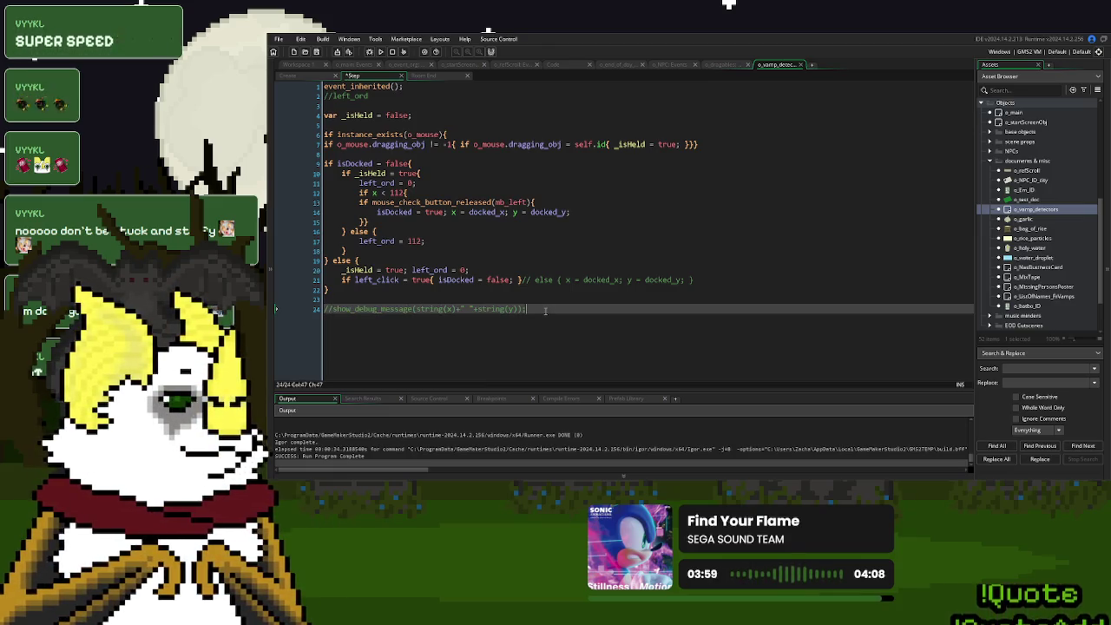
pyautogui.click(486, 211)
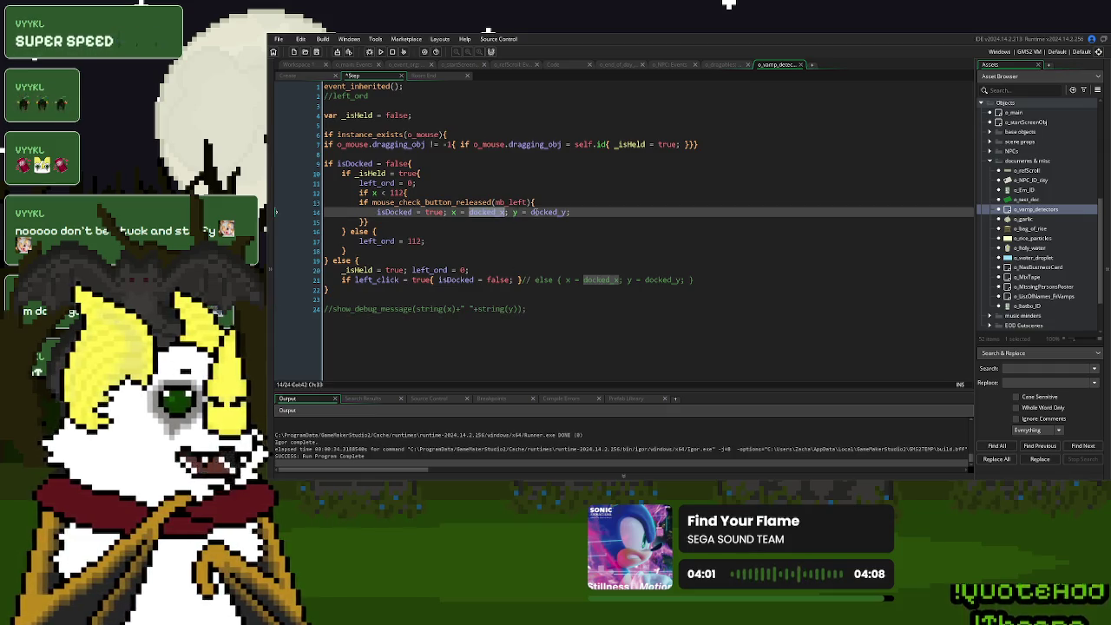
pyautogui.doubleClick(548, 212)
# Copy Create line 6's x = docked_x; y = docked_y; onto new line 9 and run the game.
pyautogui.click(303, 76)
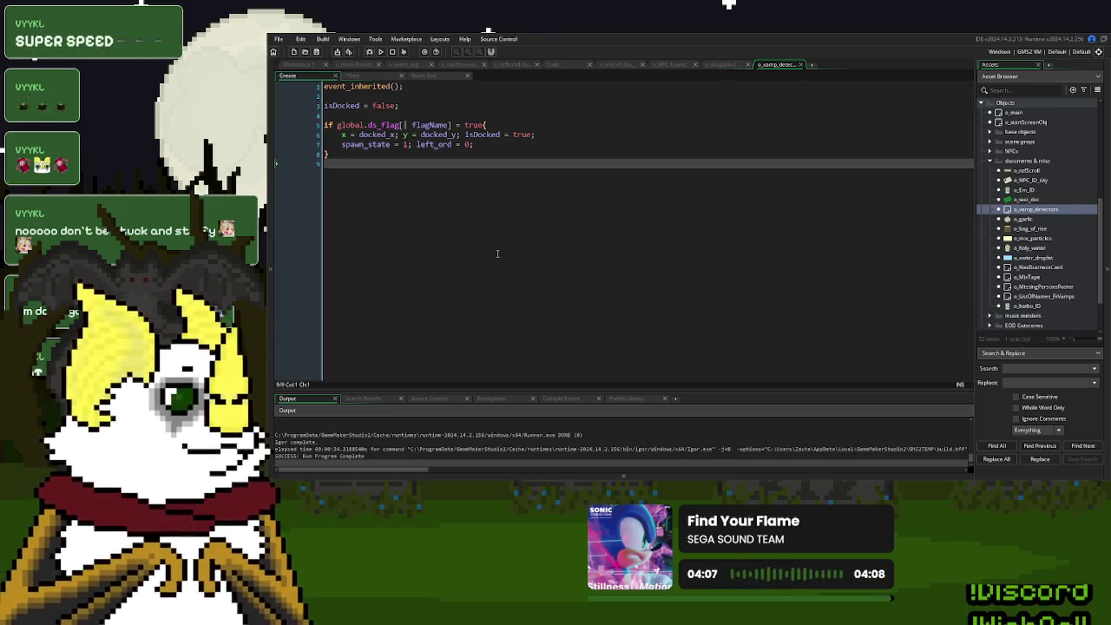
pyautogui.click(376, 144)
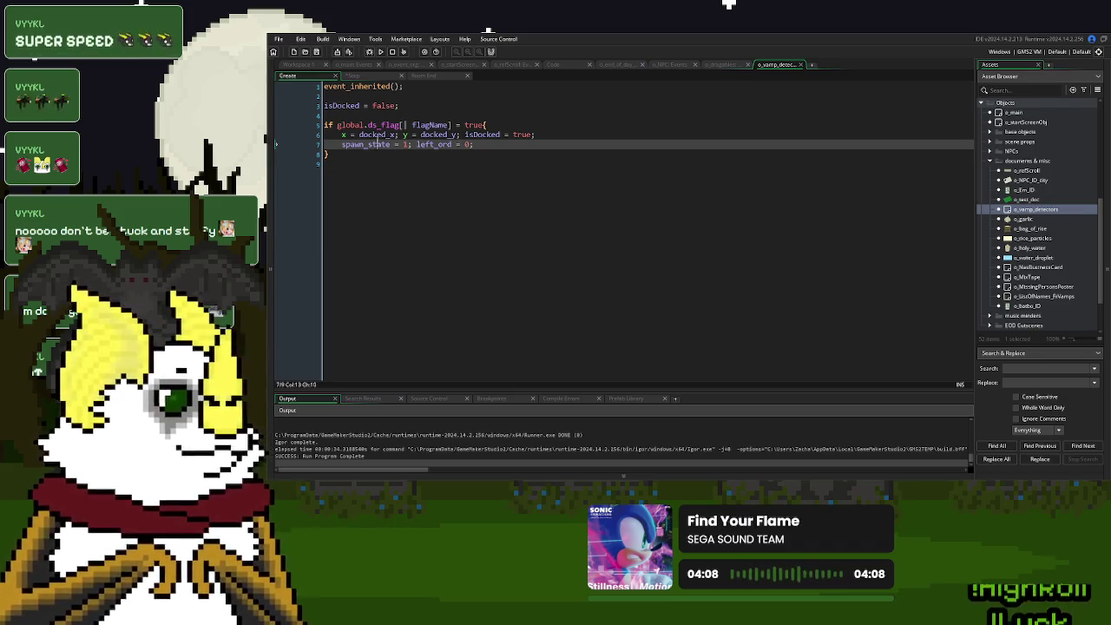
pyautogui.click(439, 127)
pyautogui.click(440, 135)
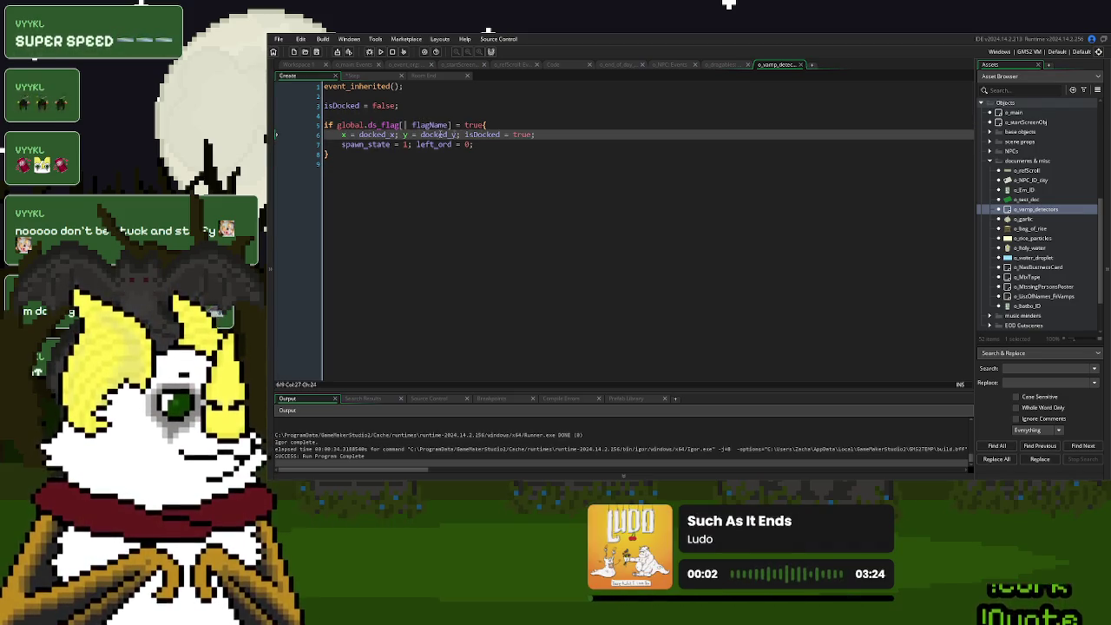
pyautogui.click(452, 144)
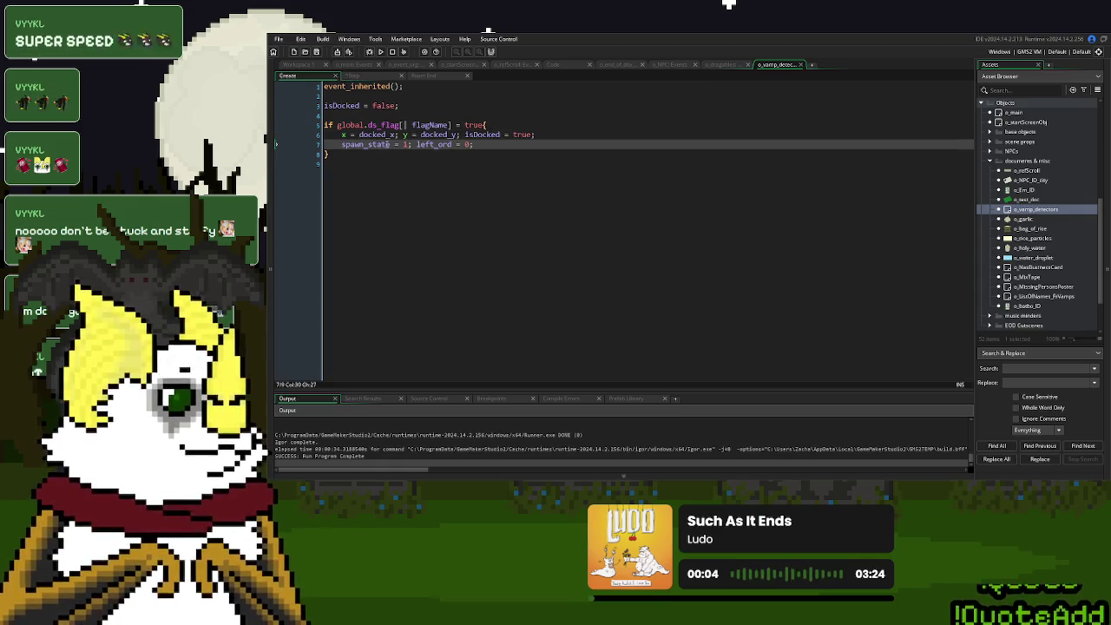
pyautogui.click(461, 134)
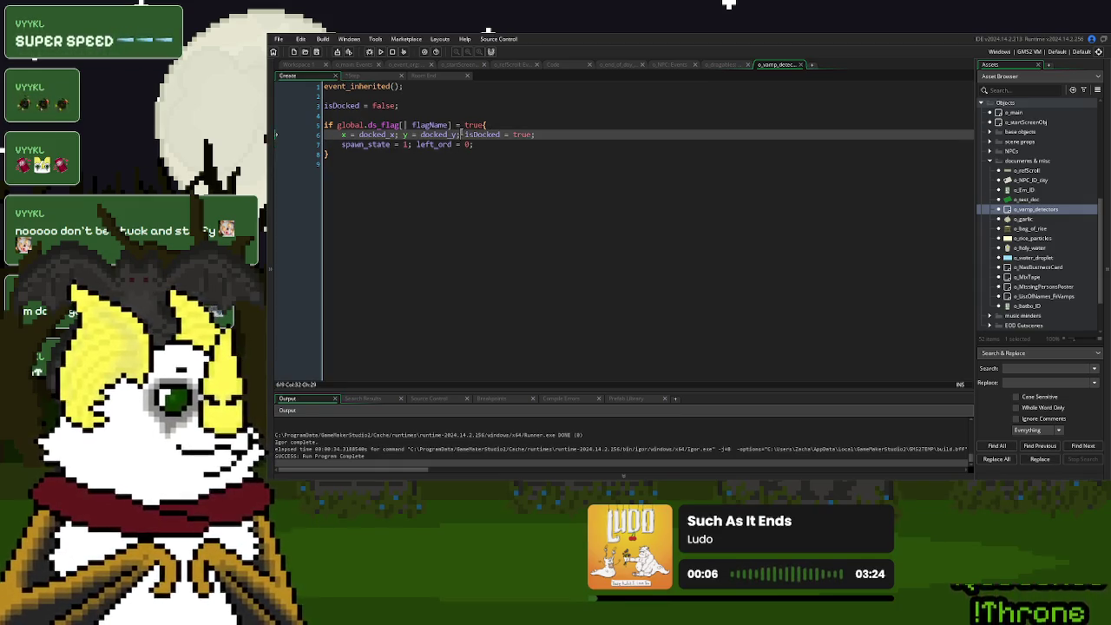
pyautogui.moveTo(461, 135); pyautogui.dragTo(345, 134)
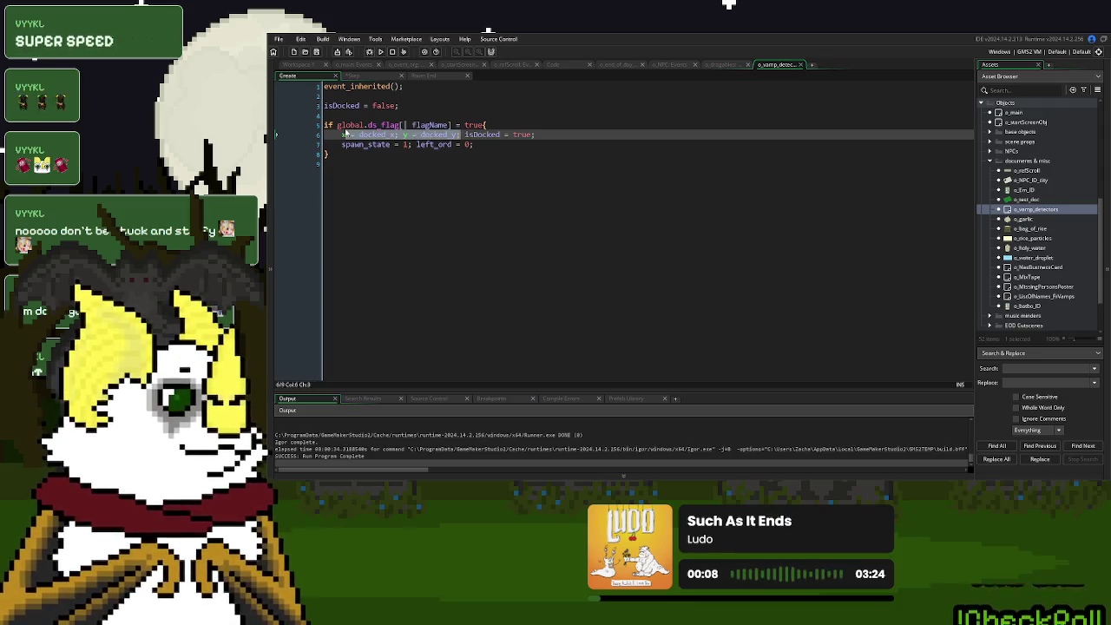
pyautogui.hotkey('ctrl', 'c')
pyautogui.click(375, 166)
pyautogui.hotkey('ctrl', 'v')
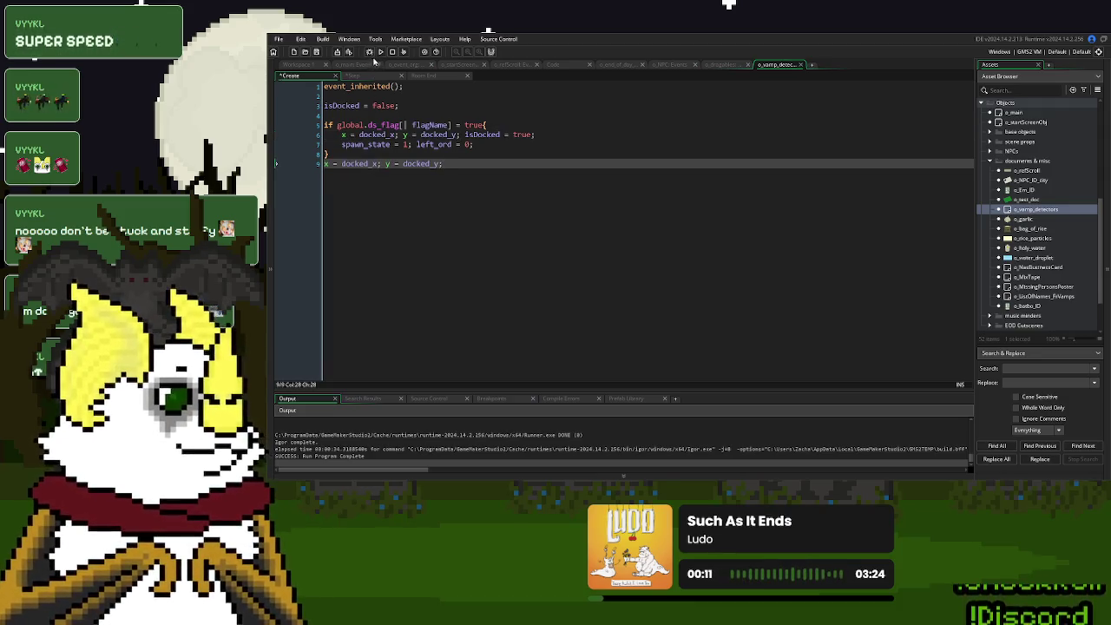
pyautogui.click(381, 52)
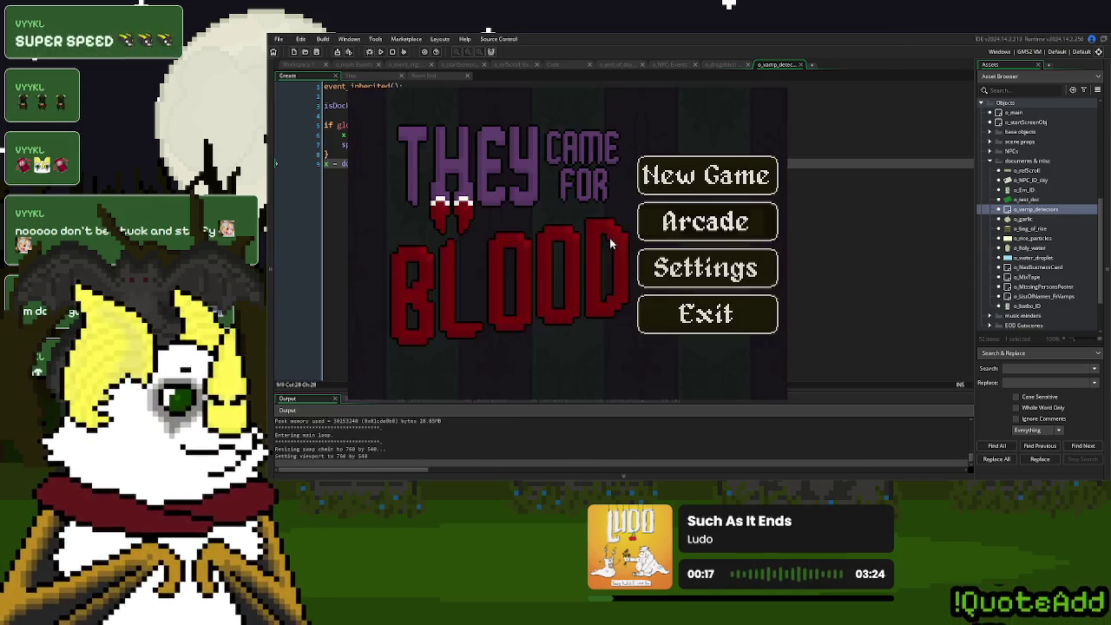
# Start a new game, dock the yellow detector at the left, then close the game window.
pyautogui.click(710, 182)
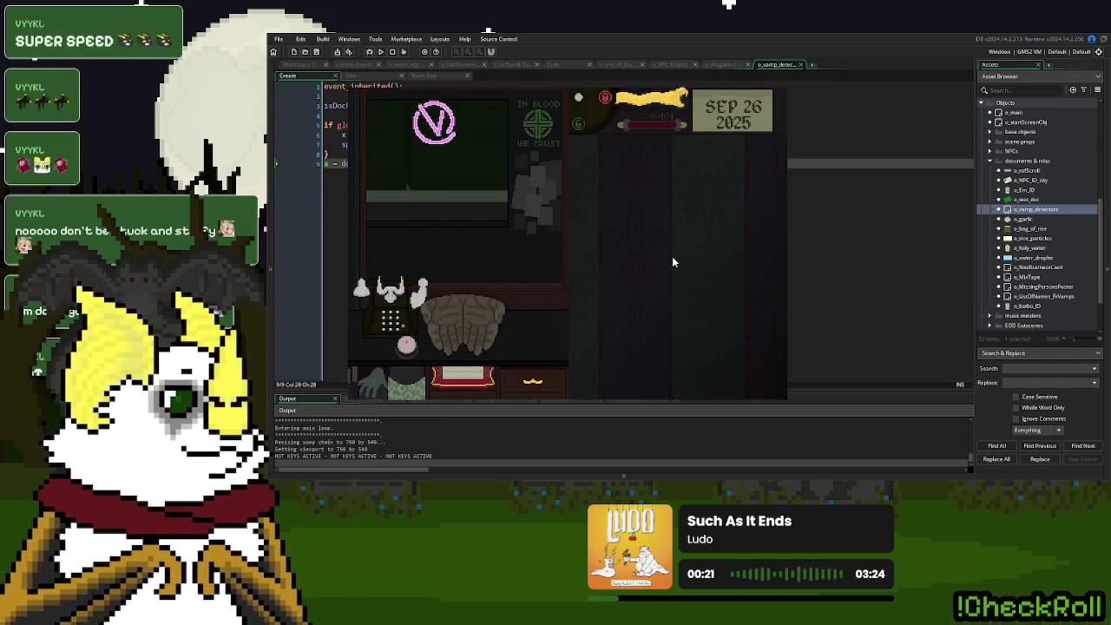
pyautogui.click(652, 113)
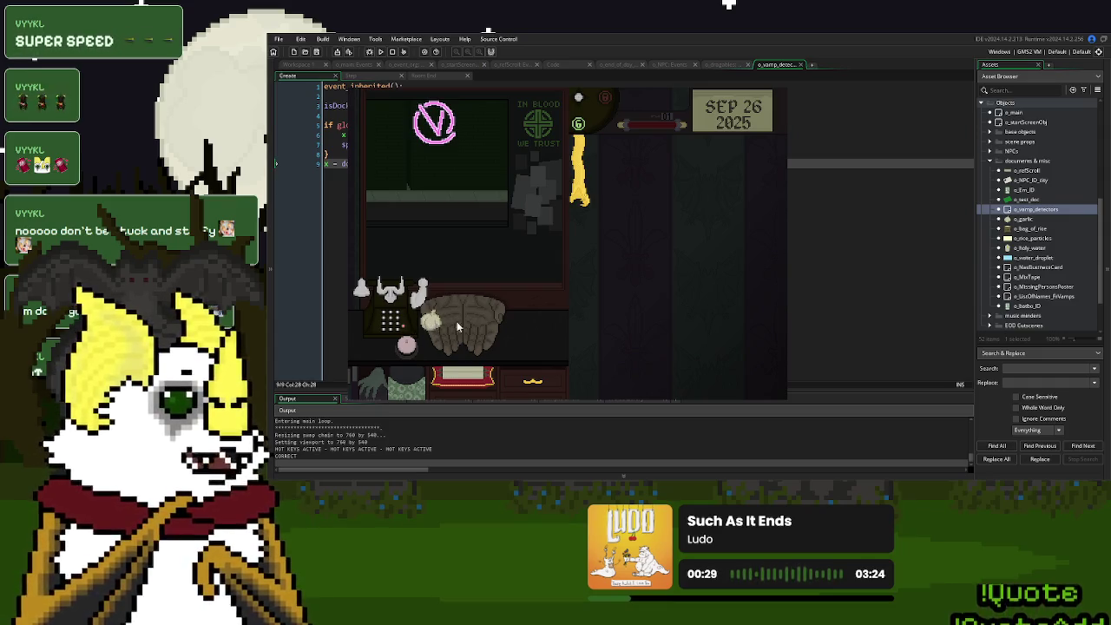
pyautogui.click(767, 89)
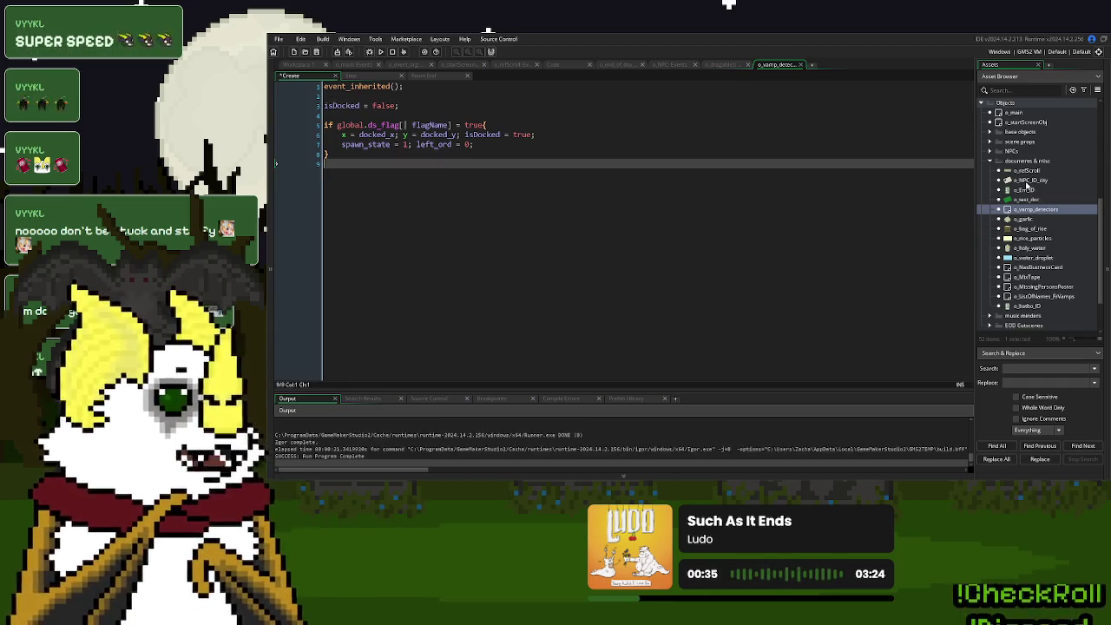
pyautogui.doubleClick(1030, 179)
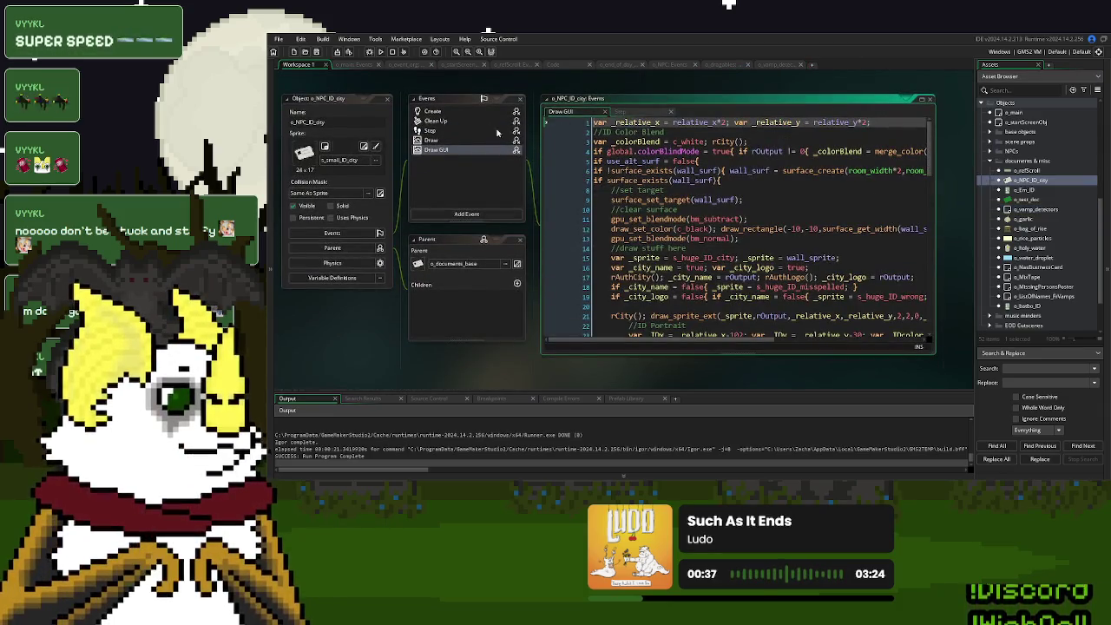
pyautogui.click(605, 112)
pyautogui.click(606, 112)
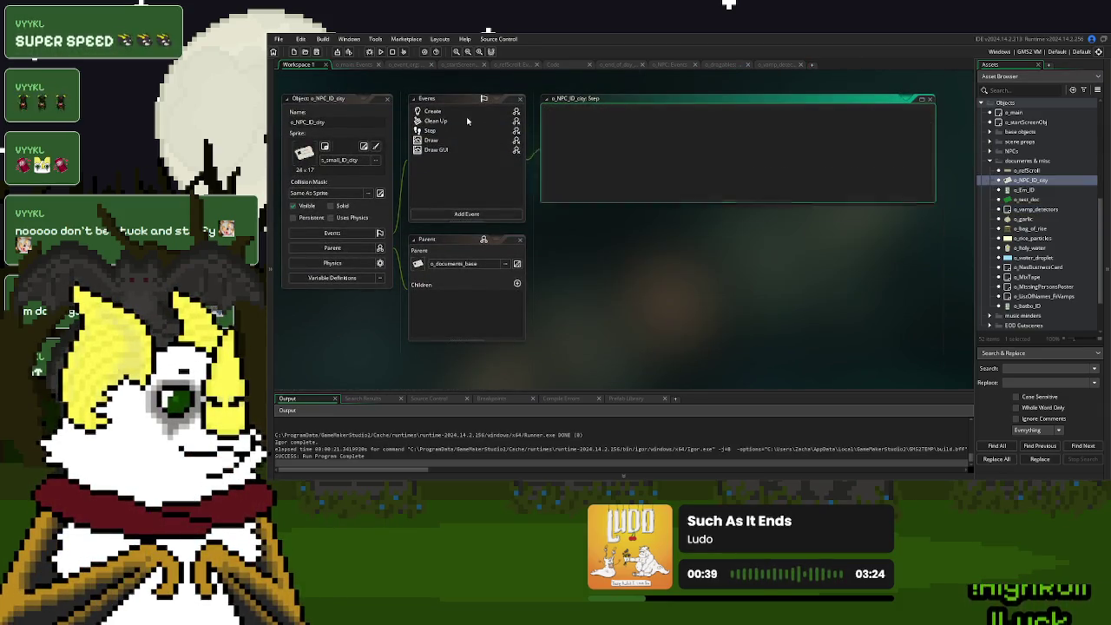
pyautogui.doubleClick(452, 110)
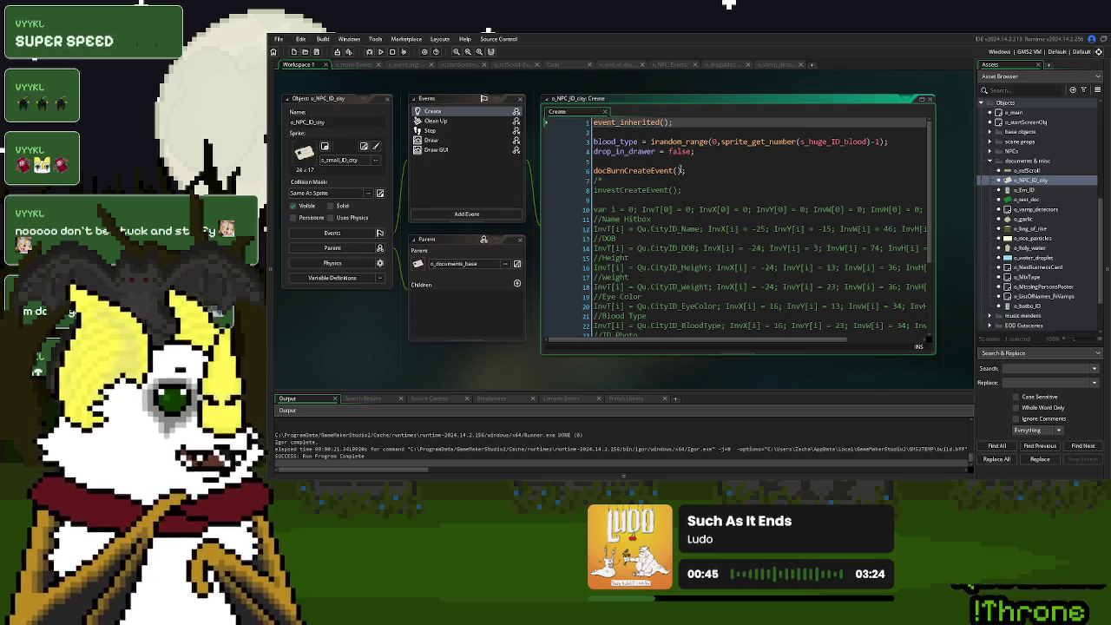
pyautogui.moveTo(950, 130); pyautogui.dragTo(525, 194)
pyautogui.rightClick(751, 189)
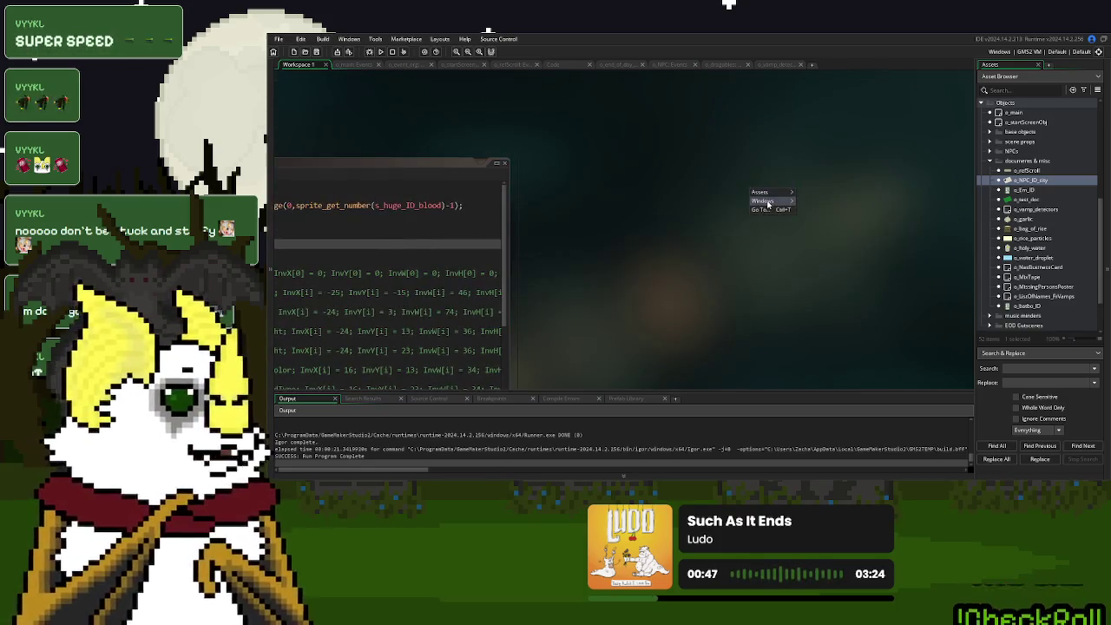
pyautogui.moveTo(764, 201)
pyautogui.click(807, 273)
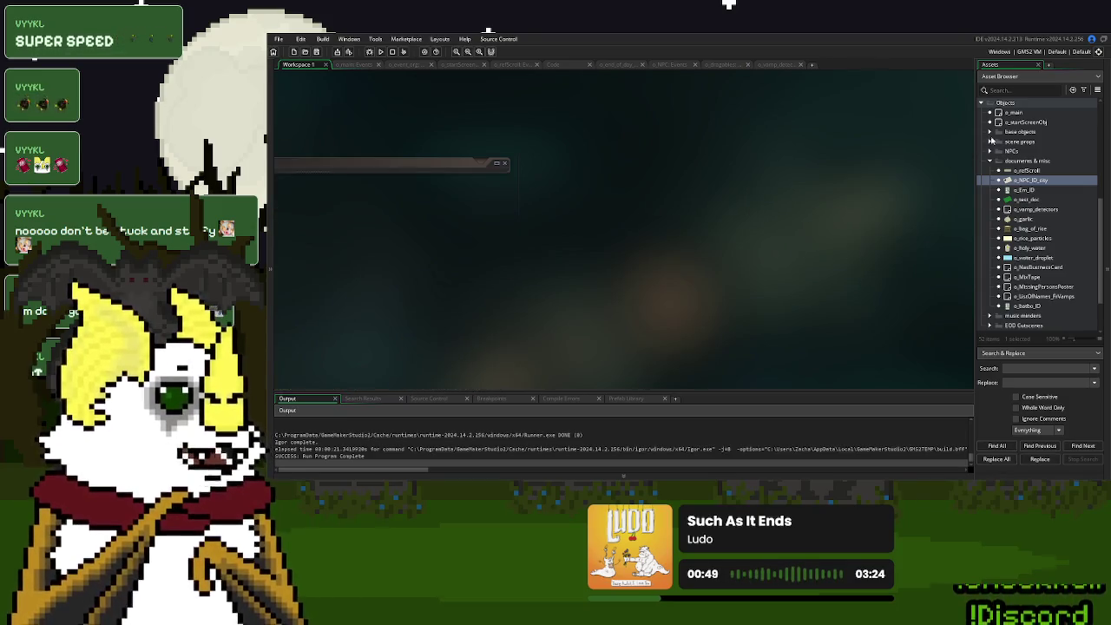
pyautogui.click(991, 131)
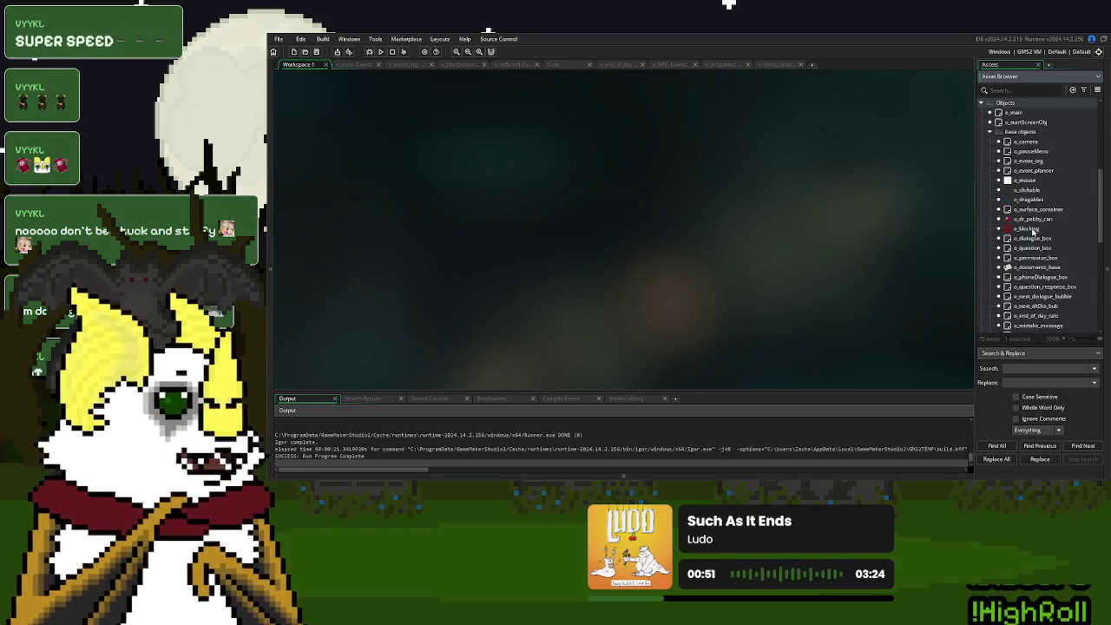
pyautogui.doubleClick(1032, 268)
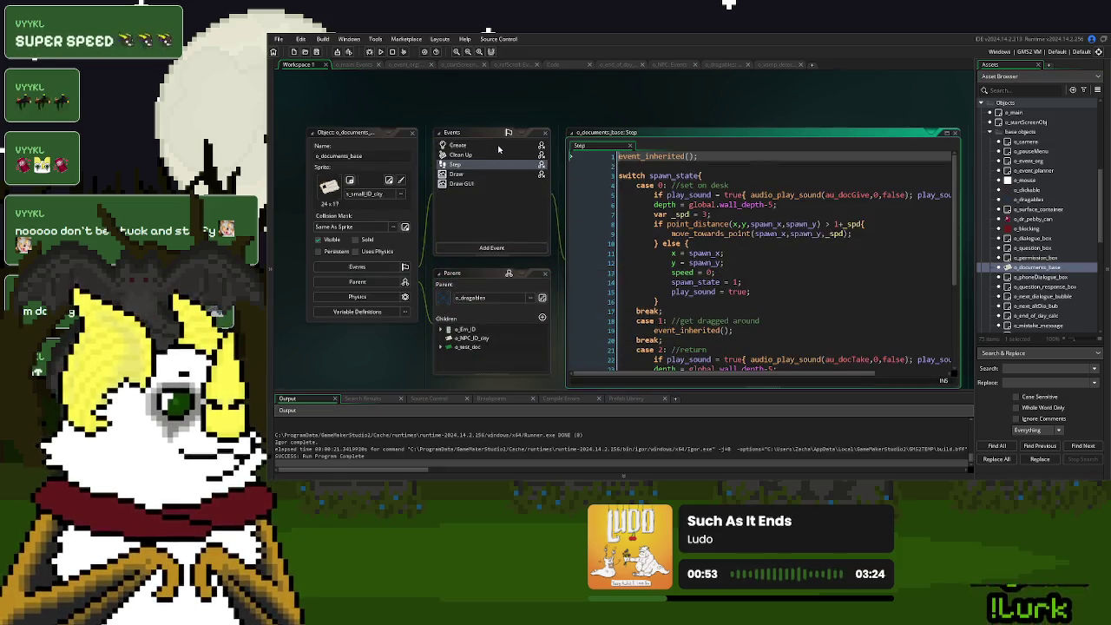
pyautogui.click(784, 271)
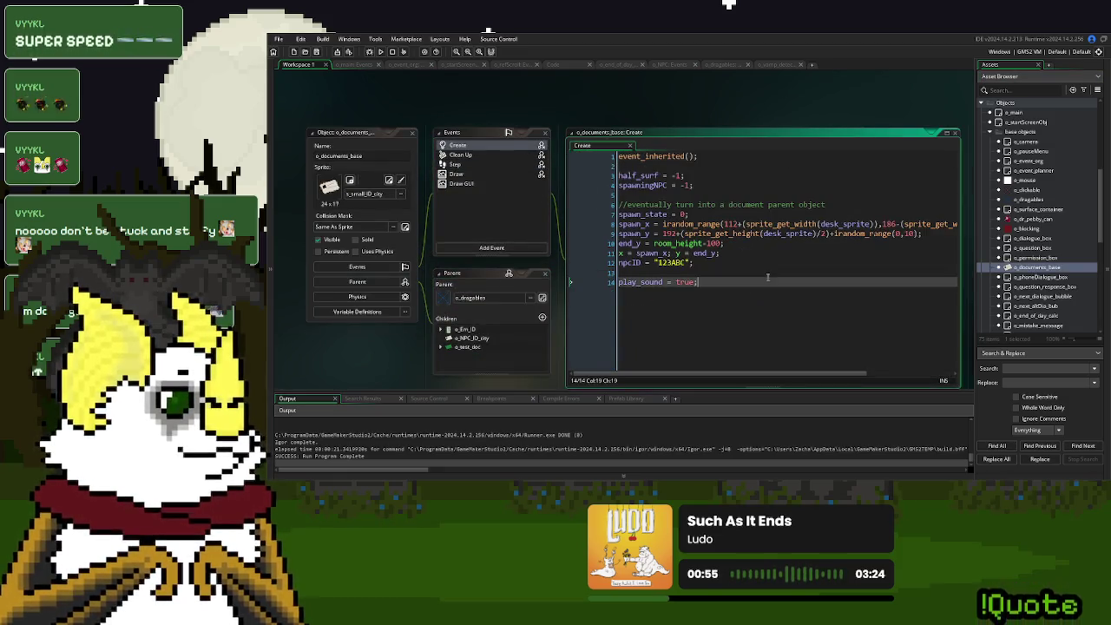
pyautogui.moveTo(783, 270); pyautogui.dragTo(710, 230)
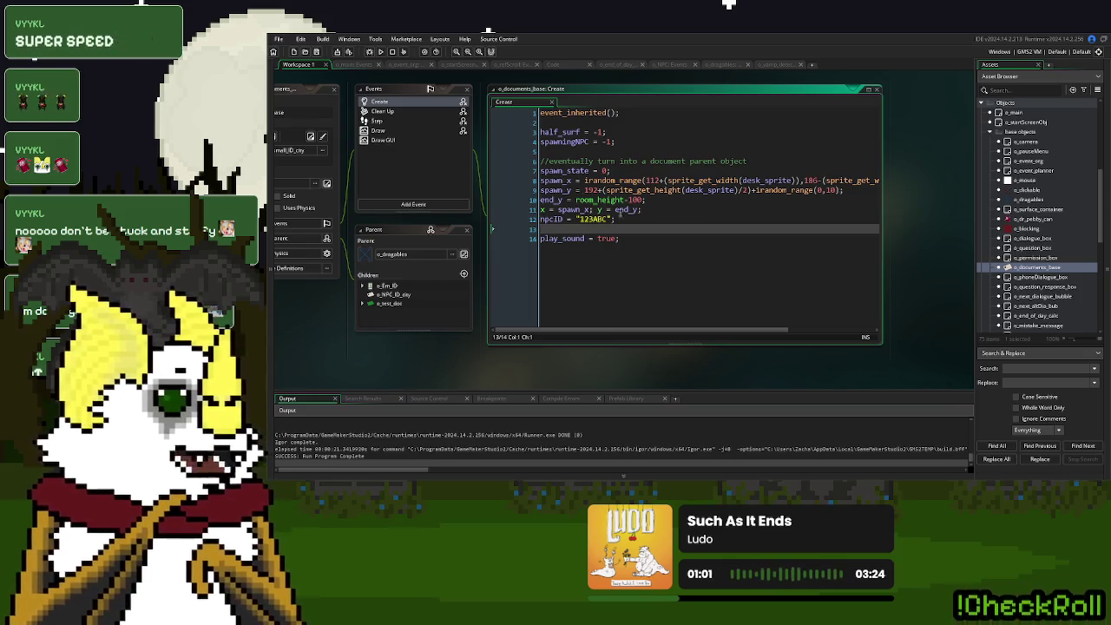
pyautogui.click(644, 210)
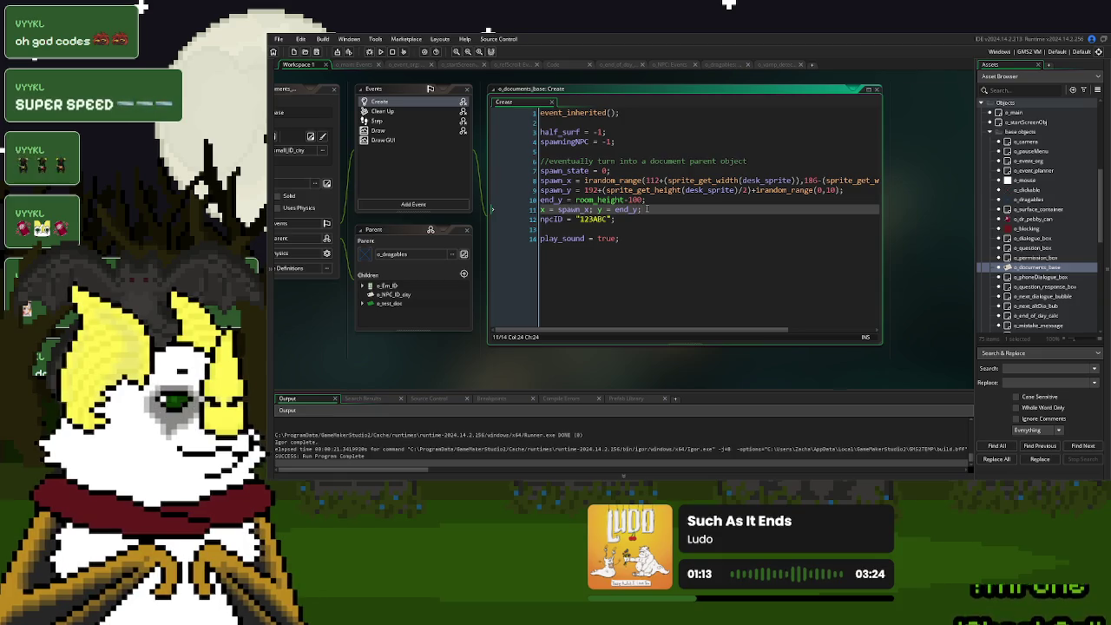
pyautogui.click(776, 66)
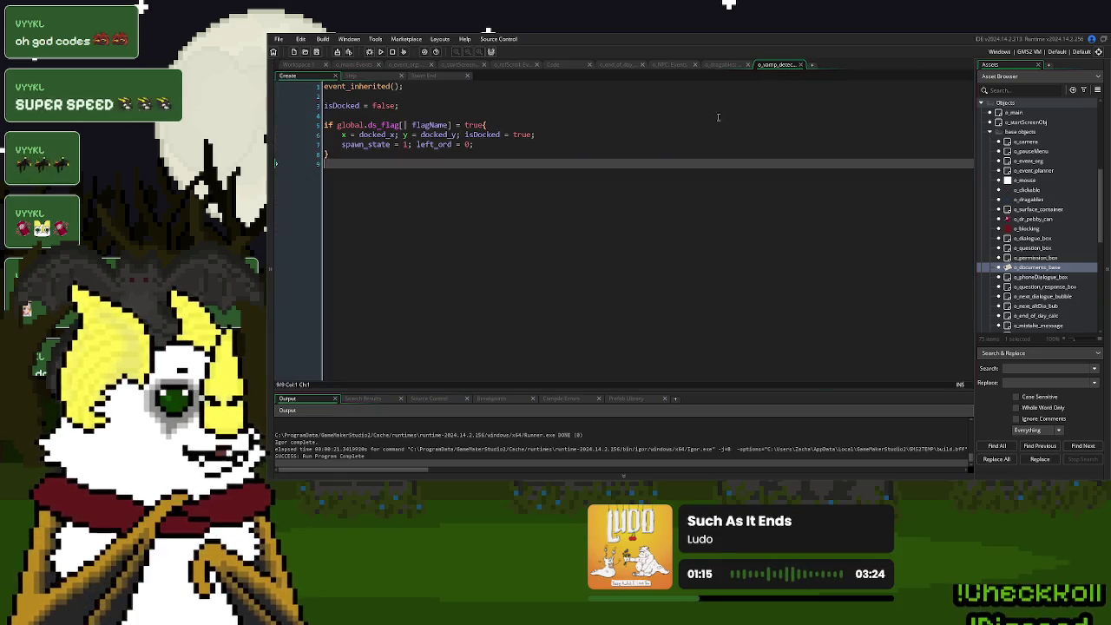
pyautogui.moveTo(536, 135); pyautogui.dragTo(315, 135)
pyautogui.click(600, 189)
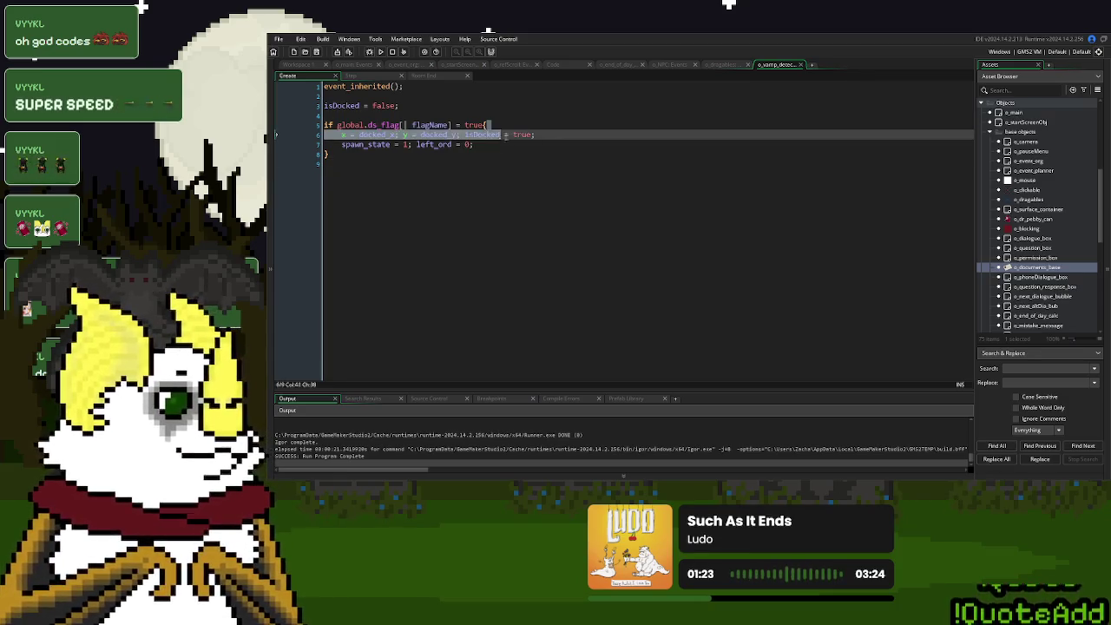
pyautogui.moveTo(555, 203); pyautogui.dragTo(426, 116)
pyautogui.hotkey('ctrl', 'End')
pyautogui.press('Return')
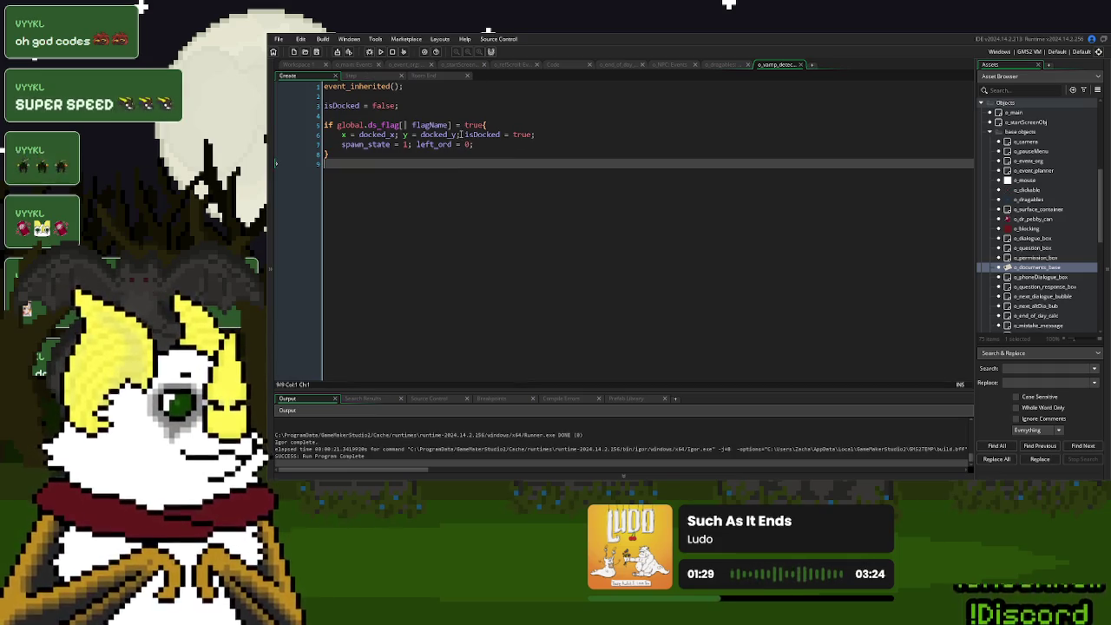
pyautogui.moveTo(460, 134); pyautogui.dragTo(375, 134)
pyautogui.click(373, 156)
pyautogui.click(350, 76)
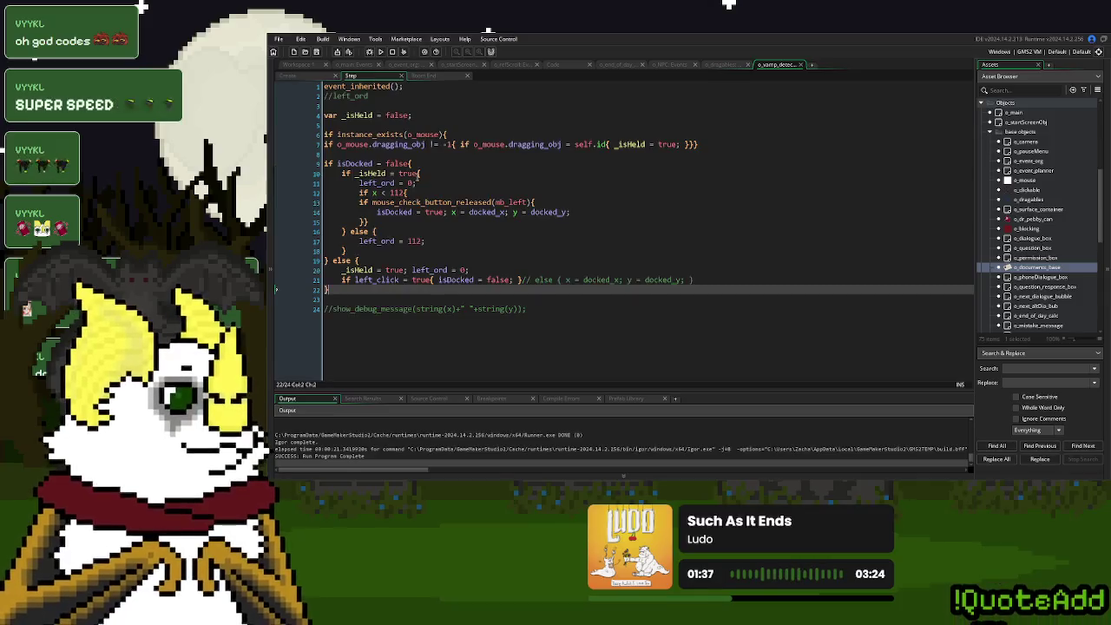
pyautogui.click(488, 175)
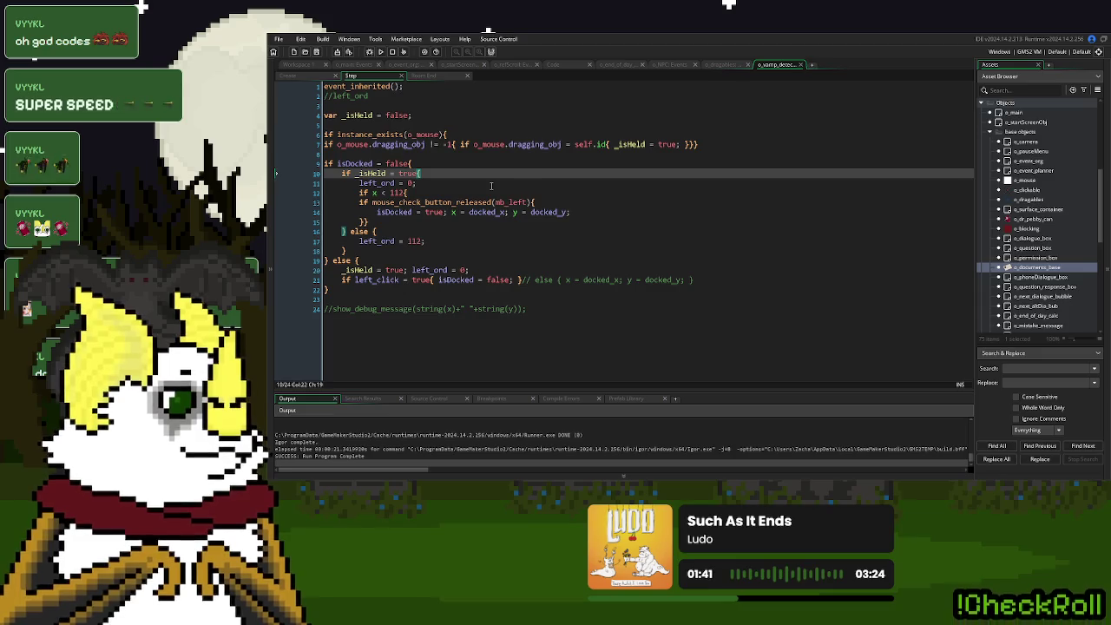
pyautogui.click(302, 78)
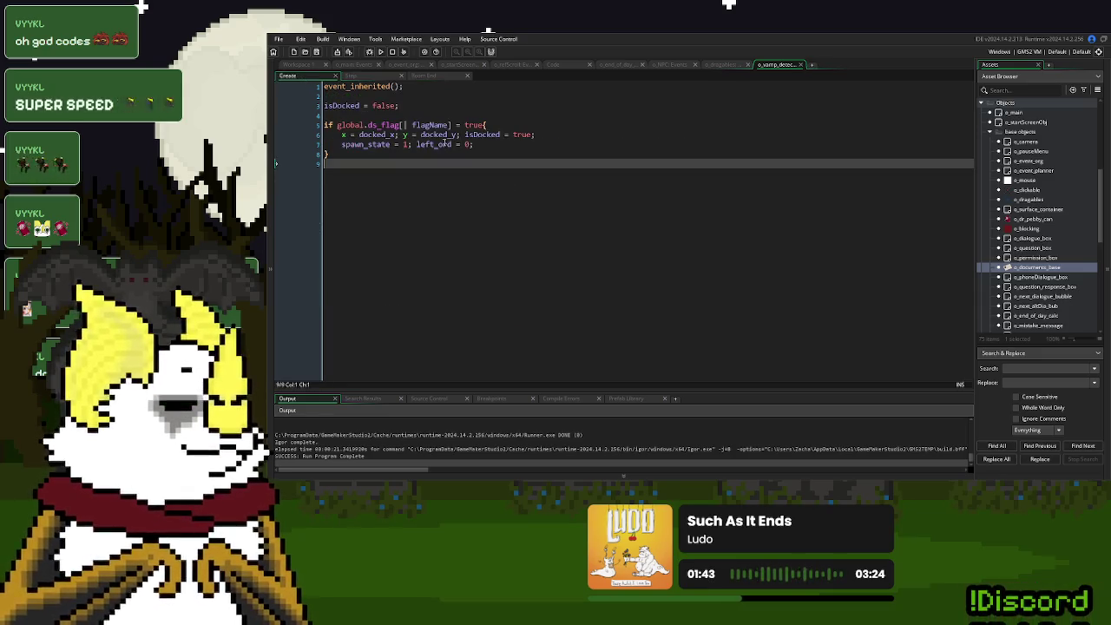
pyautogui.click(297, 64)
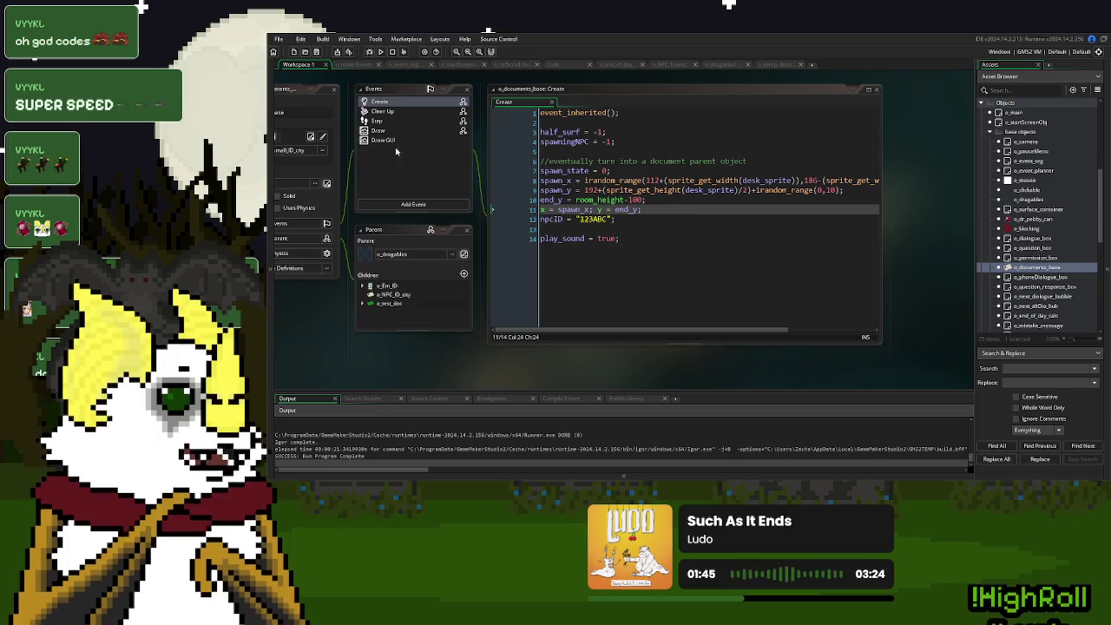
# Open o_documents_base's Step code in the full editor area and scroll through it.
pyautogui.click(400, 121)
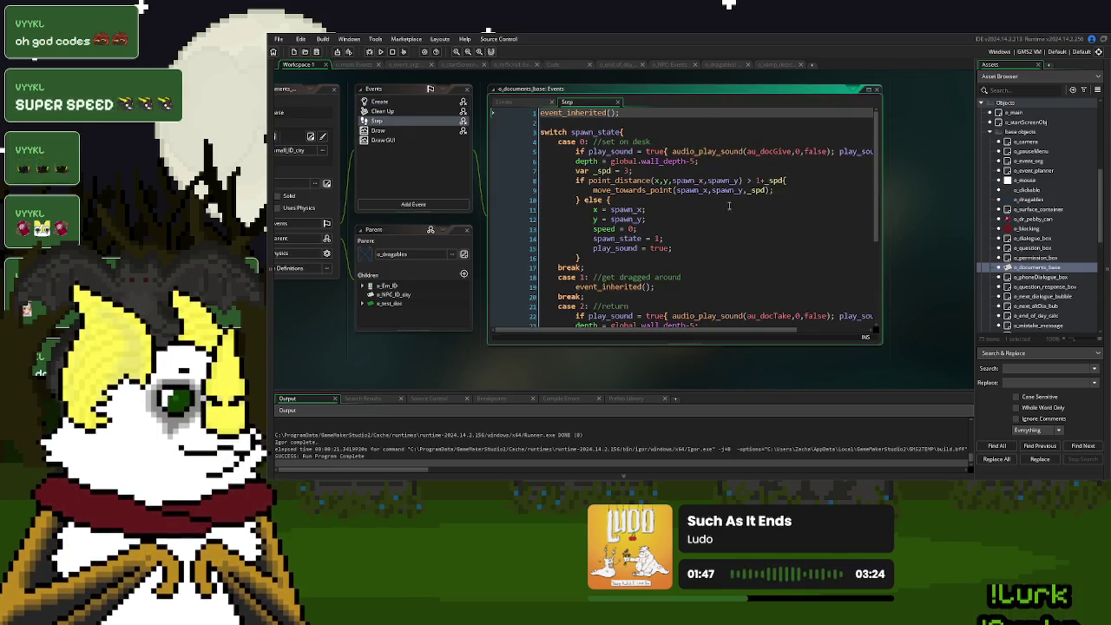
pyautogui.click(867, 89)
pyautogui.scroll(-2, 555, 226)
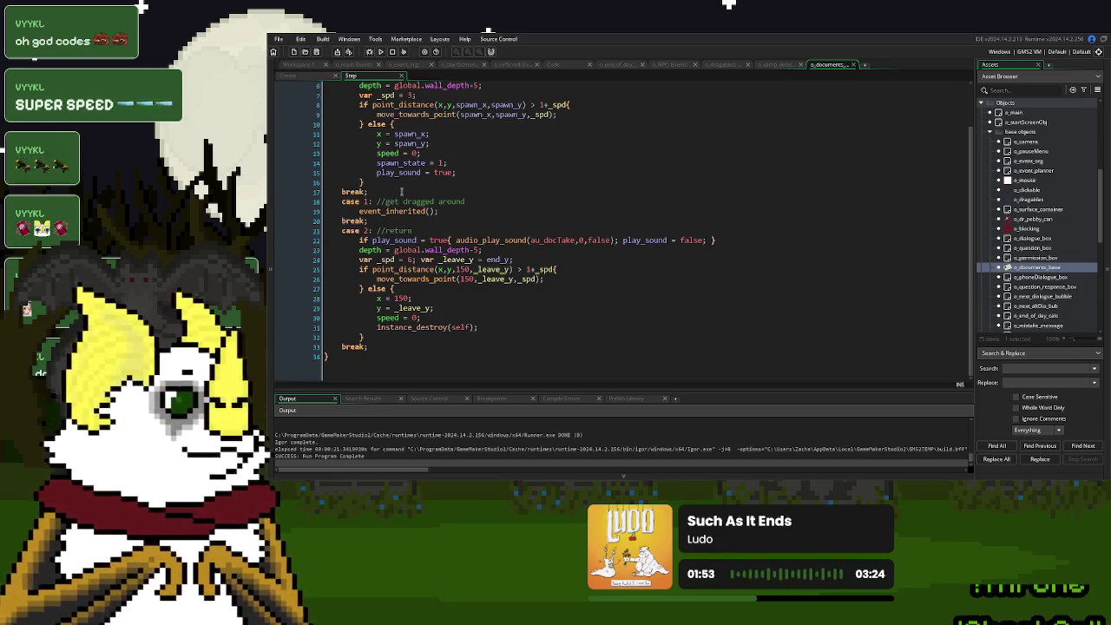
# Open the o_dragables object and read through its Step event code.
pyautogui.doubleClick(1031, 199)
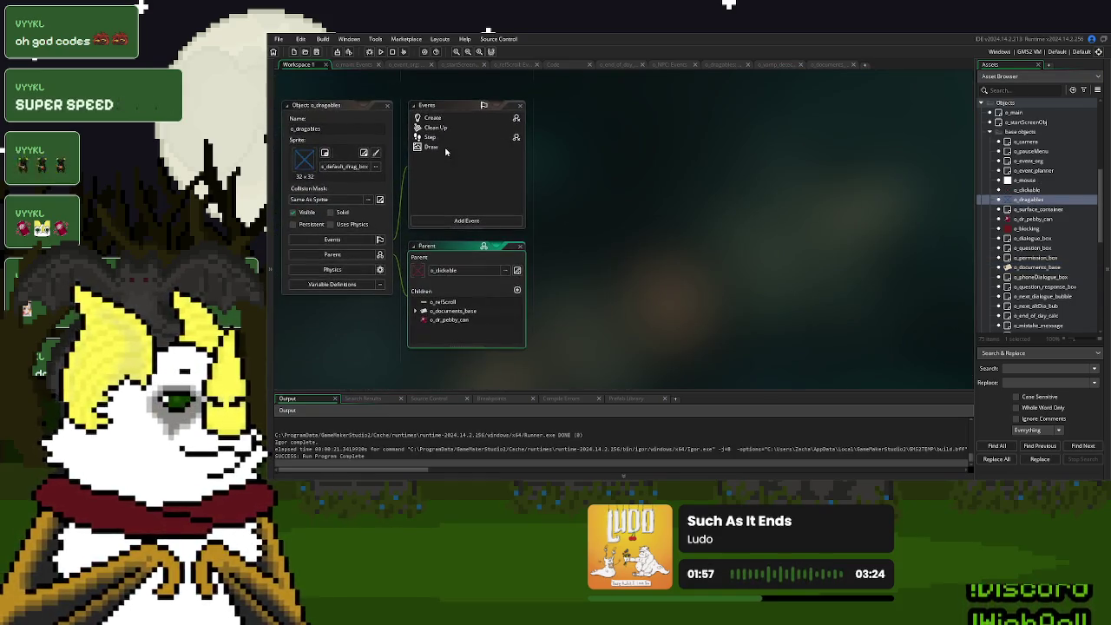
pyautogui.doubleClick(452, 137)
pyautogui.scroll(-10, 589, 179)
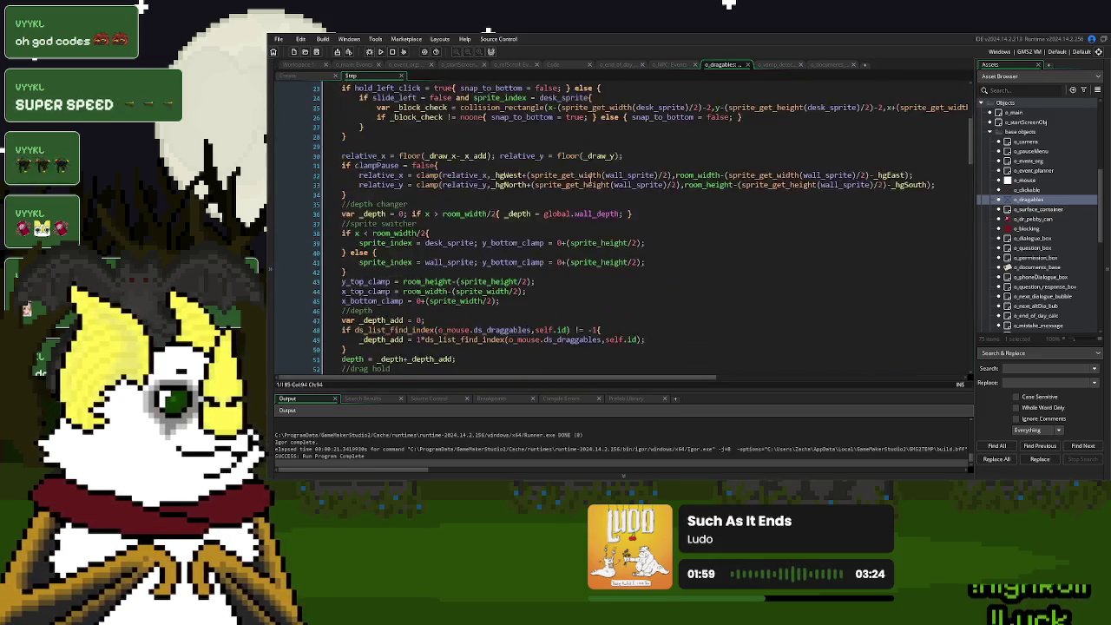
pyautogui.scroll(-14, 596, 165)
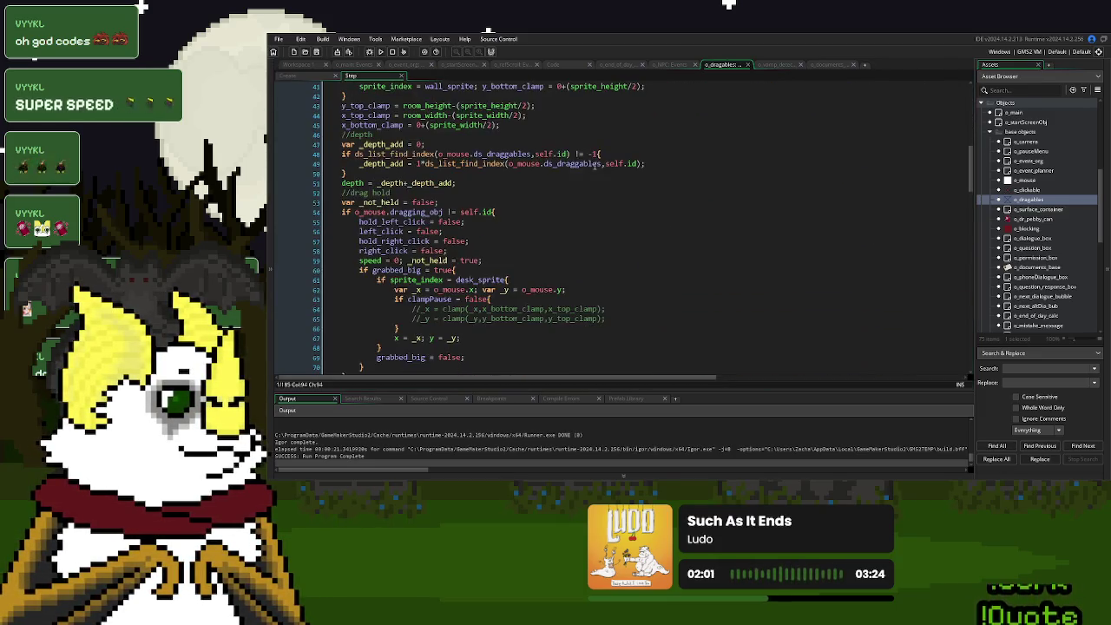
pyautogui.scroll(-17, 596, 162)
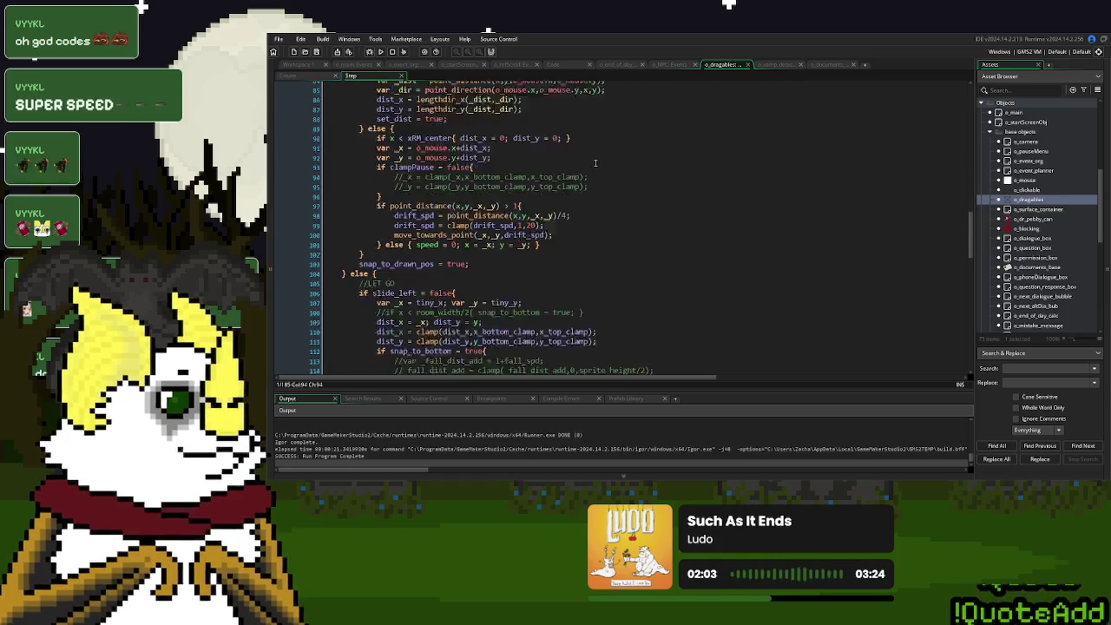
pyautogui.scroll(-11, 597, 159)
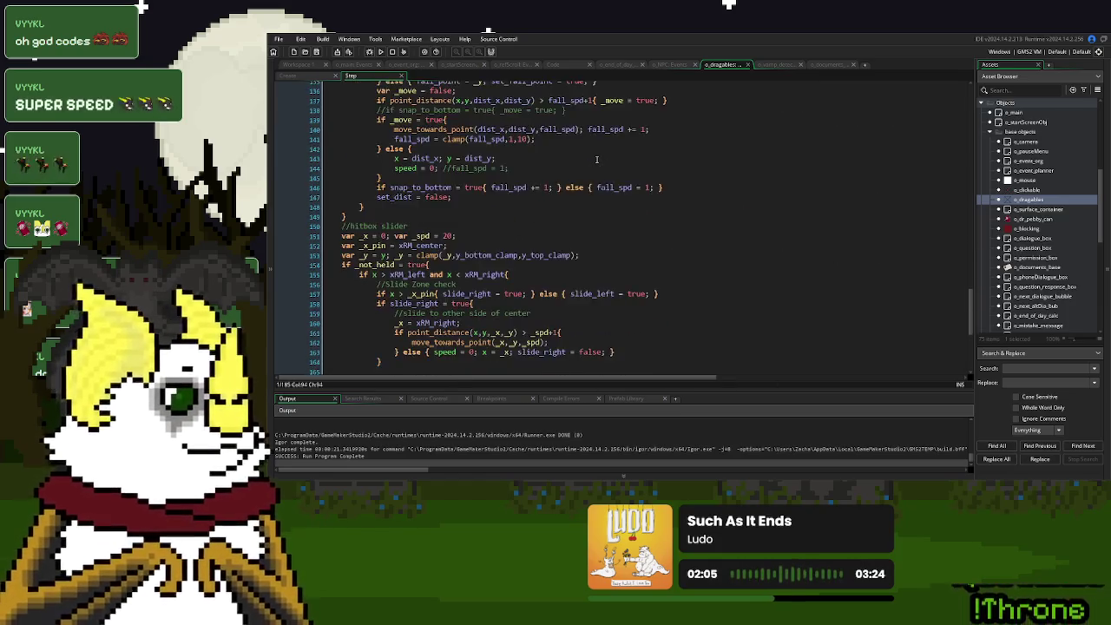
pyautogui.scroll(7, 596, 159)
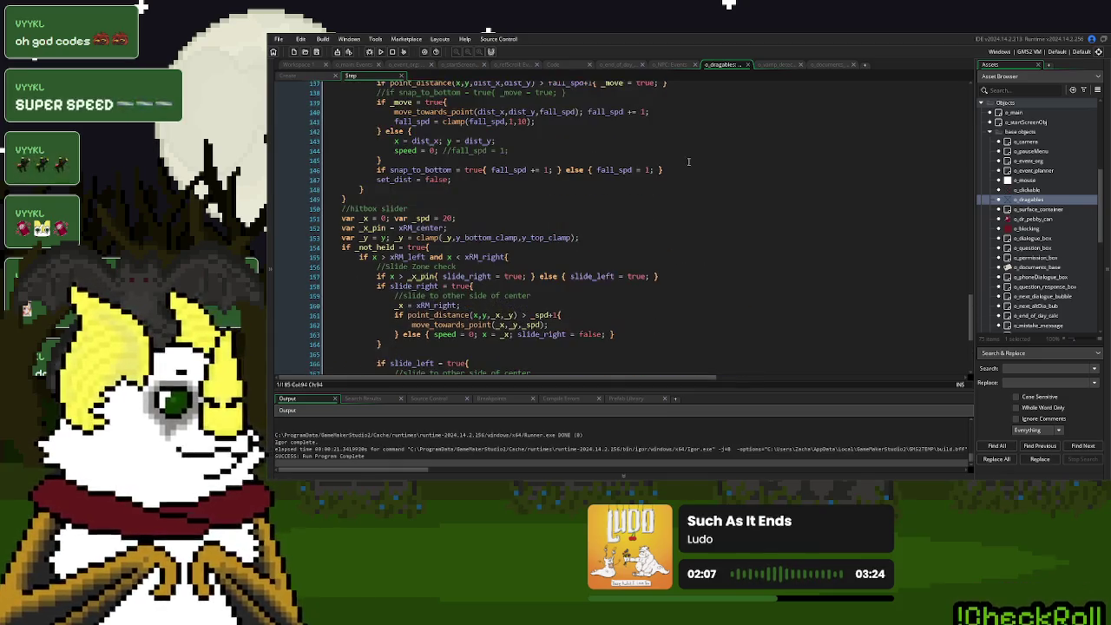
# Revisit the documents base Step code, then switch to o_vamp_detectors' Create code.
pyautogui.click(824, 65)
pyautogui.click(519, 258)
pyautogui.scroll(2, 521, 256)
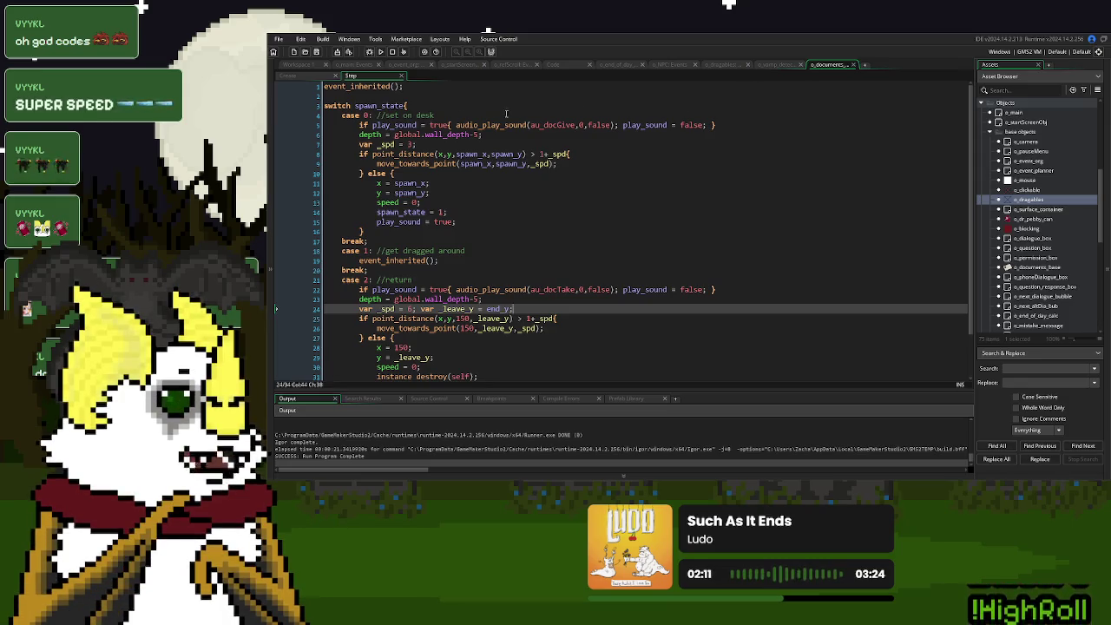
pyautogui.click(781, 64)
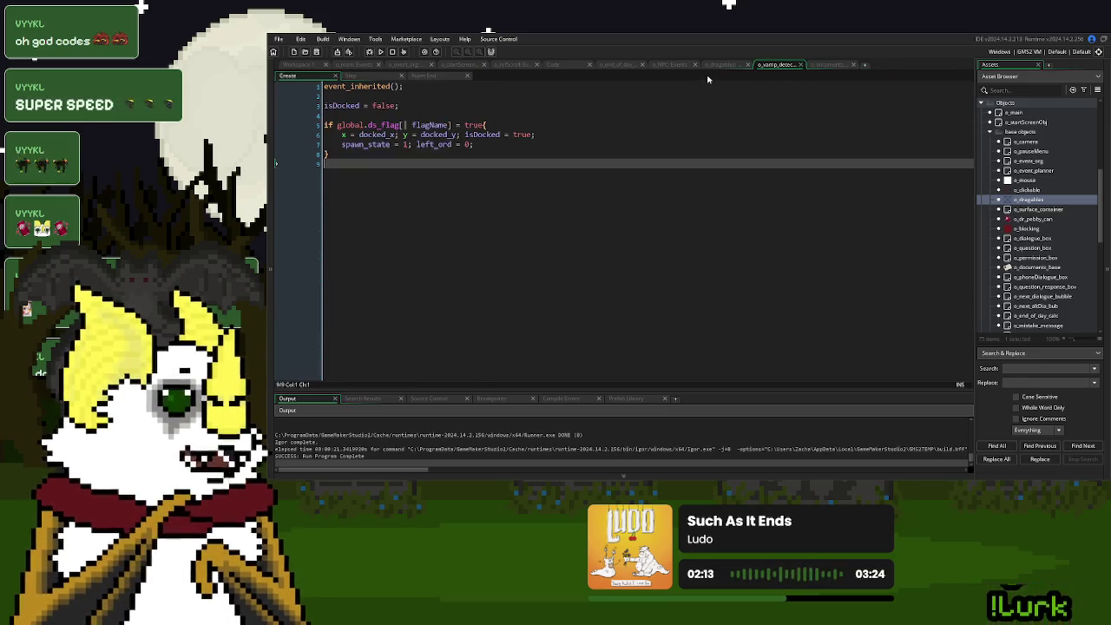
# Cycle through the o_dragables and o_NPC_Events tabs to o_documents_base's Step code line 7.
pyautogui.click(718, 66)
pyautogui.click(663, 66)
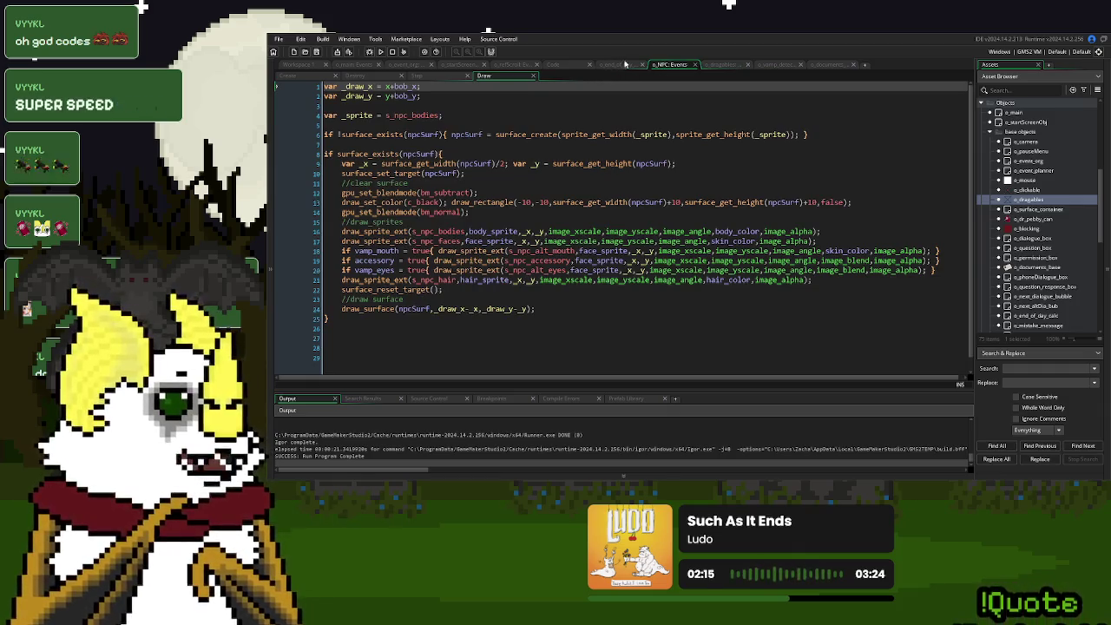
pyautogui.click(829, 66)
pyautogui.click(507, 145)
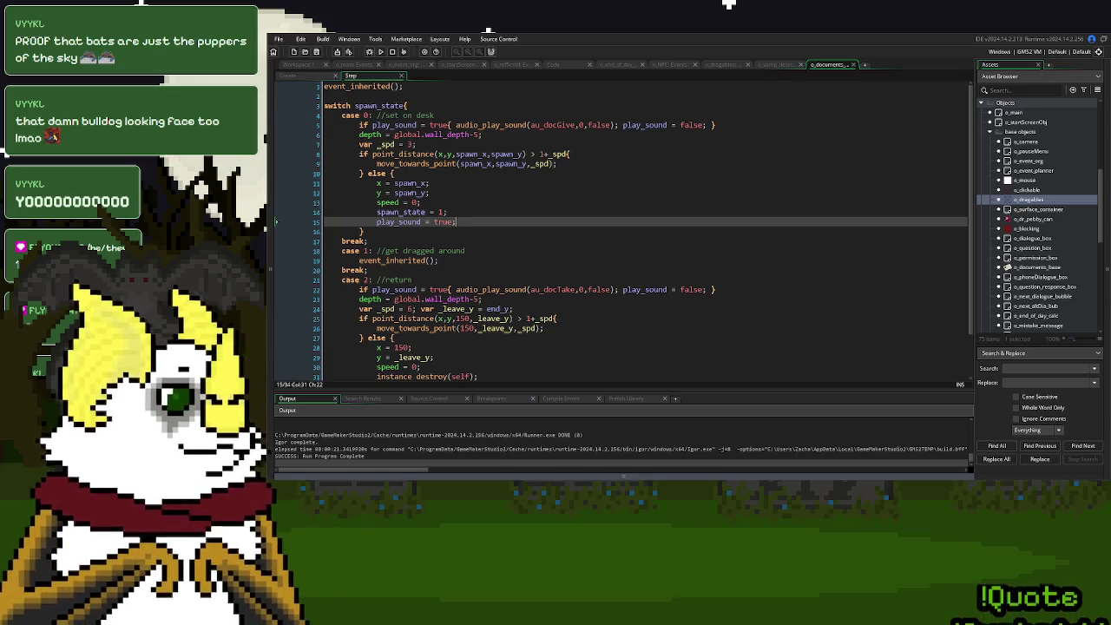
# Review the case 0 block and its return case in the o_dragables Step code.
pyautogui.click(688, 276)
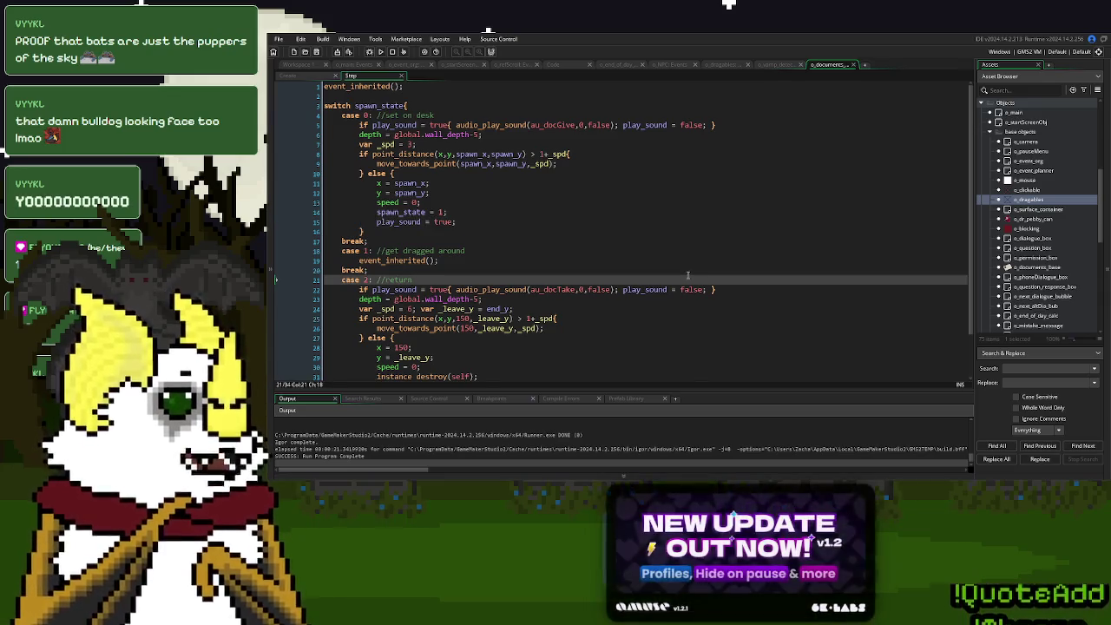
pyautogui.moveTo(381, 240)
pyautogui.mouseDown()
pyautogui.moveTo(351, 129)
pyautogui.moveTo(337, 115)
pyautogui.mouseUp()
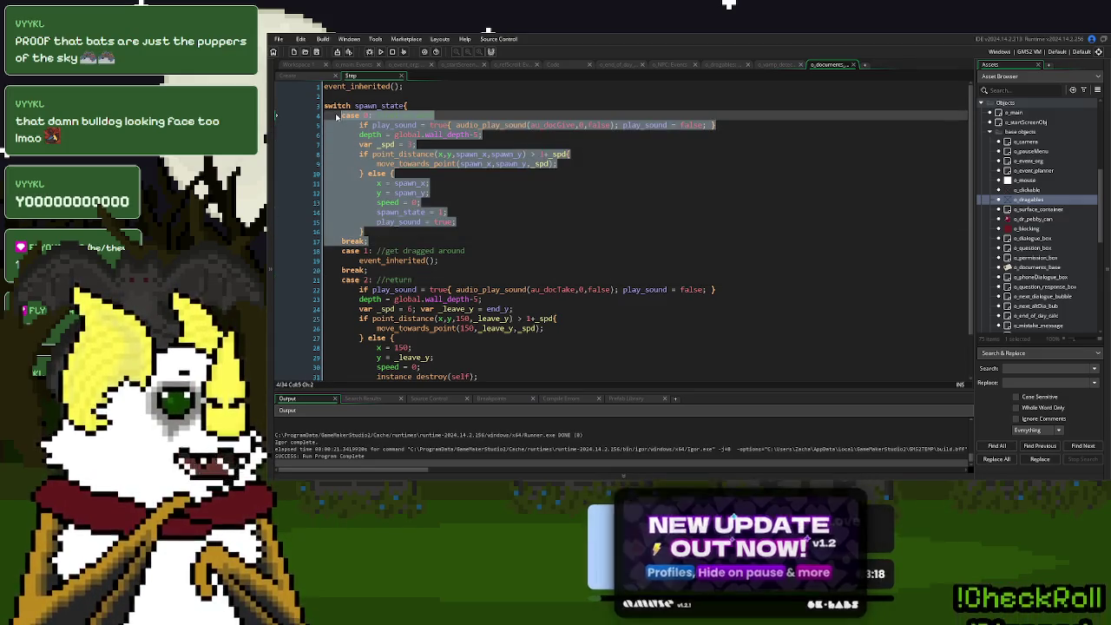
pyautogui.click(468, 259)
pyautogui.click(571, 232)
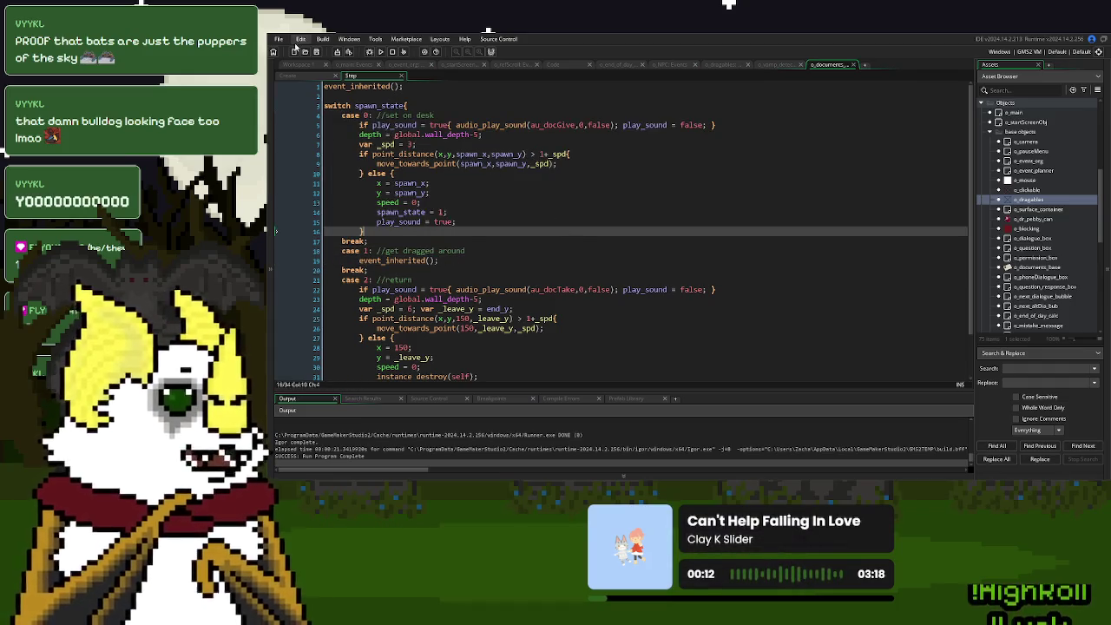
# Check the npcID line in the documents base Create code, then return to the o_dragables workspace.
pyautogui.click(295, 75)
pyautogui.click(466, 192)
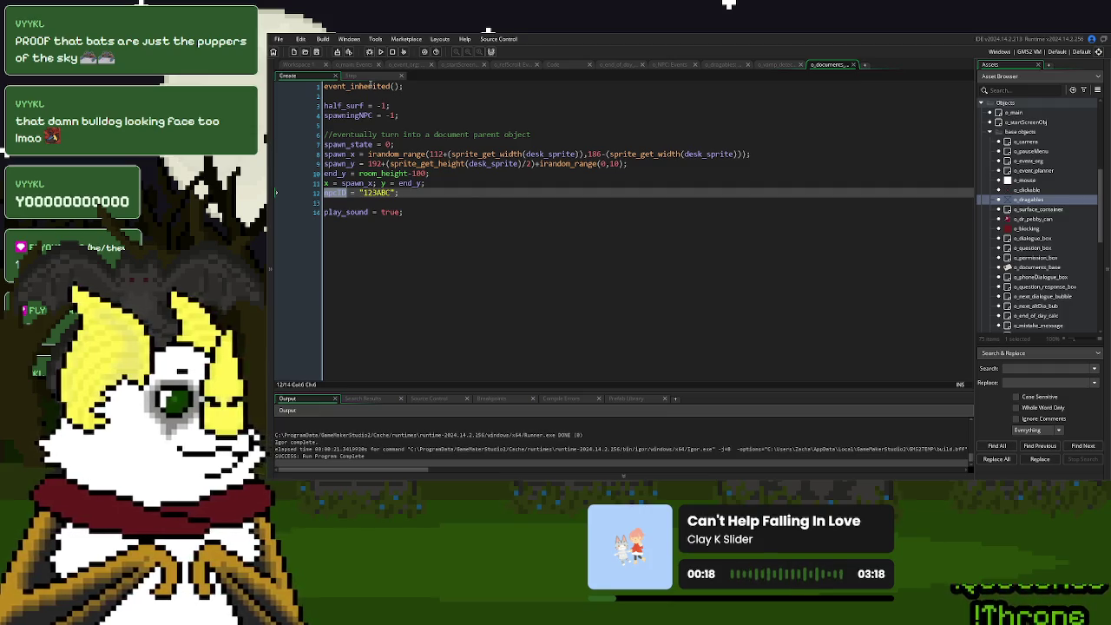
pyautogui.click(372, 86)
pyautogui.click(291, 66)
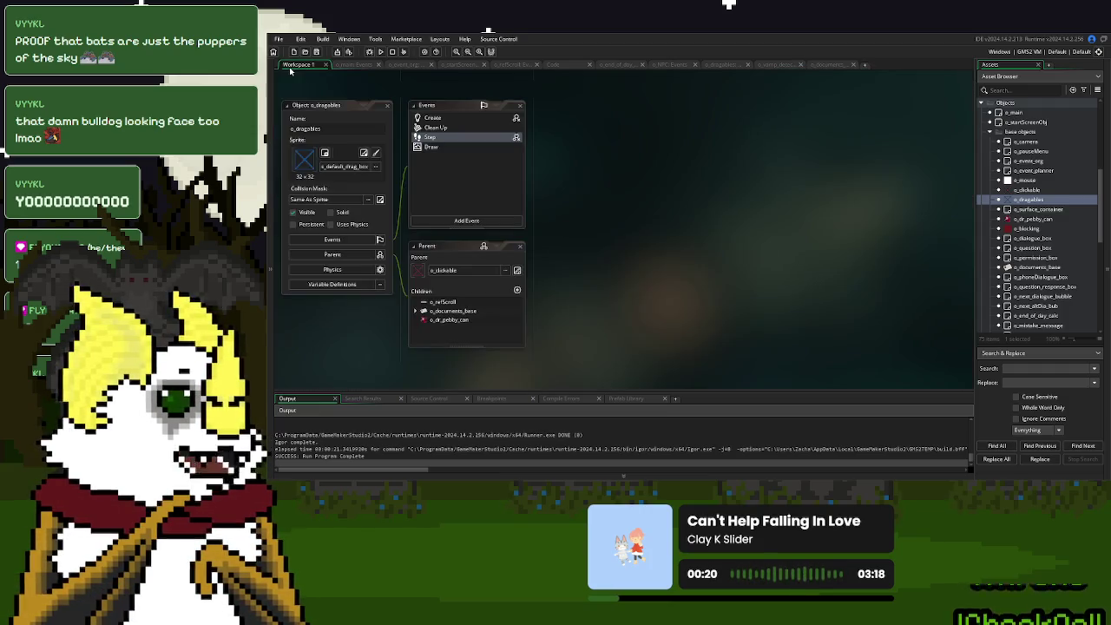
# Open the o_dragables Step event code with the Output panel collapsed, scrolled to the top.
pyautogui.doubleClick(458, 140)
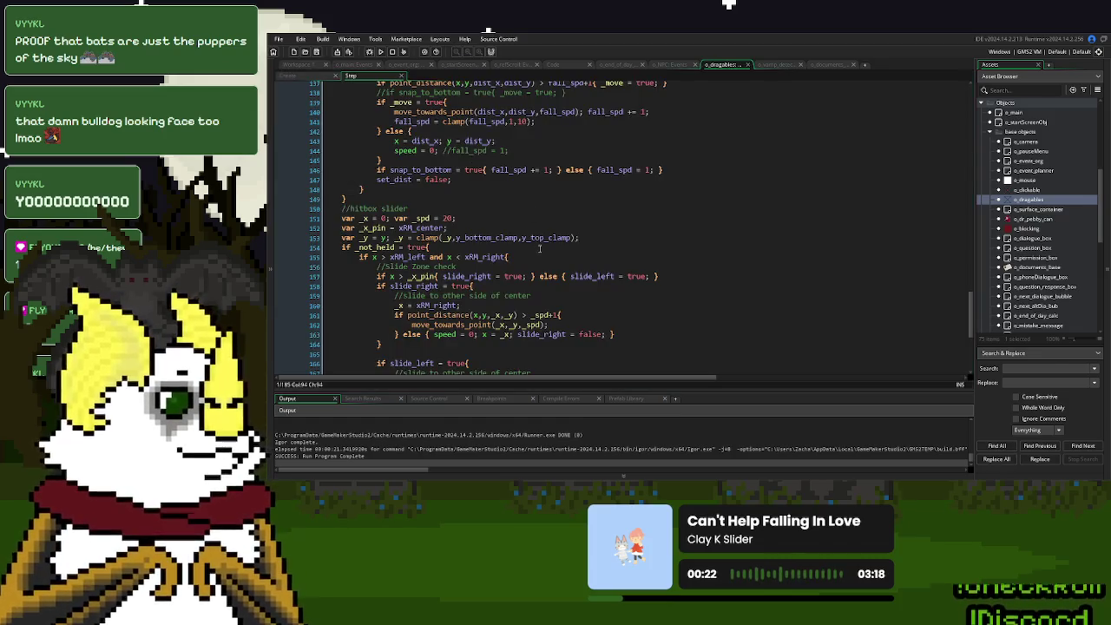
pyautogui.scroll(15, 538, 249)
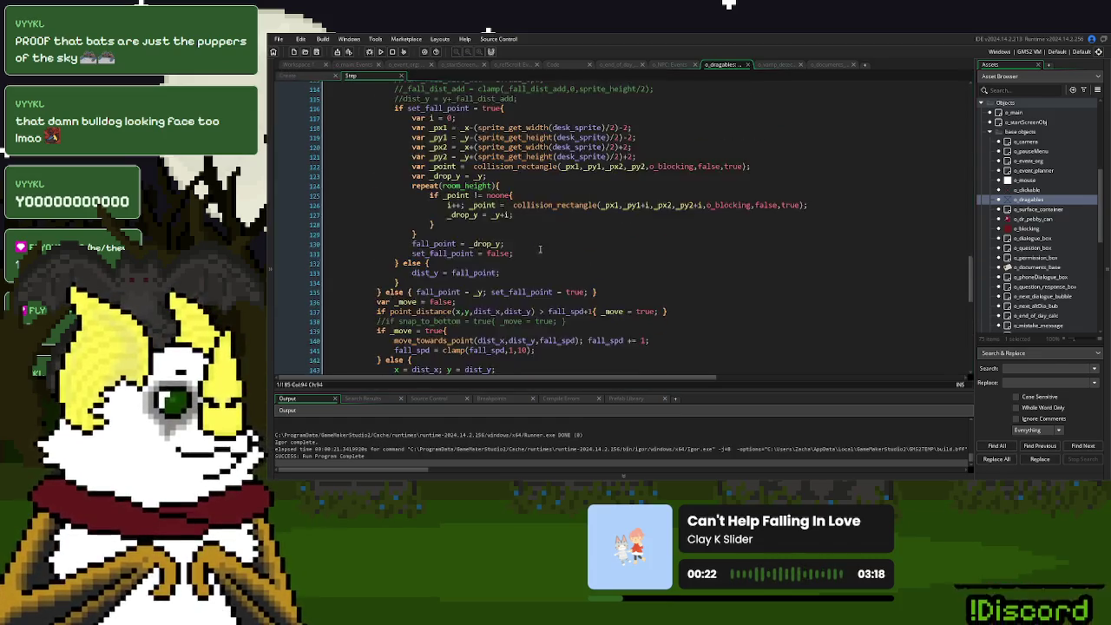
pyautogui.click(742, 478)
pyautogui.scroll(15, 719, 267)
pyautogui.scroll(15, 719, 267)
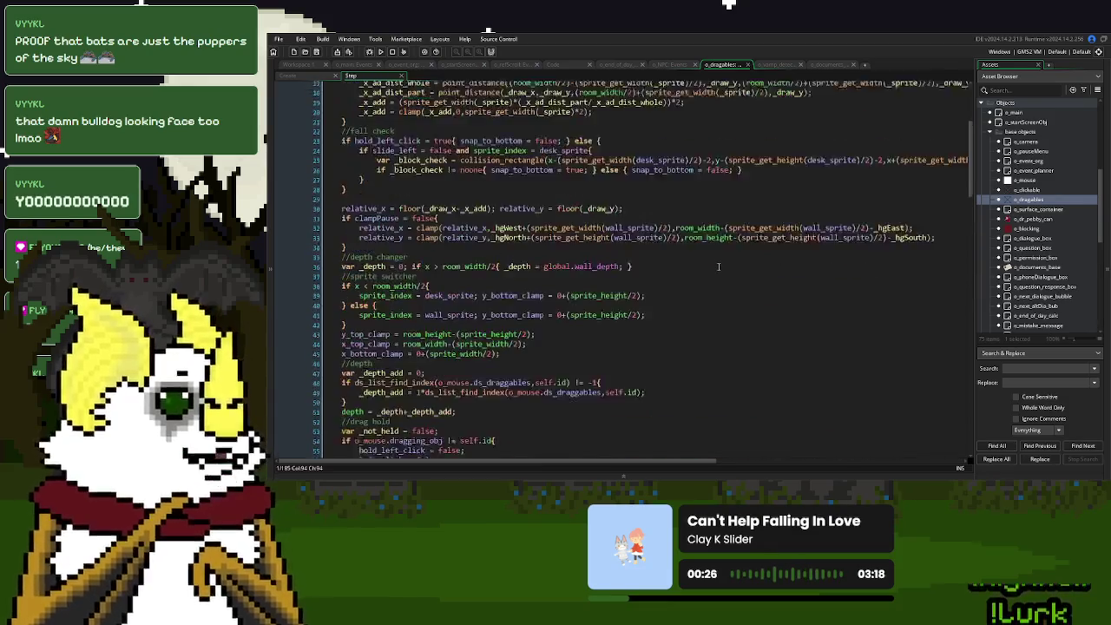
# Type pcID at the pause_drag check on line 7 and review the surrounding Step code.
pyautogui.click(447, 153)
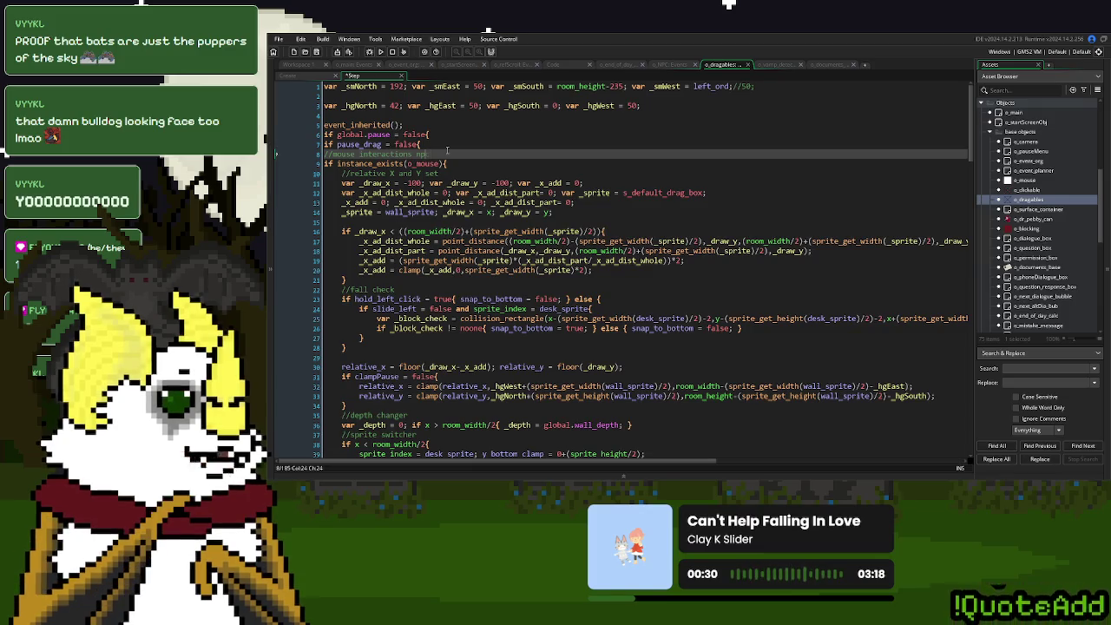
pyautogui.click(505, 144)
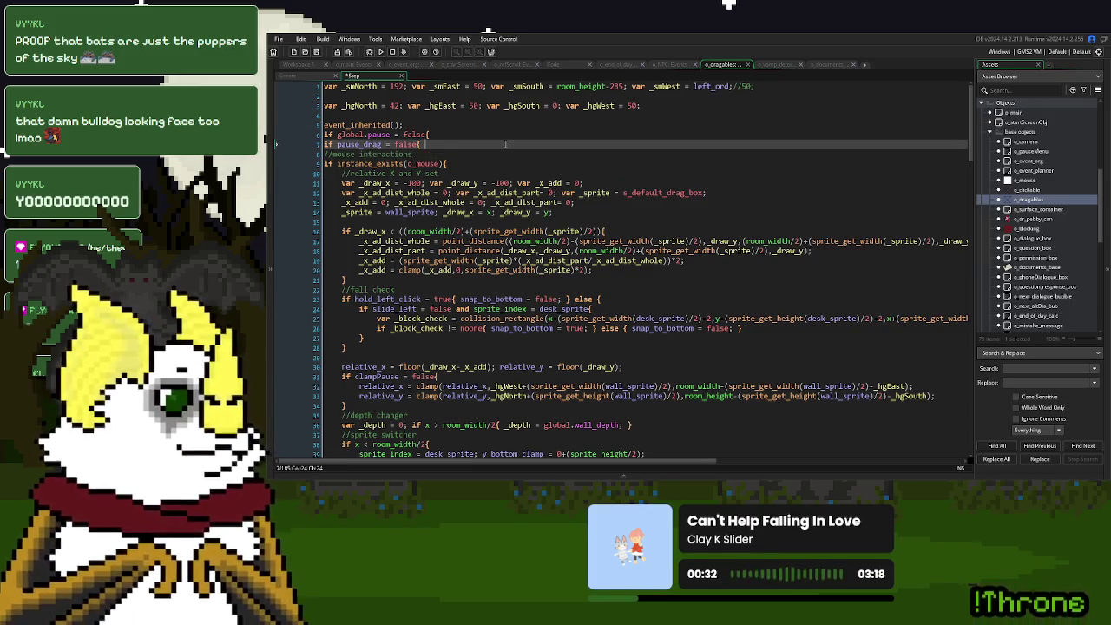
pyautogui.click(386, 144)
pyautogui.write('mpc')
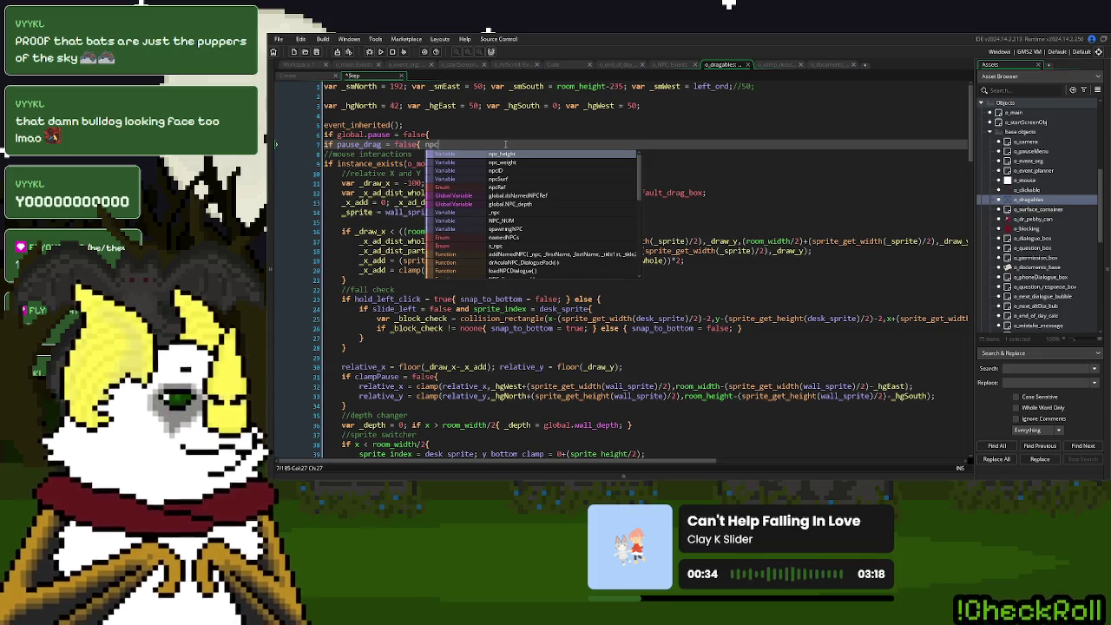
pyautogui.write('ID')
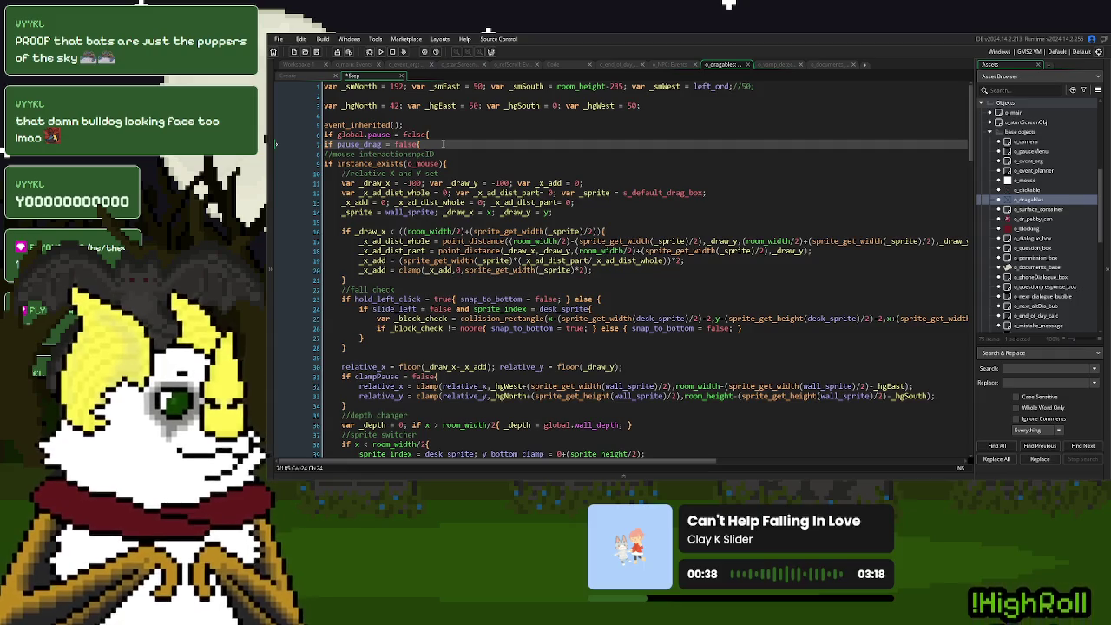
pyautogui.press('Down')
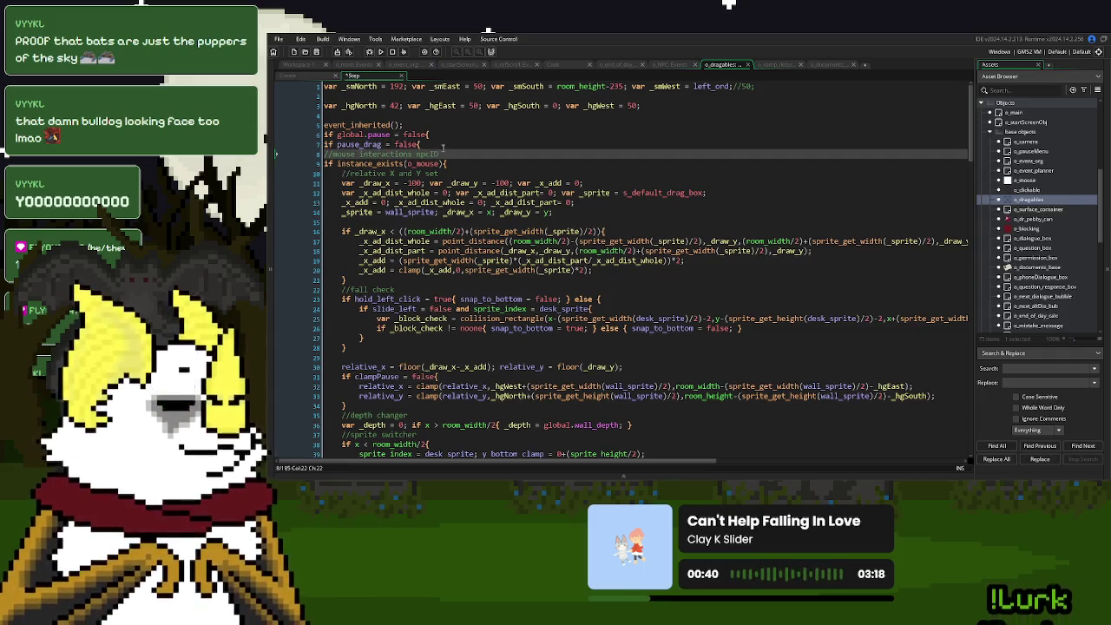
pyautogui.scroll(-20, 427, 157)
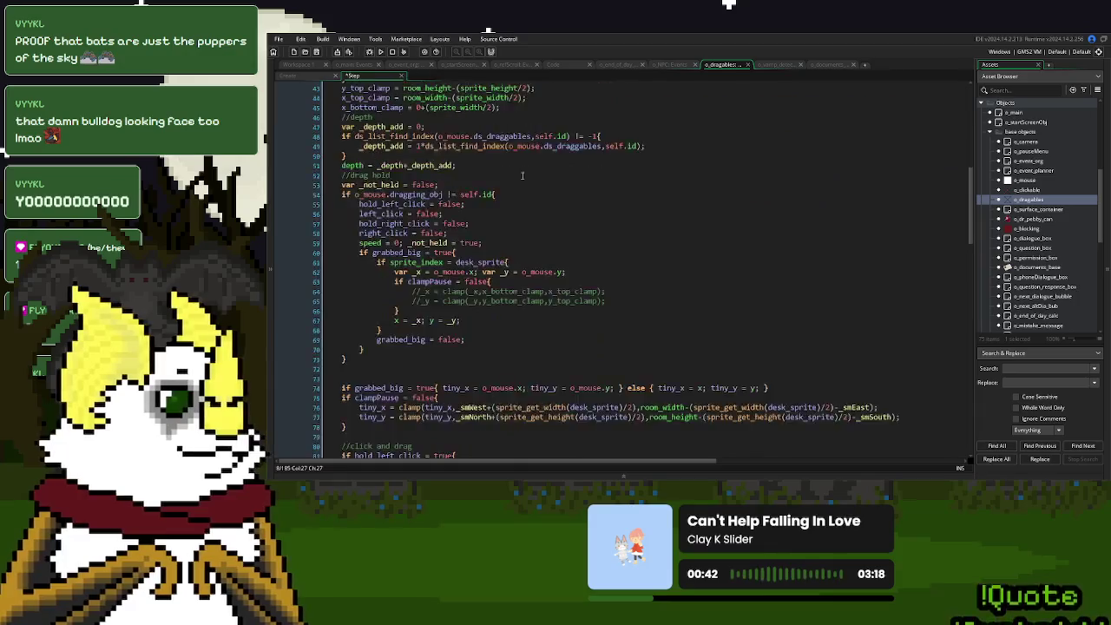
pyautogui.scroll(-13, 555, 226)
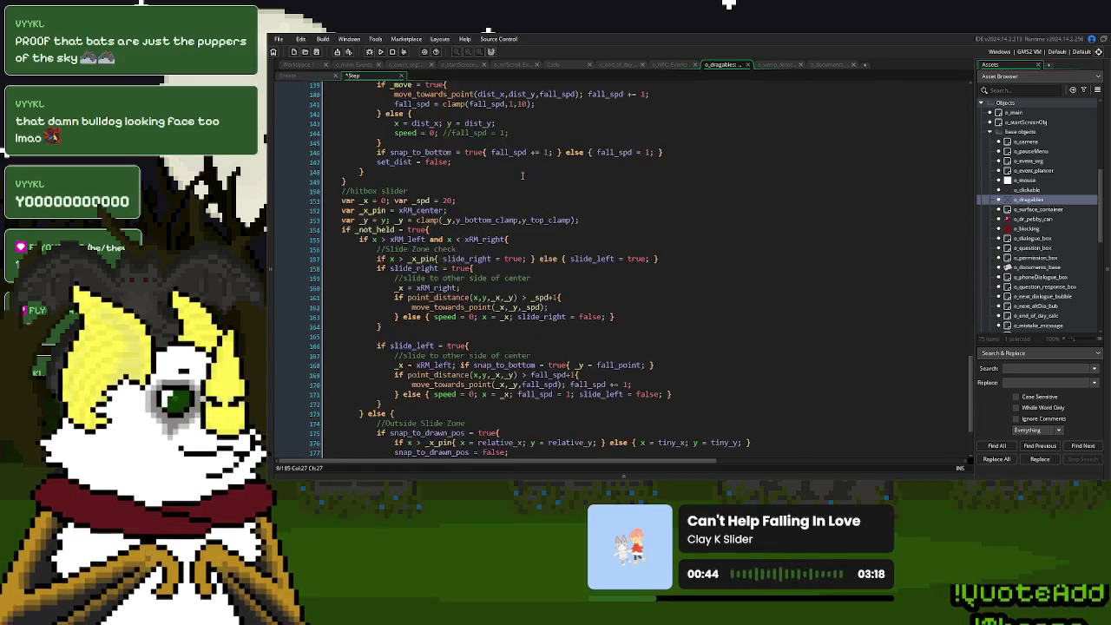
pyautogui.scroll(20, 555, 226)
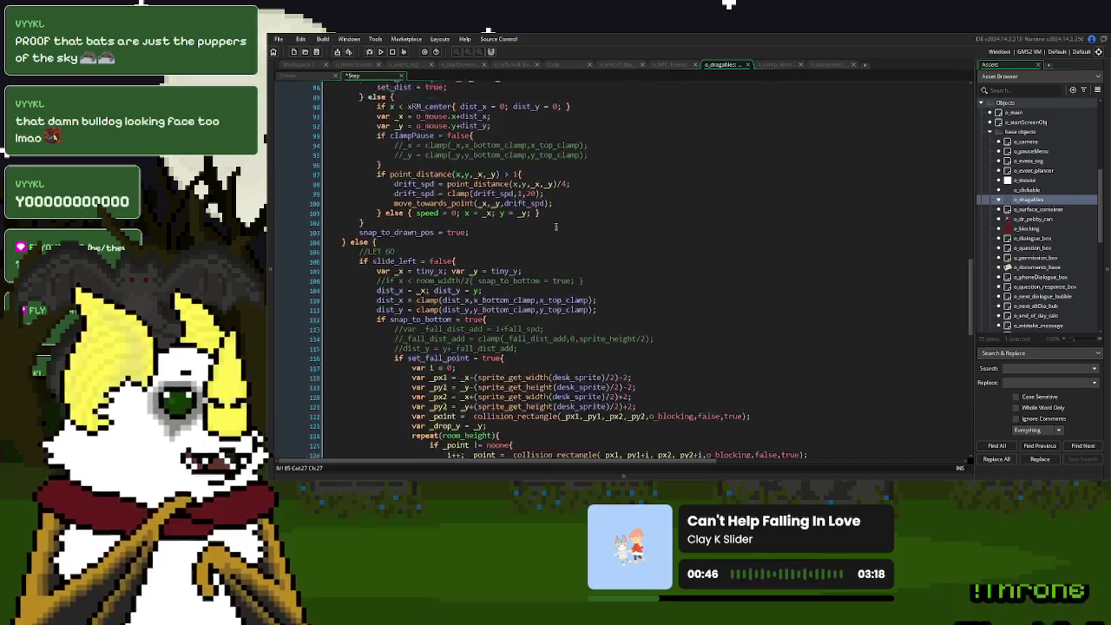
pyautogui.scroll(16, 555, 226)
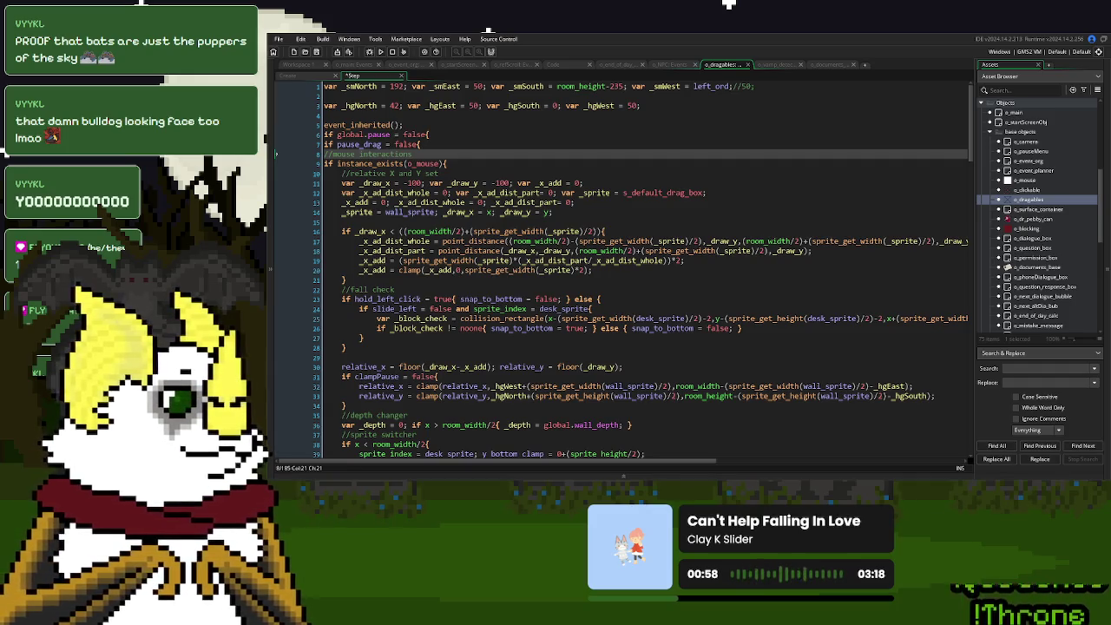
pyautogui.click(777, 65)
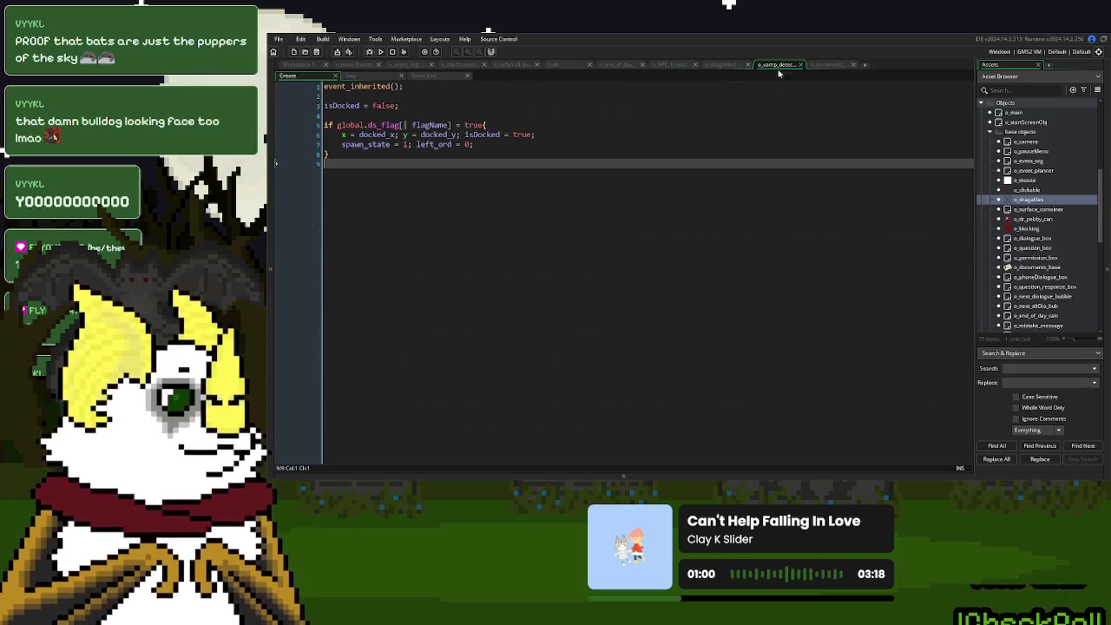
# Review the detector's docking line and o_documents' end_y line, then return to the o_dragables workspace.
pyautogui.click(459, 134)
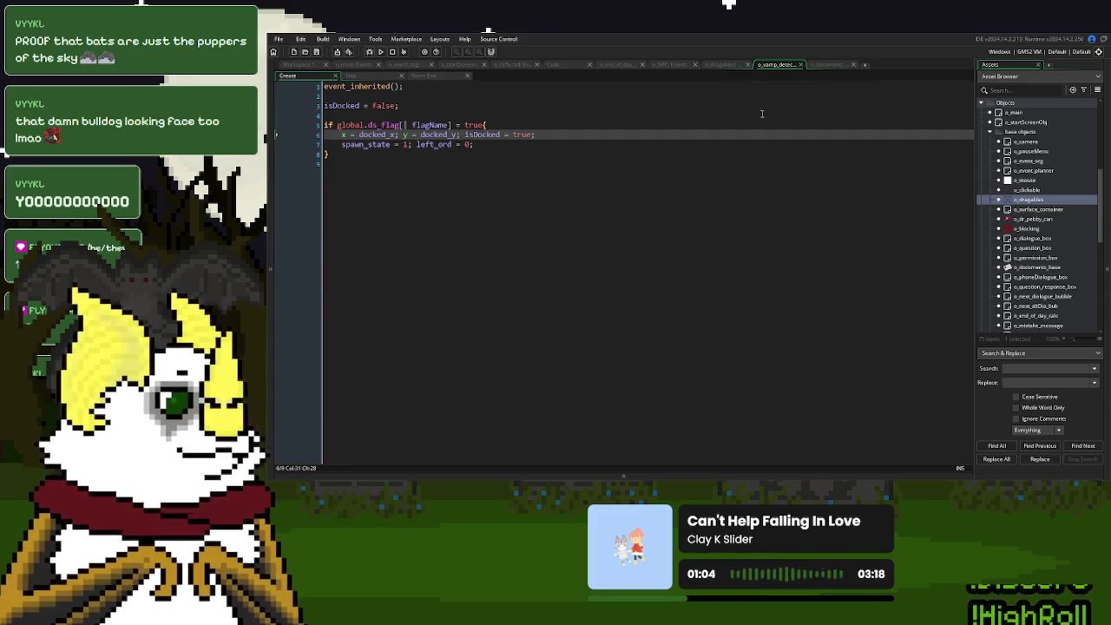
pyautogui.click(825, 67)
pyautogui.click(531, 174)
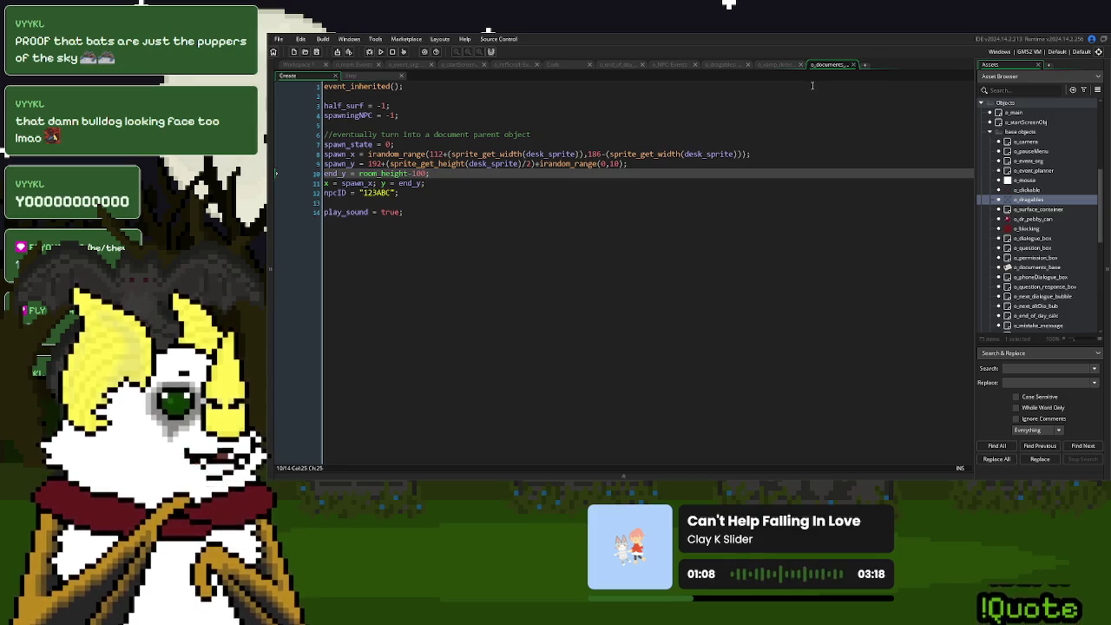
pyautogui.click(298, 65)
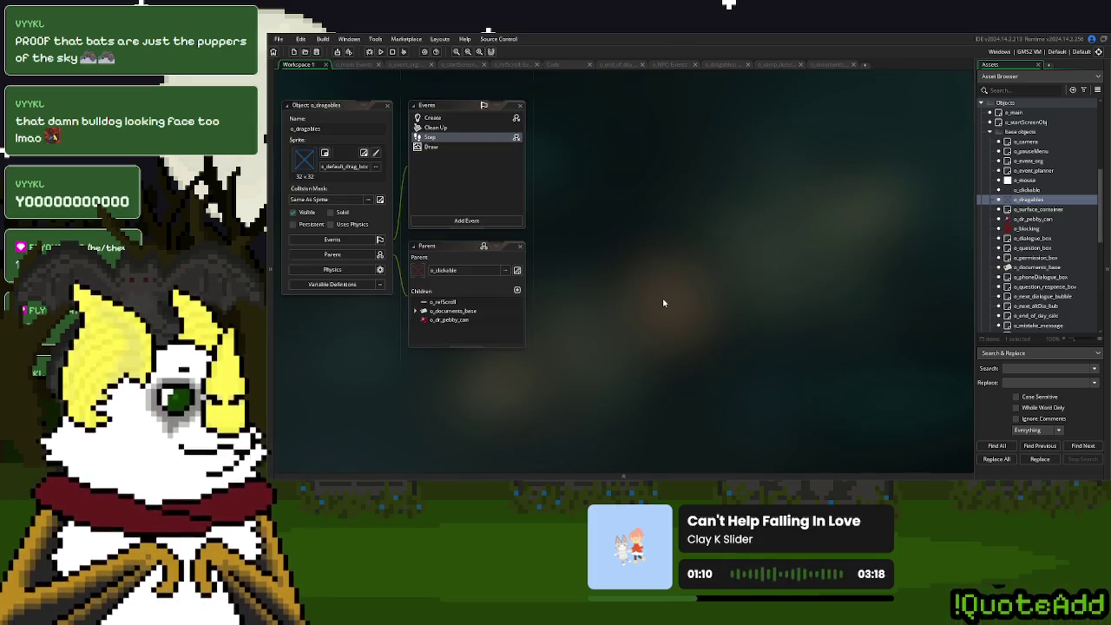
pyautogui.scroll(-5, 663, 303)
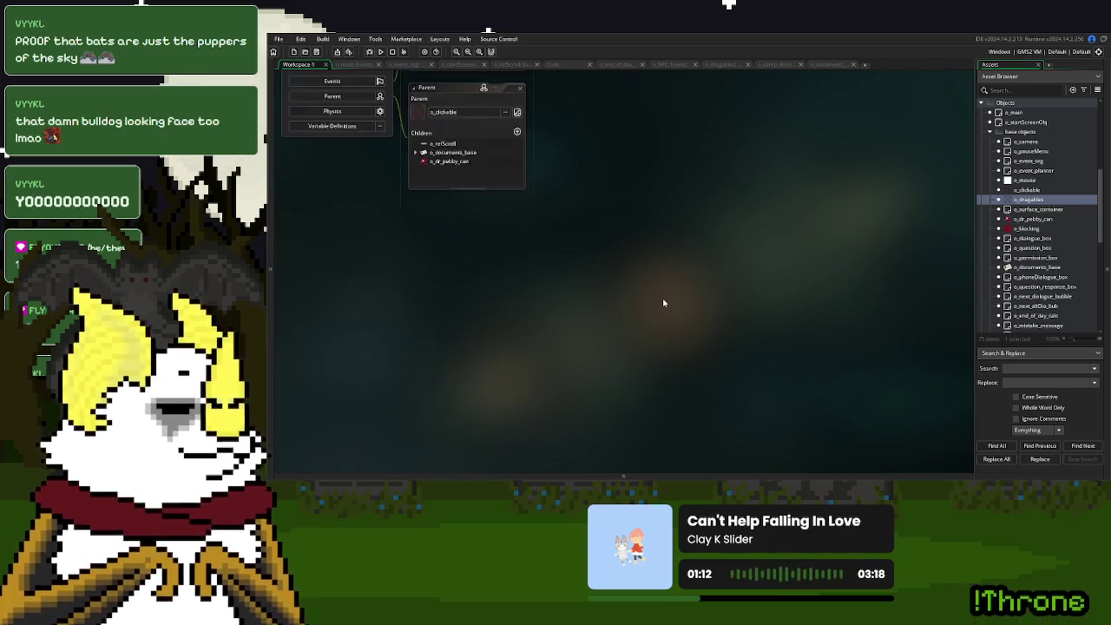
pyautogui.scroll(-2, 663, 303)
# Apply the project's Game Options at 60 frames per second and close the dialog.
pyautogui.click(1097, 89)
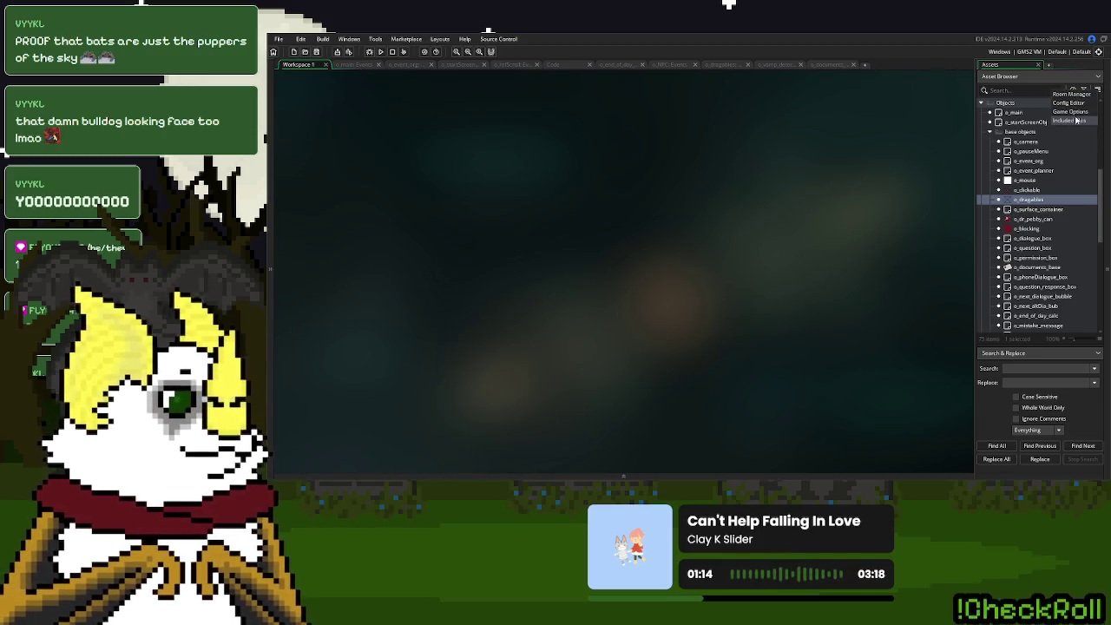
pyautogui.click(1070, 111)
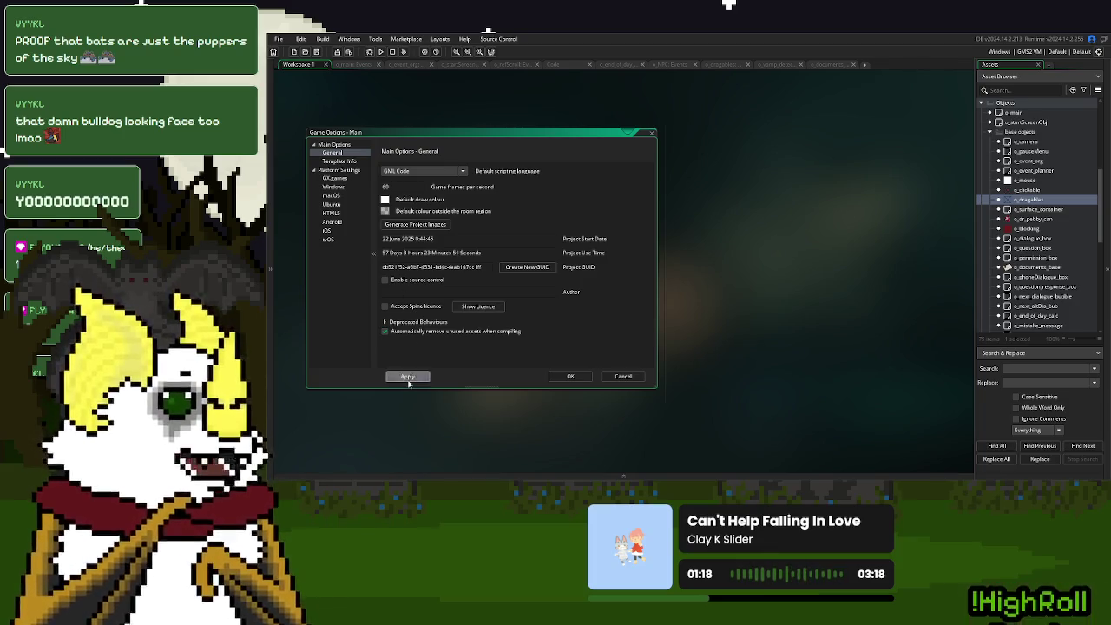
pyautogui.click(407, 377)
pyautogui.click(463, 66)
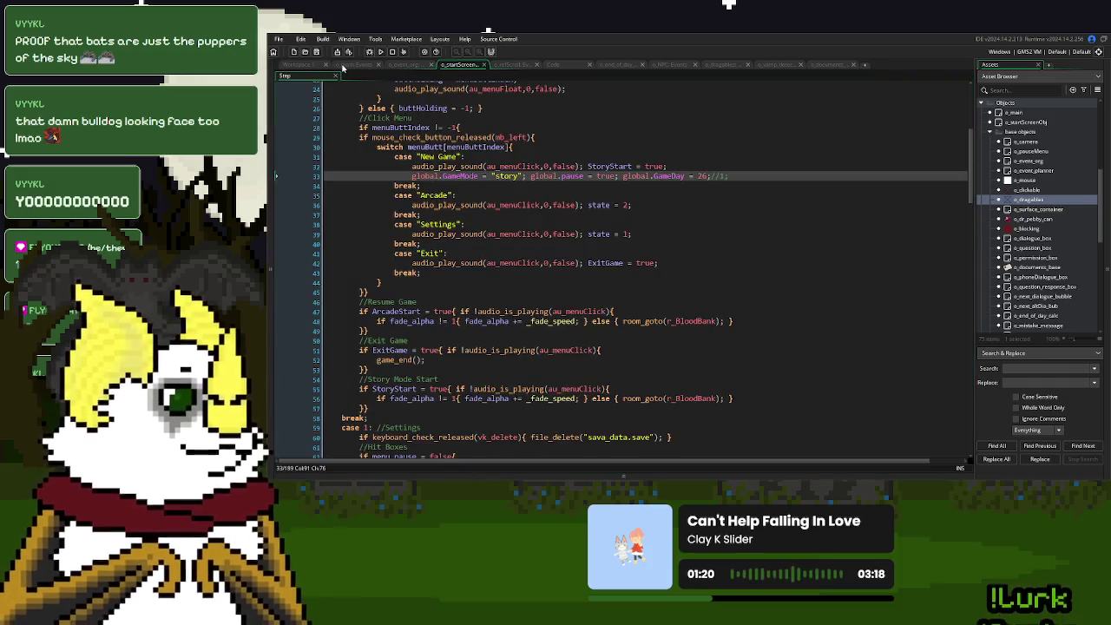
# Change haveGarlic's default value in o_main's global flags from false to true.
pyautogui.click(345, 65)
pyautogui.scroll(-15, 492, 332)
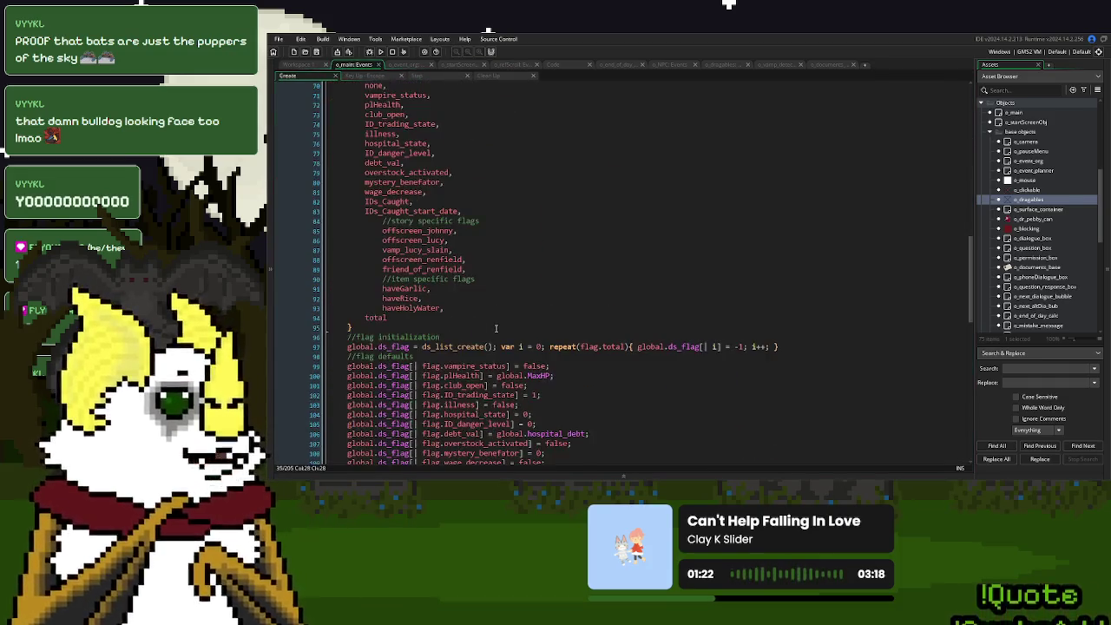
pyautogui.click(517, 384)
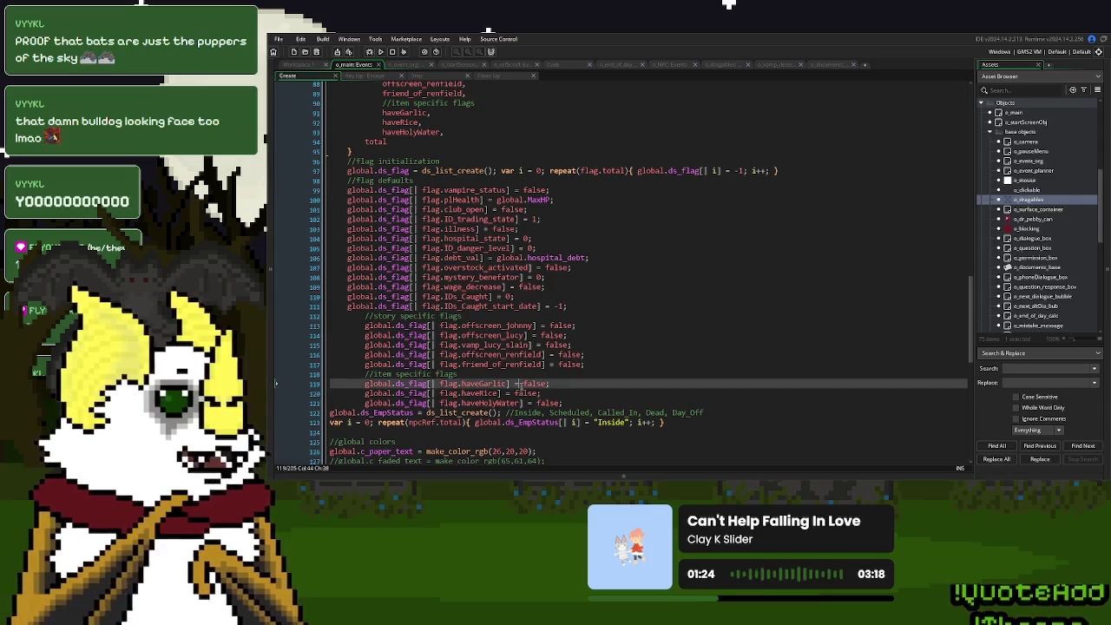
pyautogui.doubleClick(532, 384)
pyautogui.write('tru')
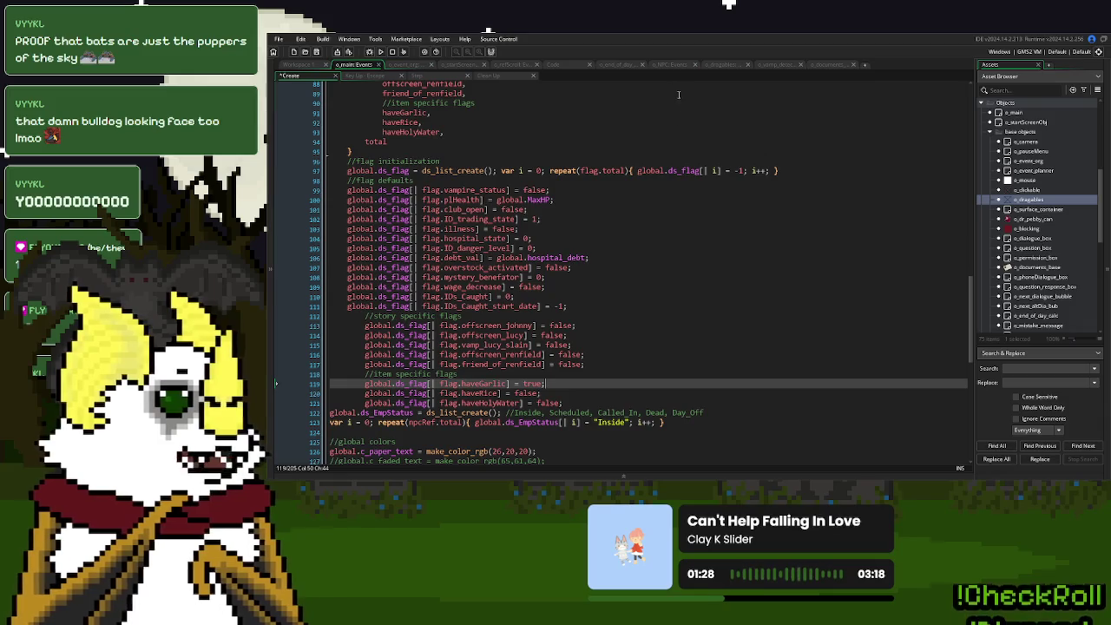
# Add a line resetting the detector's global.ds_flag for flagName to false after docking, then run the game.
pyautogui.click(788, 66)
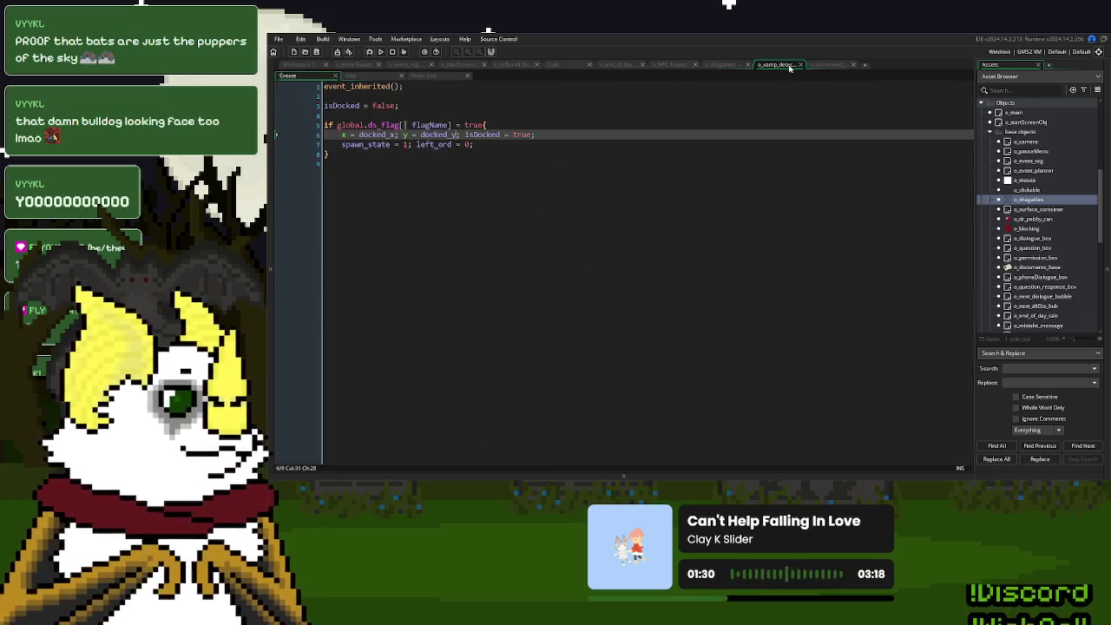
pyautogui.click(429, 76)
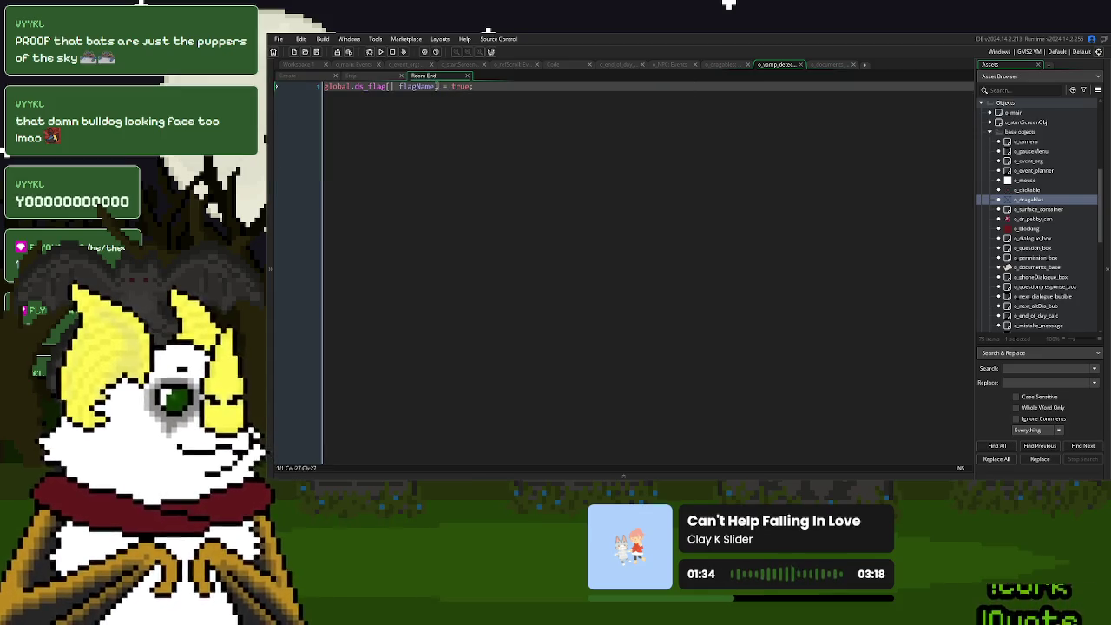
pyautogui.click(313, 76)
pyautogui.click(510, 145)
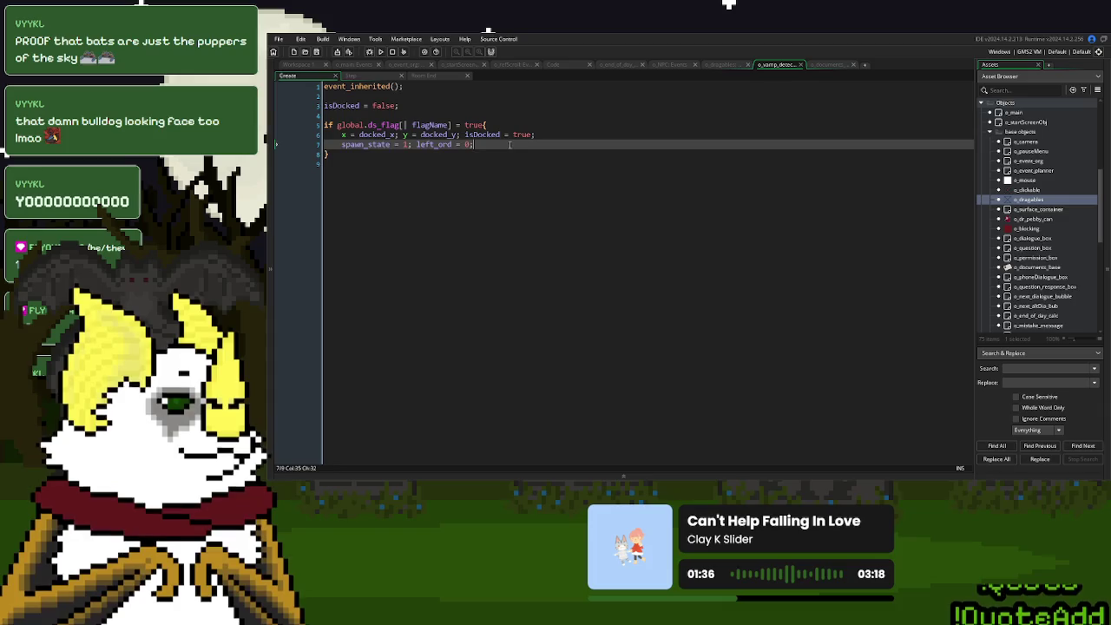
pyautogui.press('Return')
pyautogui.write('global.ds_flag[| flagName]')
pyautogui.write('fals')
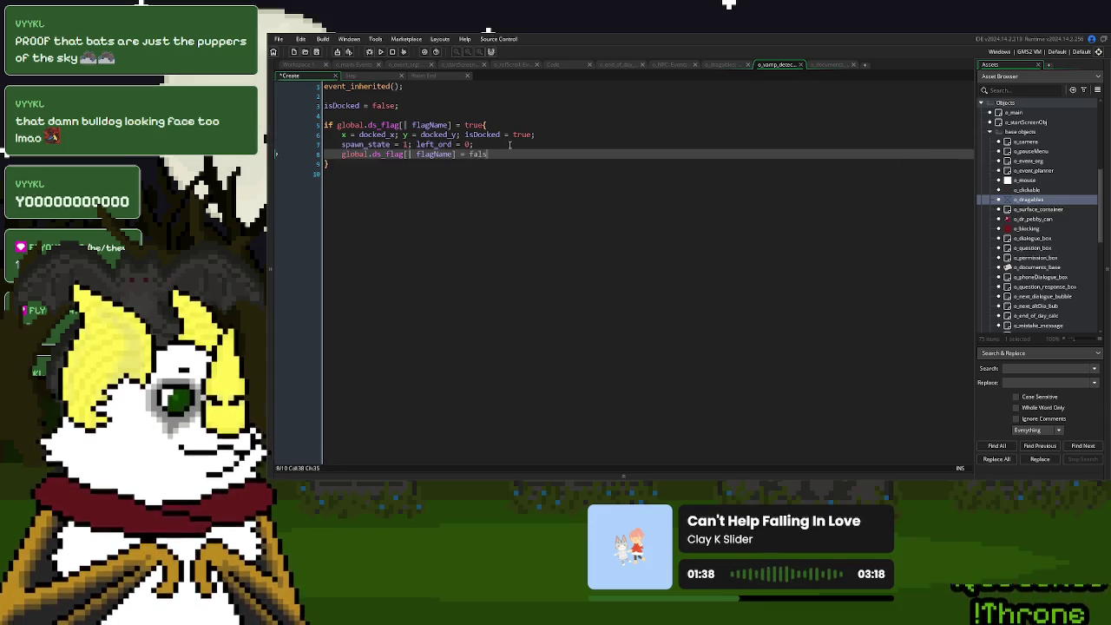
pyautogui.click(380, 51)
pyautogui.click(434, 203)
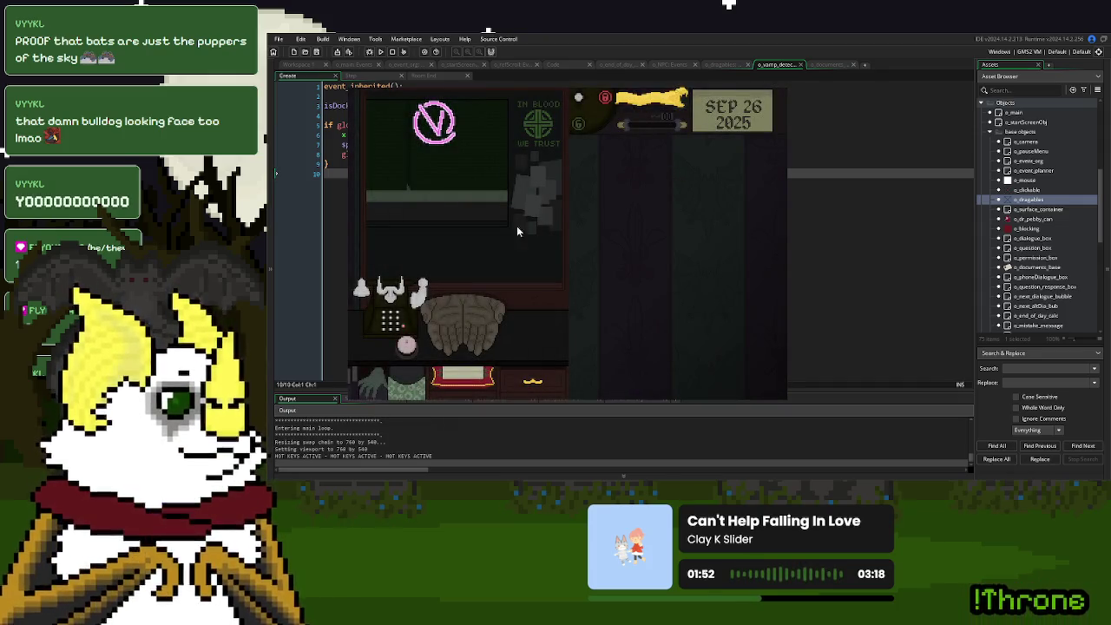
# Close the running game with Escape to return to the detector's Create code.
pyautogui.press('Escape')
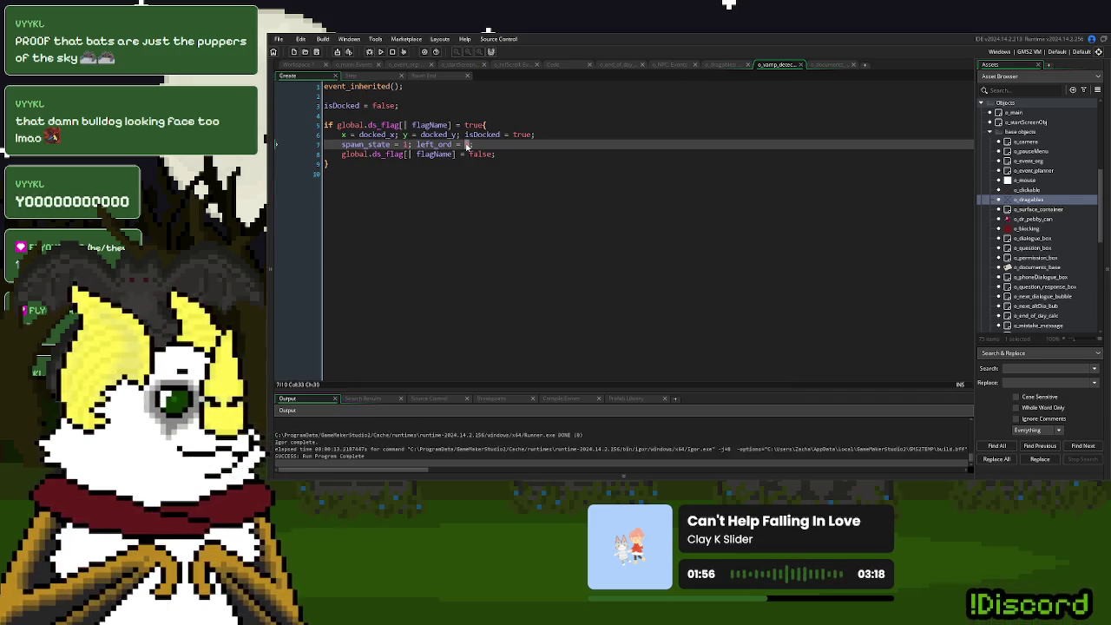
# Set the held and docked left_ord values on lines 11 and 20 to 72, relaunch, start New Game.
pyautogui.click(351, 76)
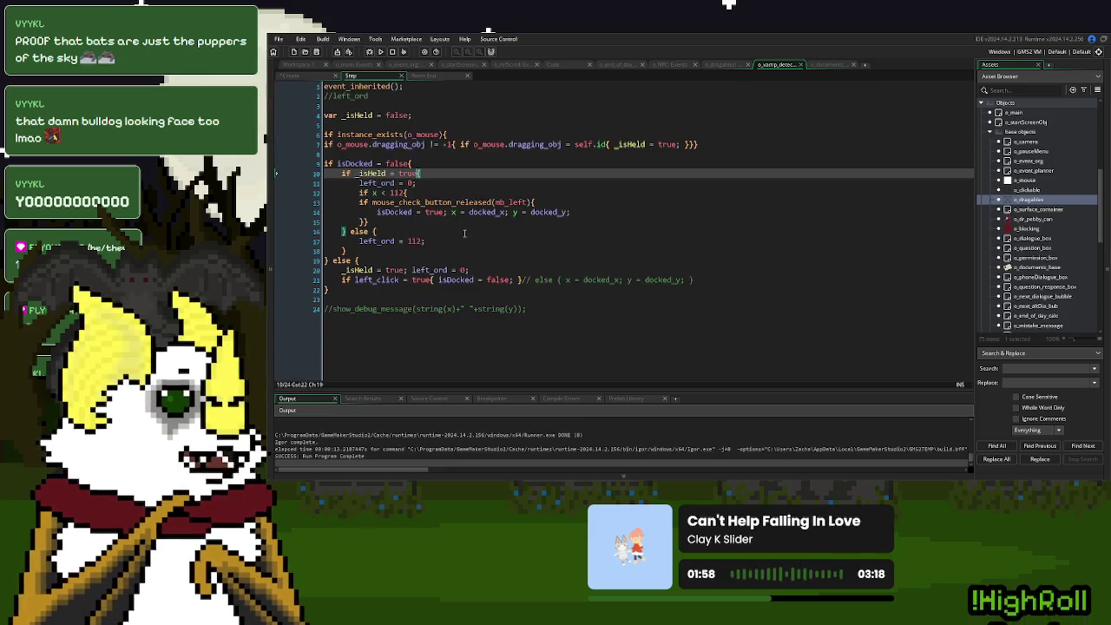
pyautogui.click(413, 183)
pyautogui.write('1')
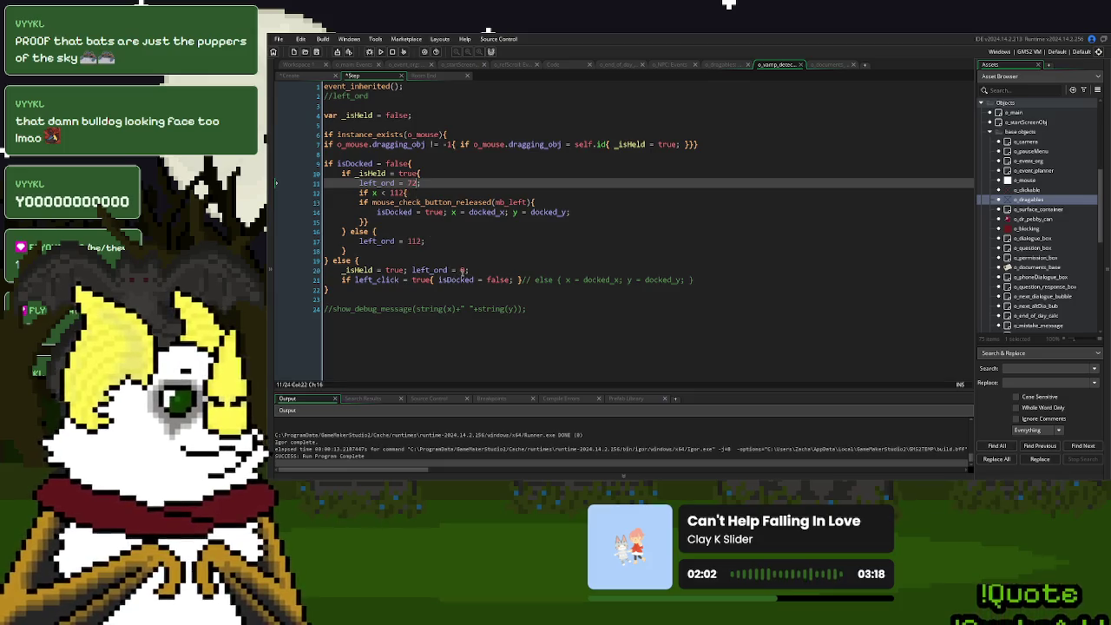
pyautogui.doubleClick(462, 270)
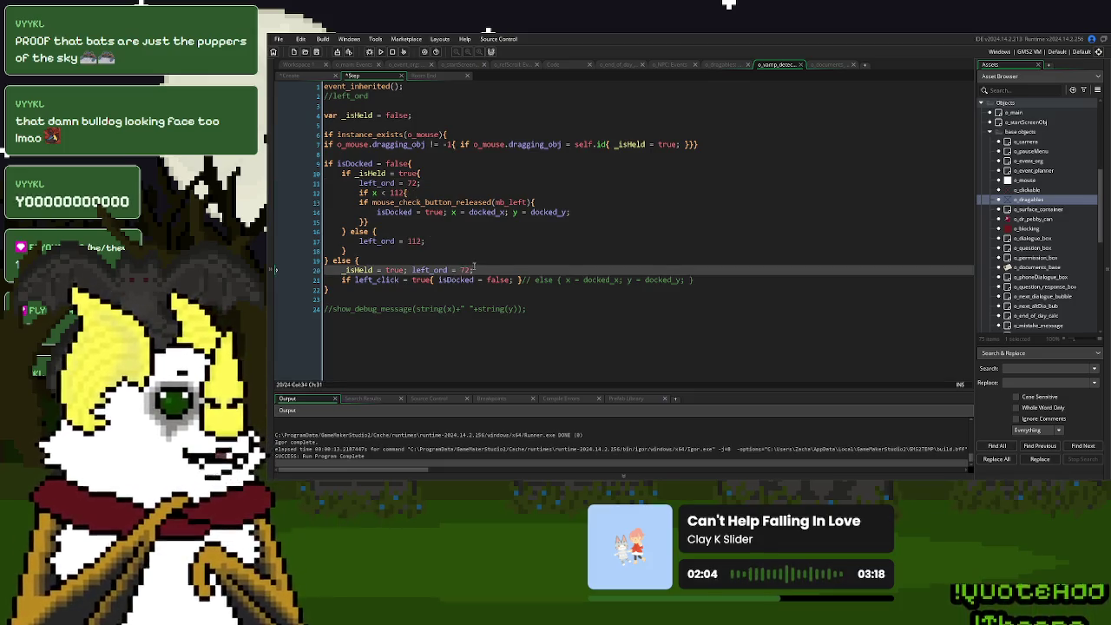
pyautogui.click(489, 237)
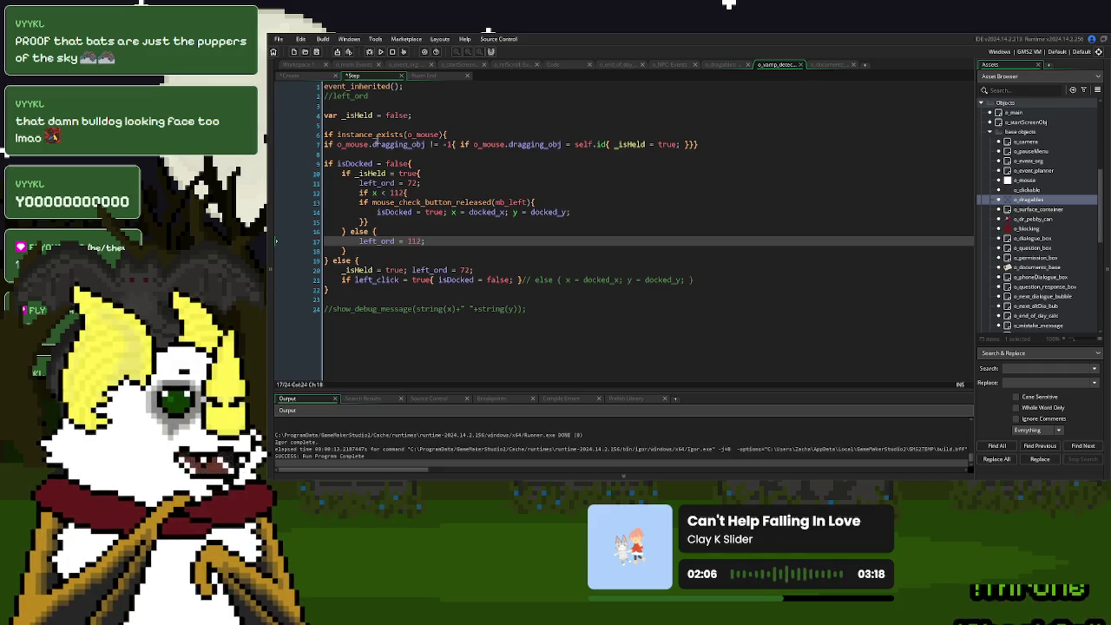
pyautogui.click(380, 51)
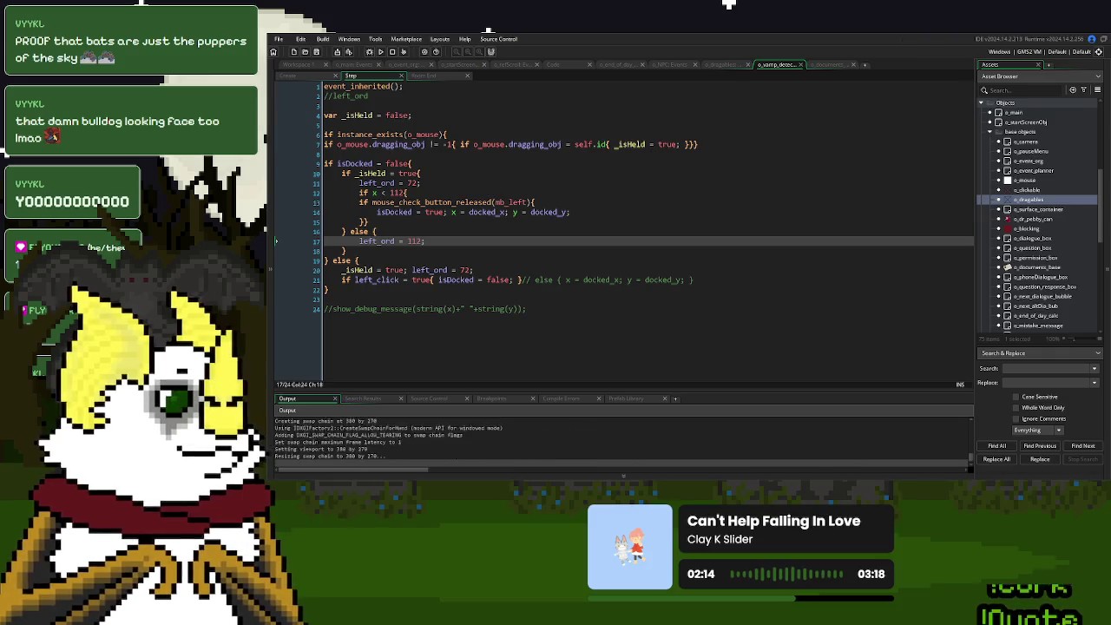
pyautogui.click(677, 186)
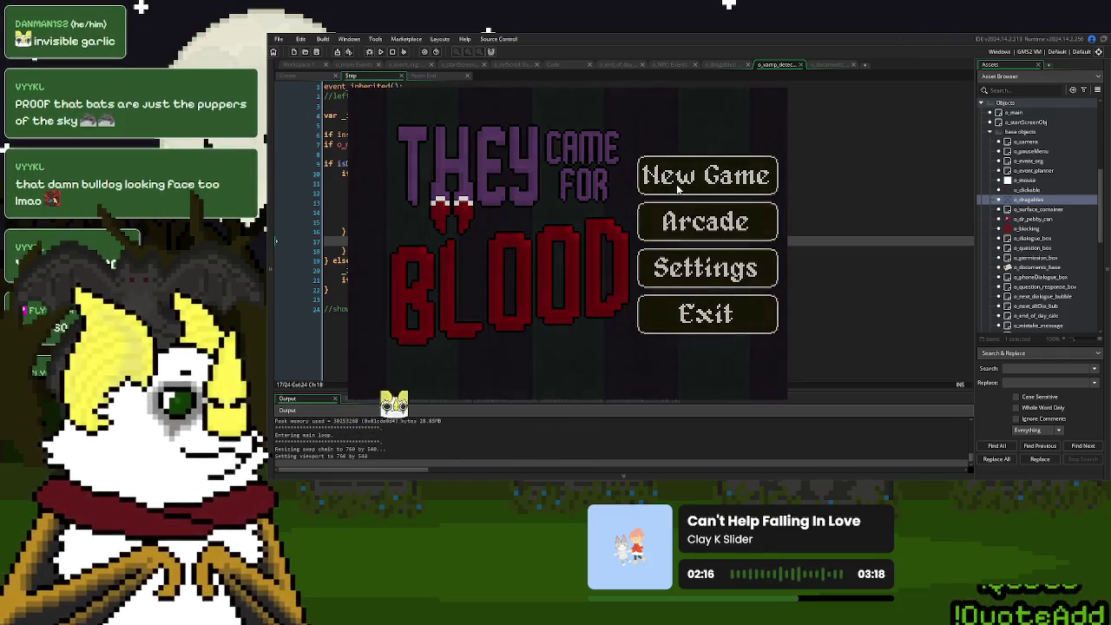
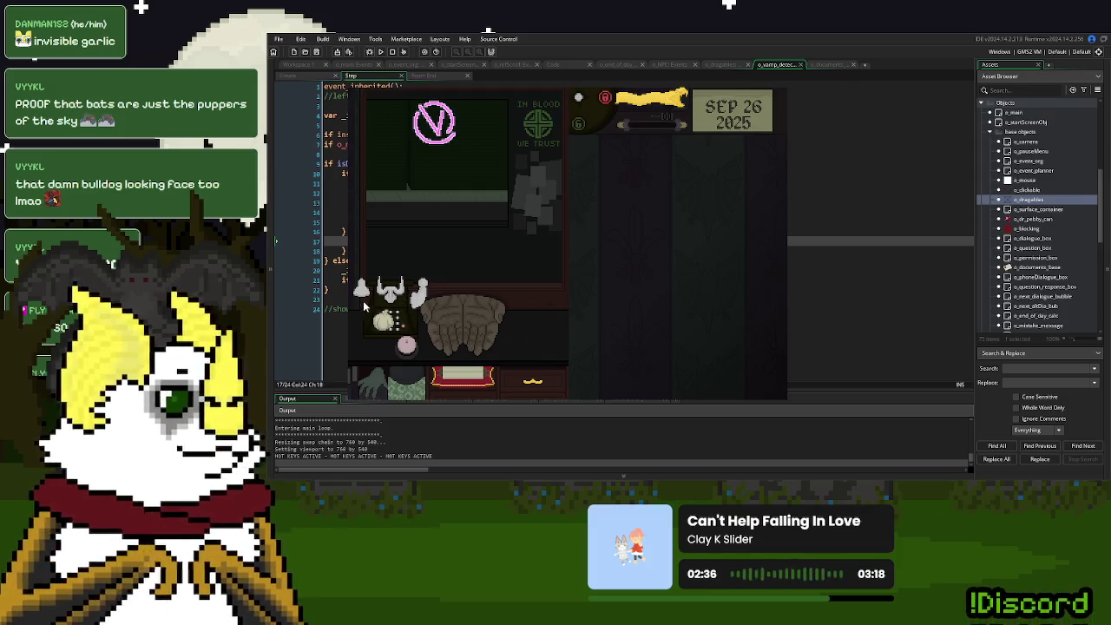
# Pull the yellow streamer loose, call the next donor through dialogue, and move the garlic beside the hands.
pyautogui.moveTo(779, 87); pyautogui.dragTo(651, 96)
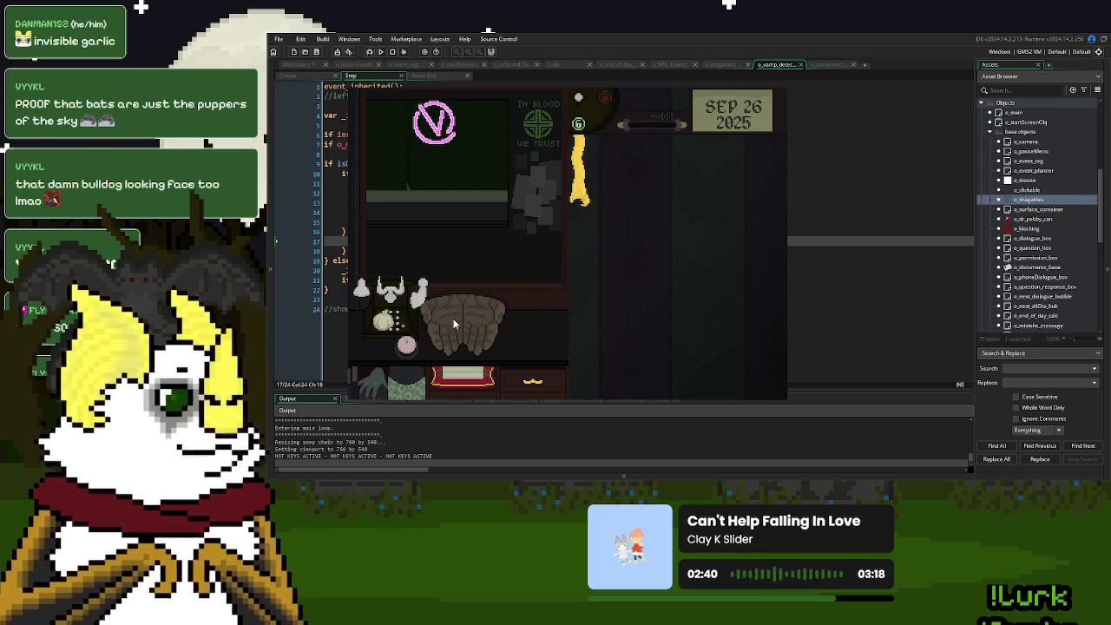
pyautogui.click(408, 348)
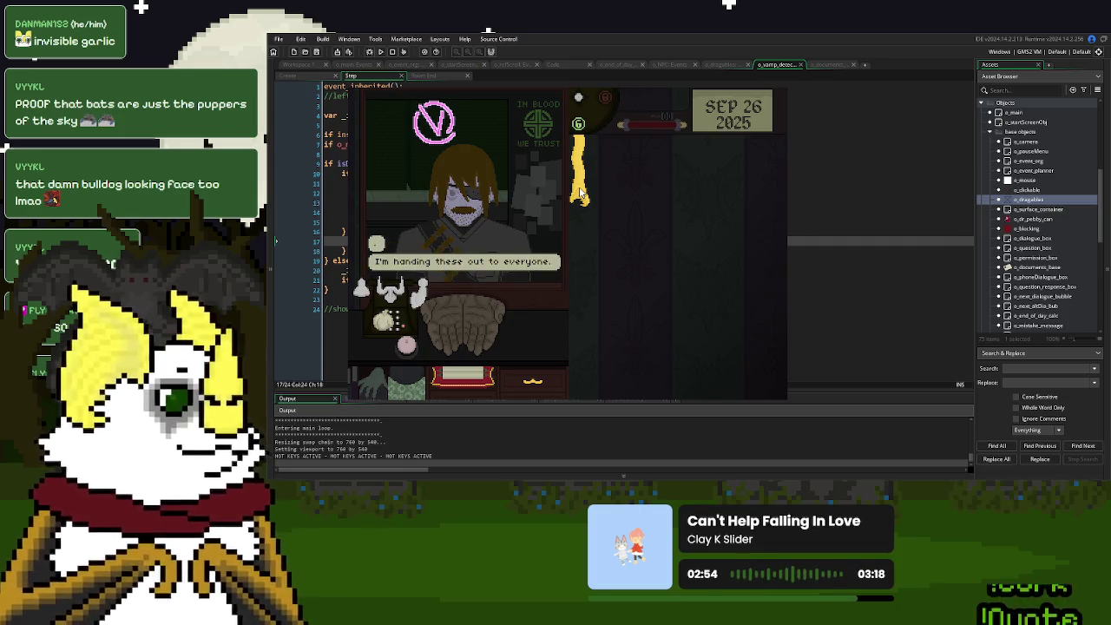
pyautogui.click(580, 195)
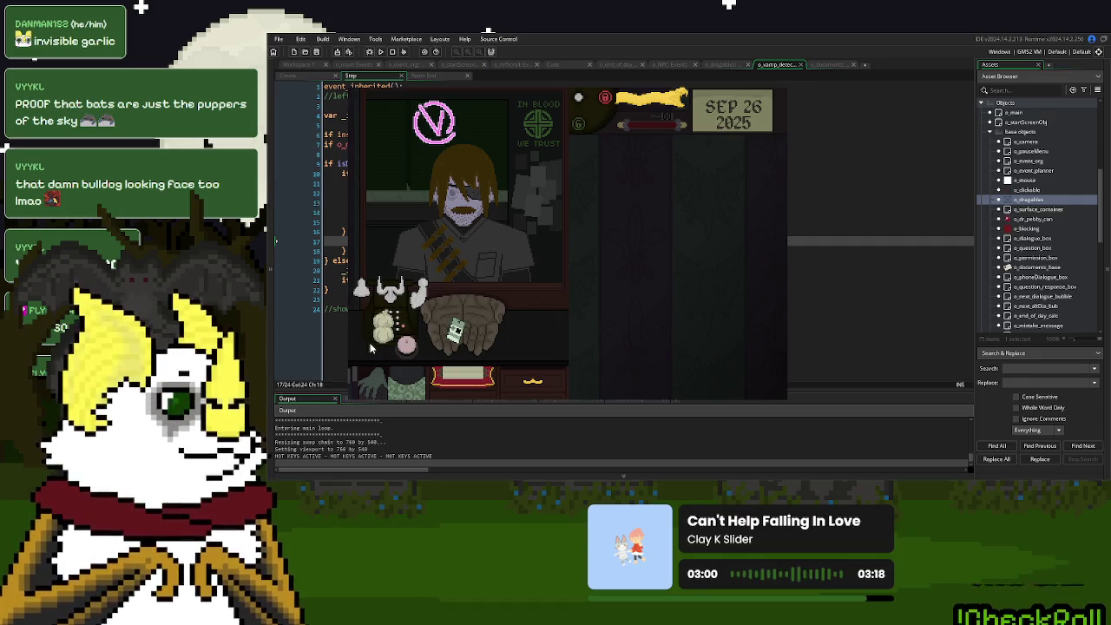
pyautogui.moveTo(373, 348)
pyautogui.mouseDown()
pyautogui.moveTo(351, 343)
pyautogui.moveTo(417, 352)
pyautogui.moveTo(386, 348)
pyautogui.mouseUp()
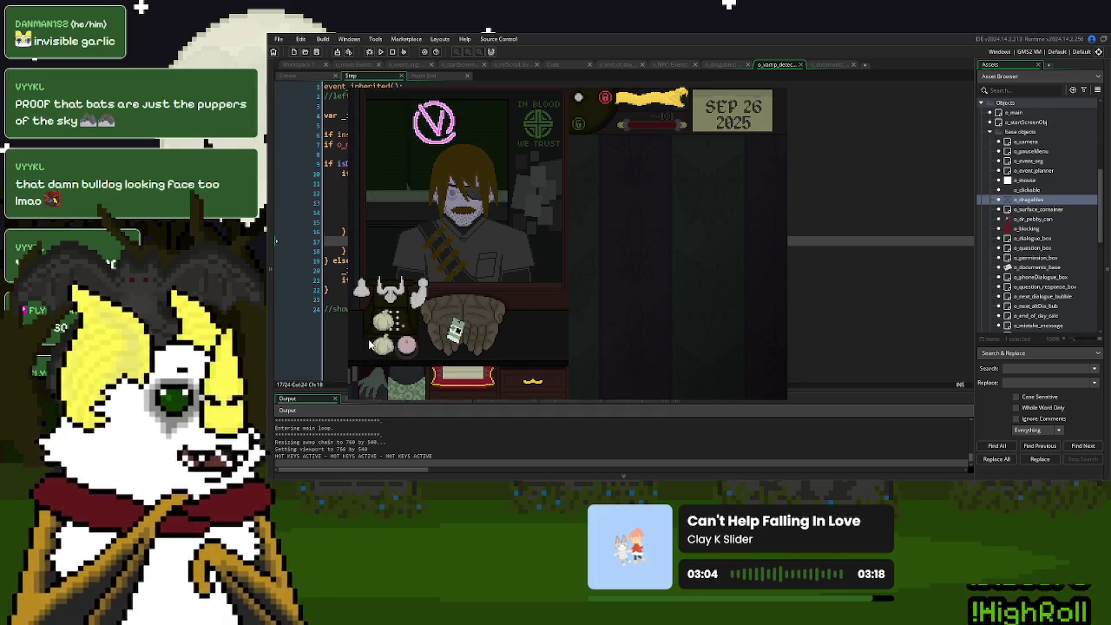
pyautogui.moveTo(375, 345); pyautogui.dragTo(512, 326)
# Close the game and change the left_ord value on Step line 11 to 82.
pyautogui.click(762, 90)
pyautogui.click(417, 164)
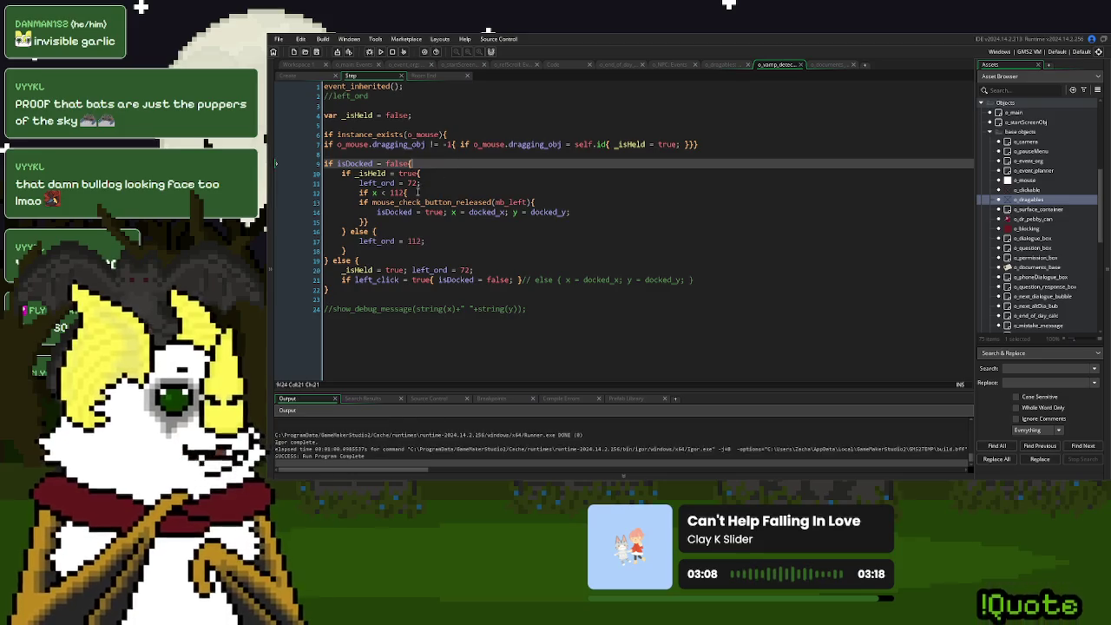
pyautogui.click(418, 183)
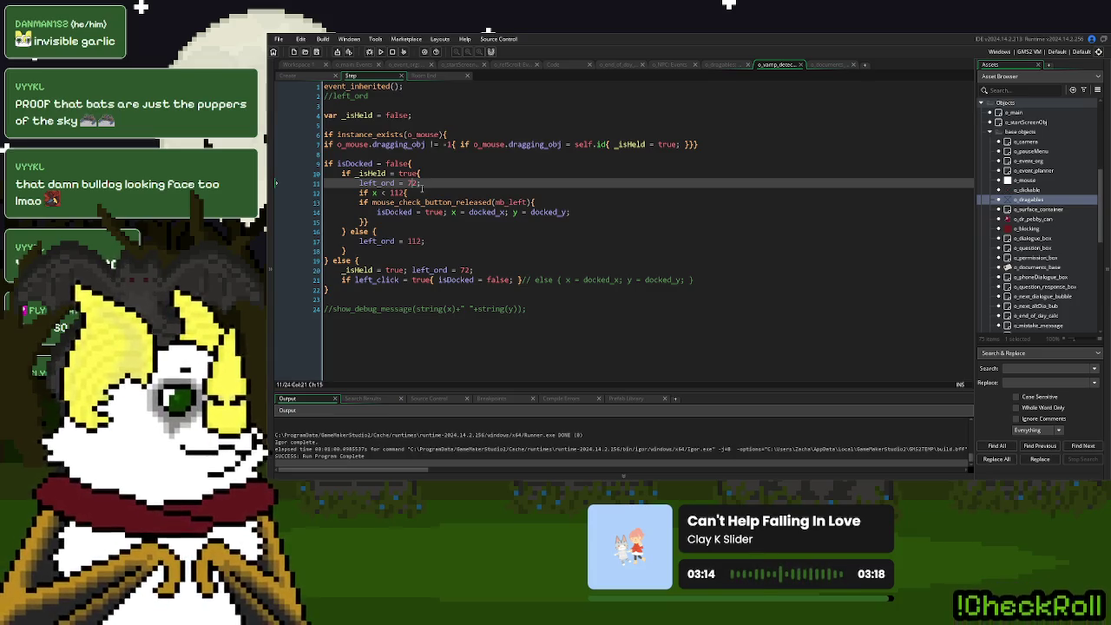
pyautogui.write('82')
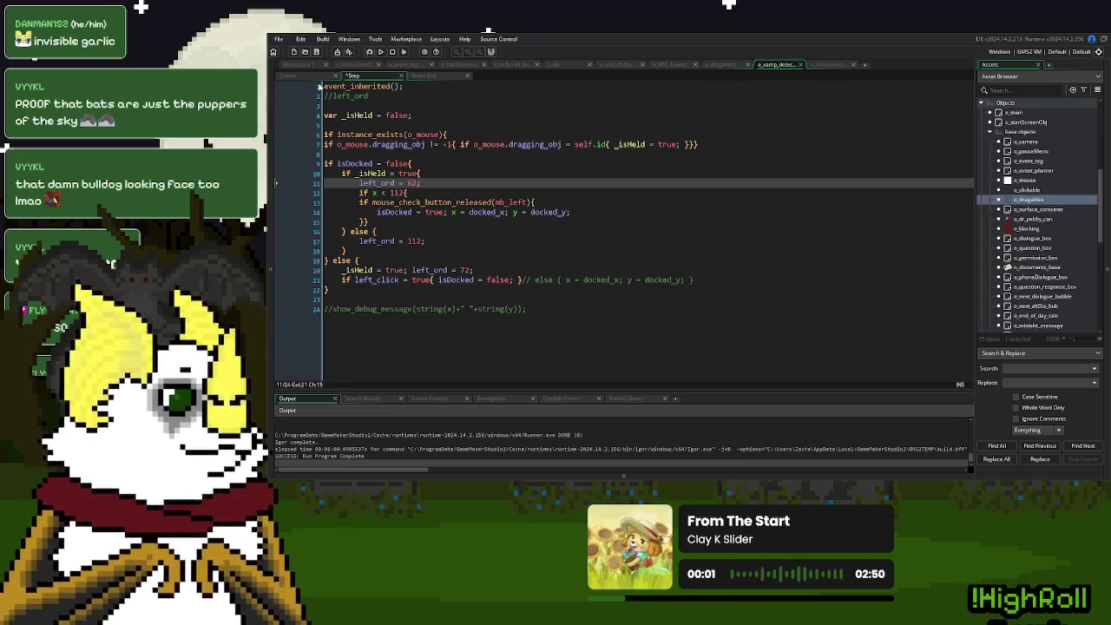
# Add farLeft_ord = 62; on a new line below isDocked in the Create event.
pyautogui.click(302, 76)
pyautogui.press('Down')
pyautogui.press('Down')
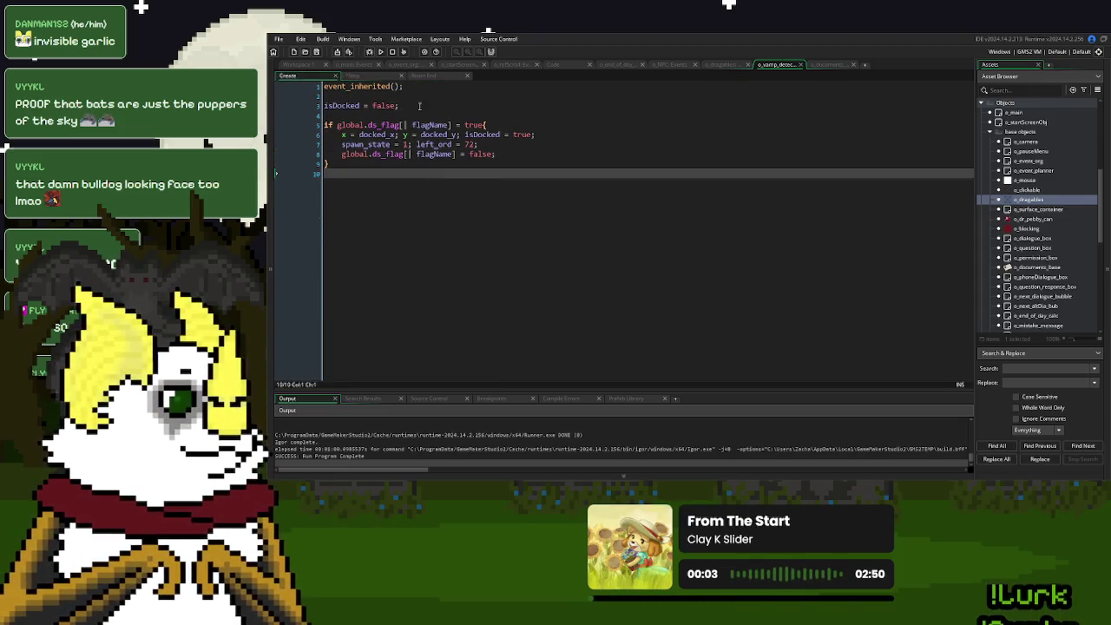
pyautogui.click(419, 105)
pyautogui.press('Return')
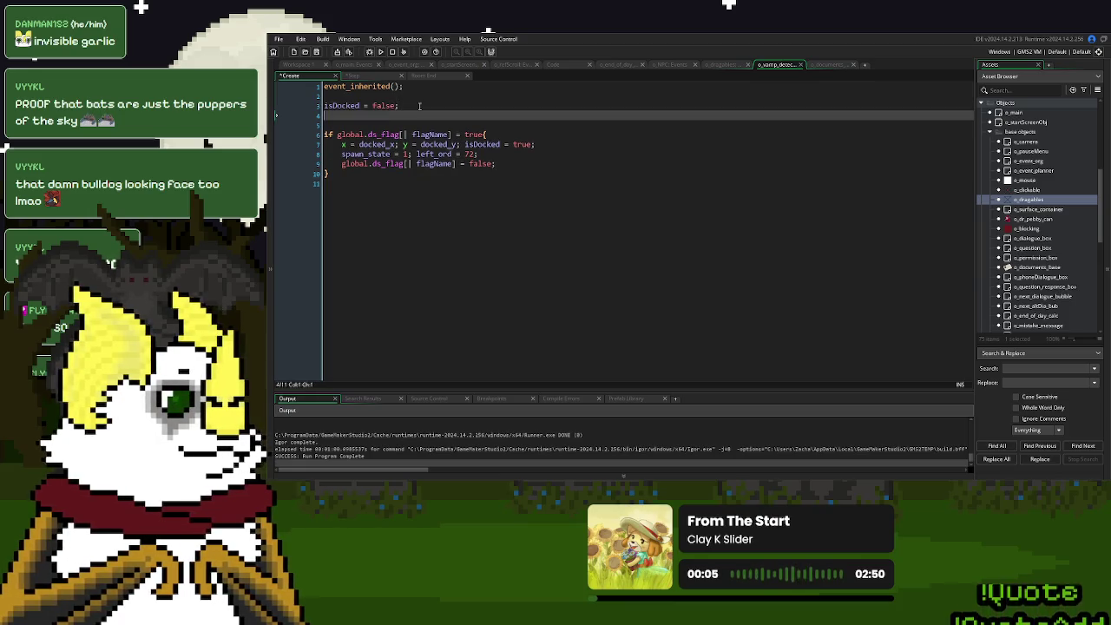
pyautogui.write('farLeft')
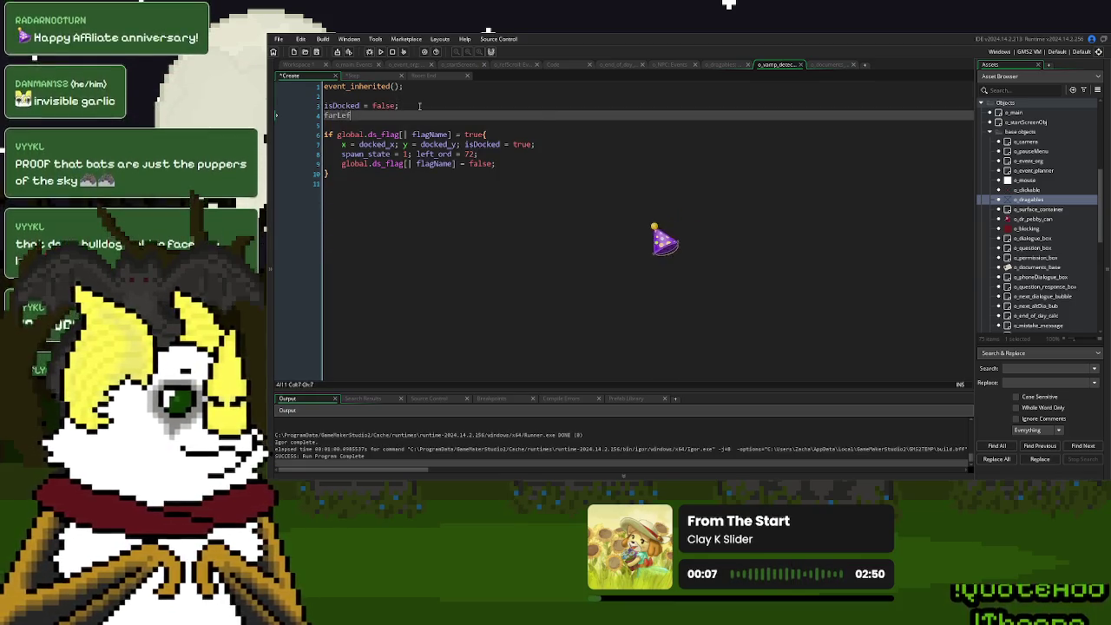
pyautogui.write('_ord = ')
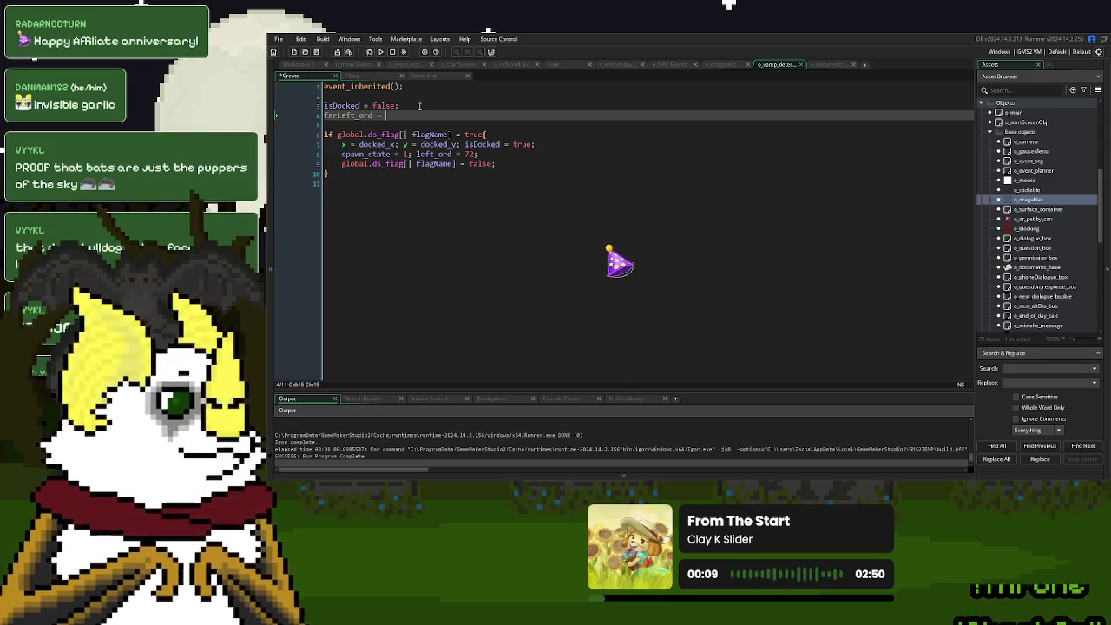
pyautogui.write('62;')
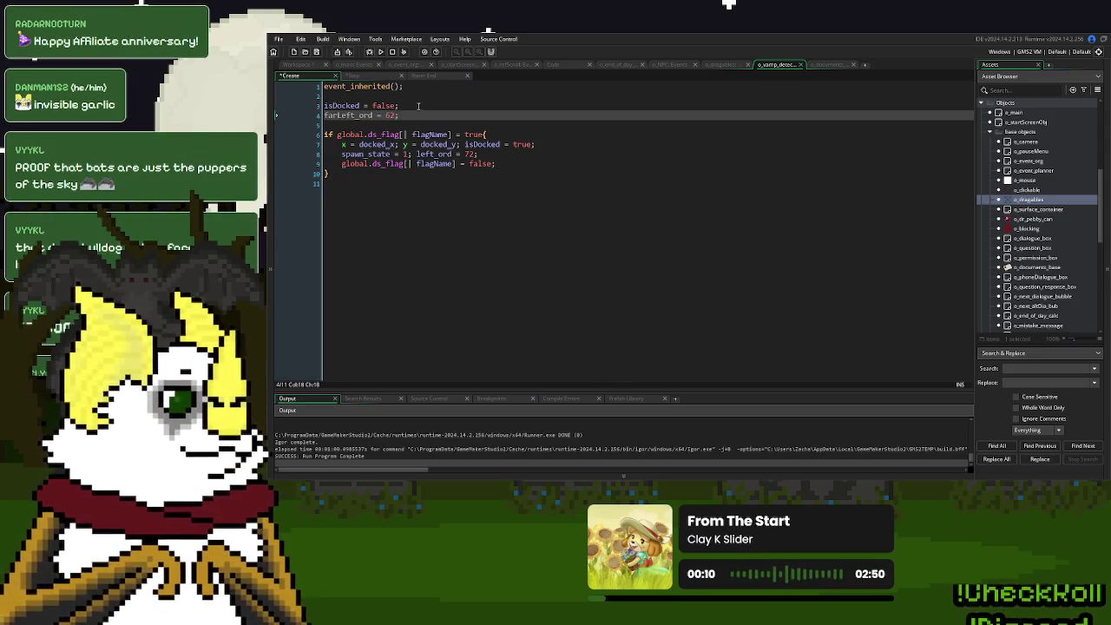
# Replace the hard-coded left_ord numbers on Step lines 11 and 20 with farLeft_ord.
pyautogui.doubleClick(359, 117)
pyautogui.hotkey('ctrl', 'c')
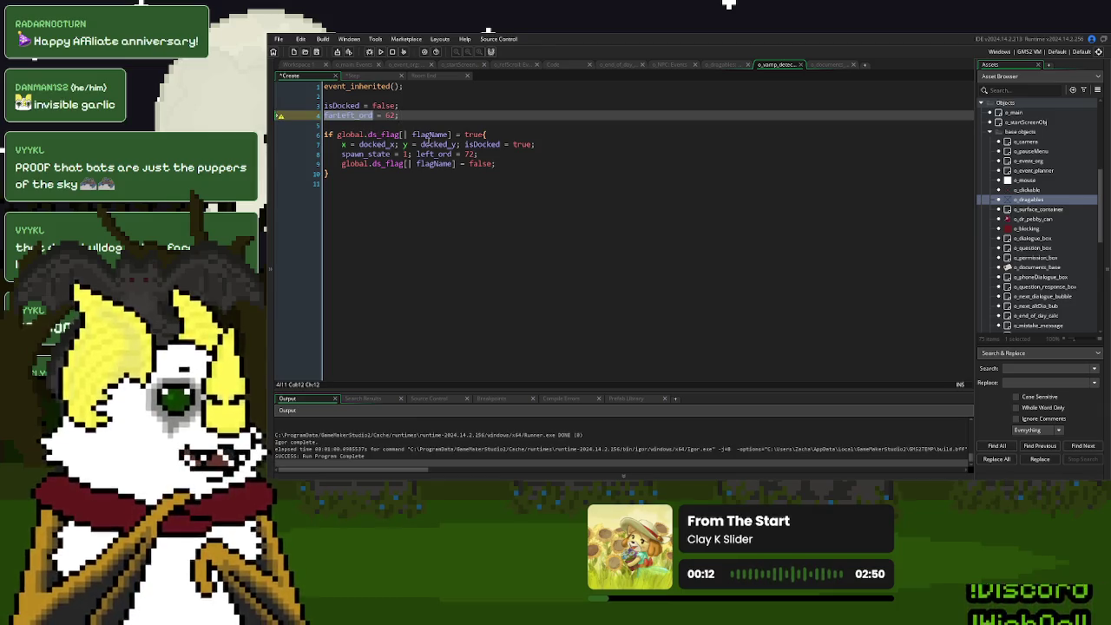
pyautogui.click(469, 154)
pyautogui.click(351, 76)
pyautogui.click(414, 183)
pyautogui.hotkey('ctrl', 'v')
pyautogui.doubleClick(466, 270)
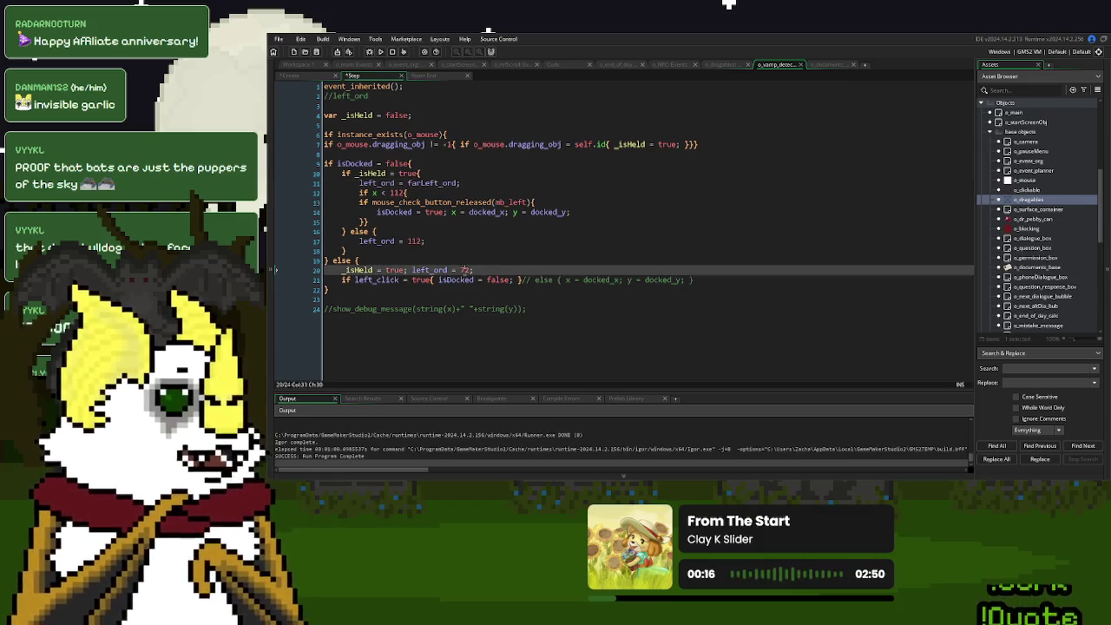
pyautogui.hotkey('ctrl', 'v')
# Return to the Create code and rebuild the game with F5.
pyautogui.click(308, 77)
pyautogui.click(451, 182)
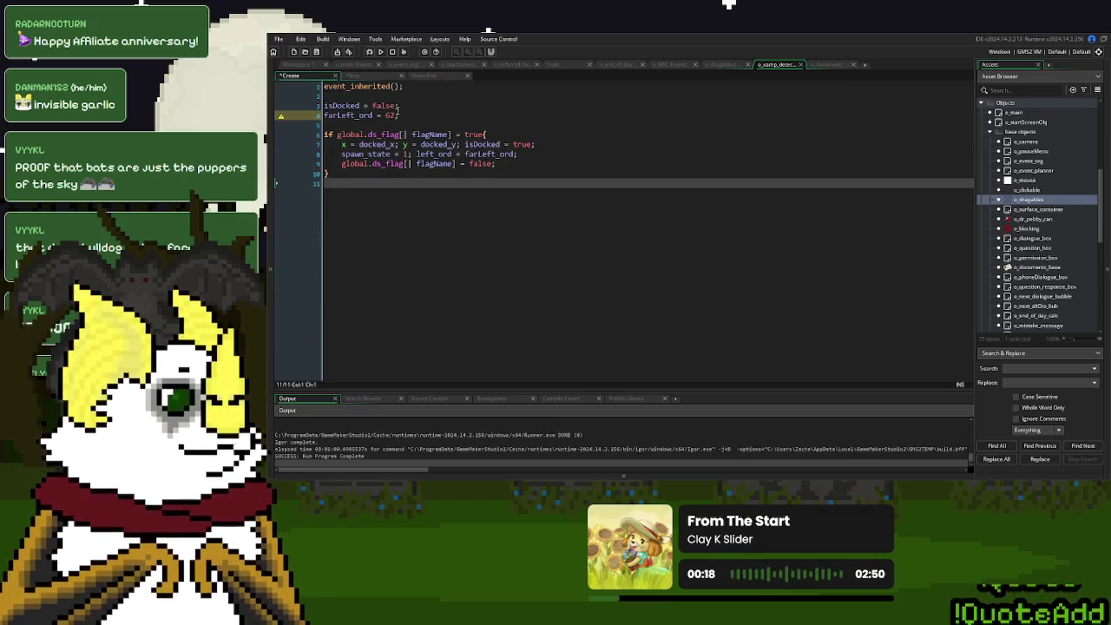
pyautogui.click(401, 116)
pyautogui.press('F5')
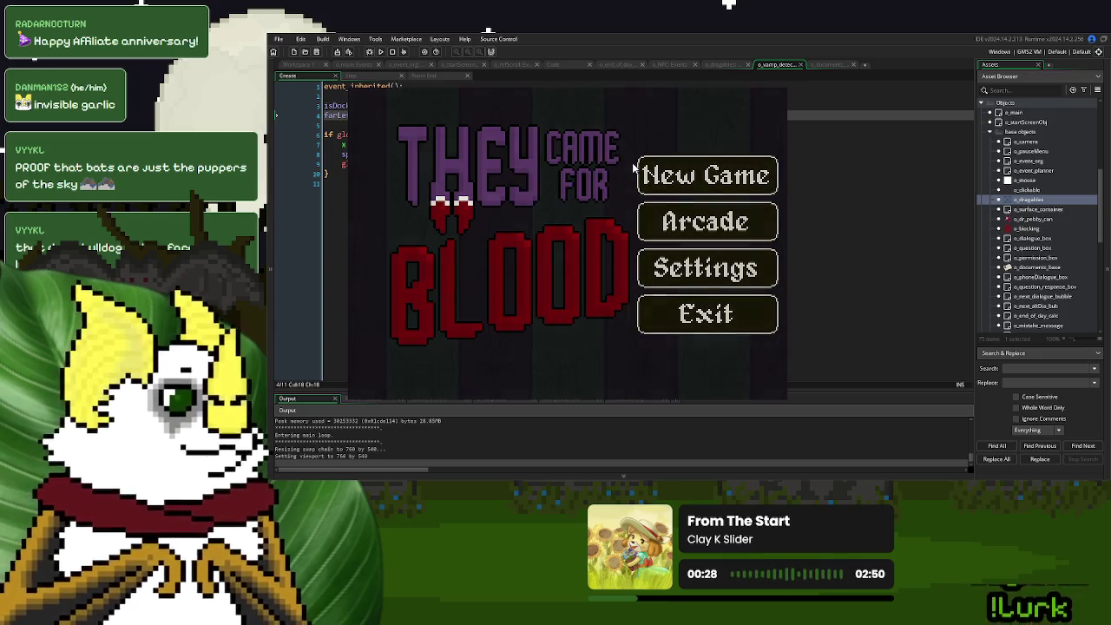
# Test a new game, close it, and start editing farLeft_ord's value in Create.
pyautogui.click(632, 162)
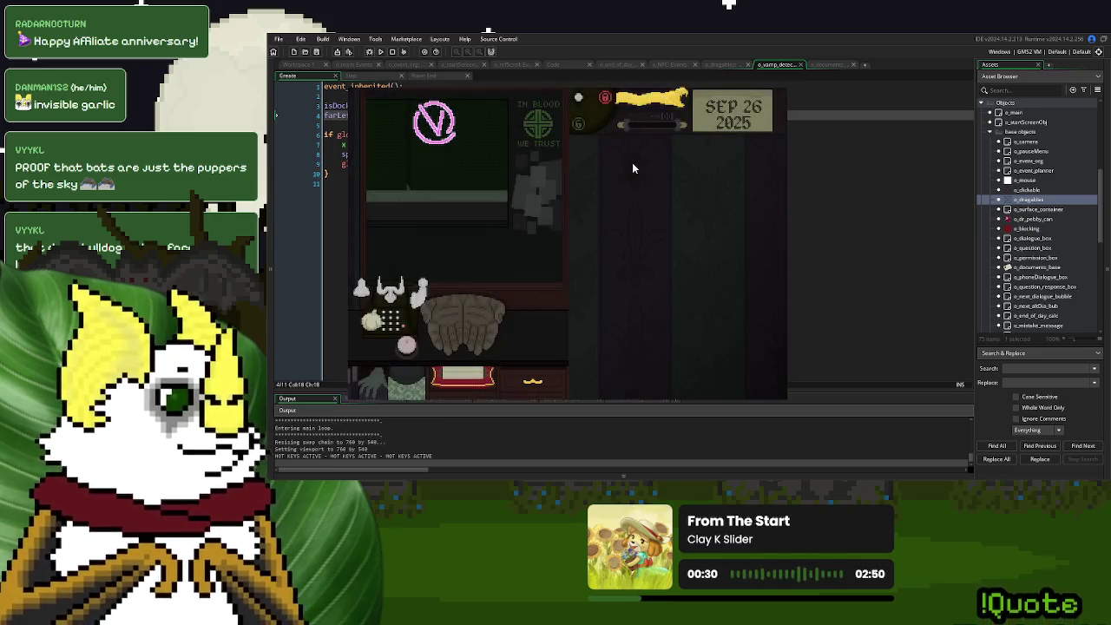
pyautogui.press('Escape')
pyautogui.click(387, 116)
pyautogui.write('2;')
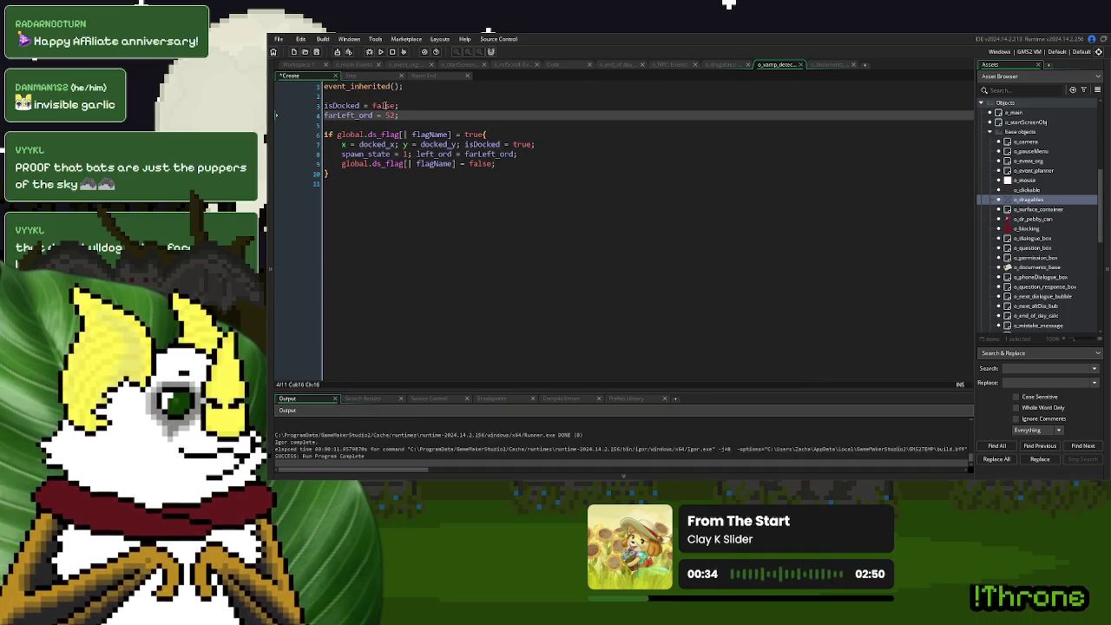
pyautogui.click(376, 78)
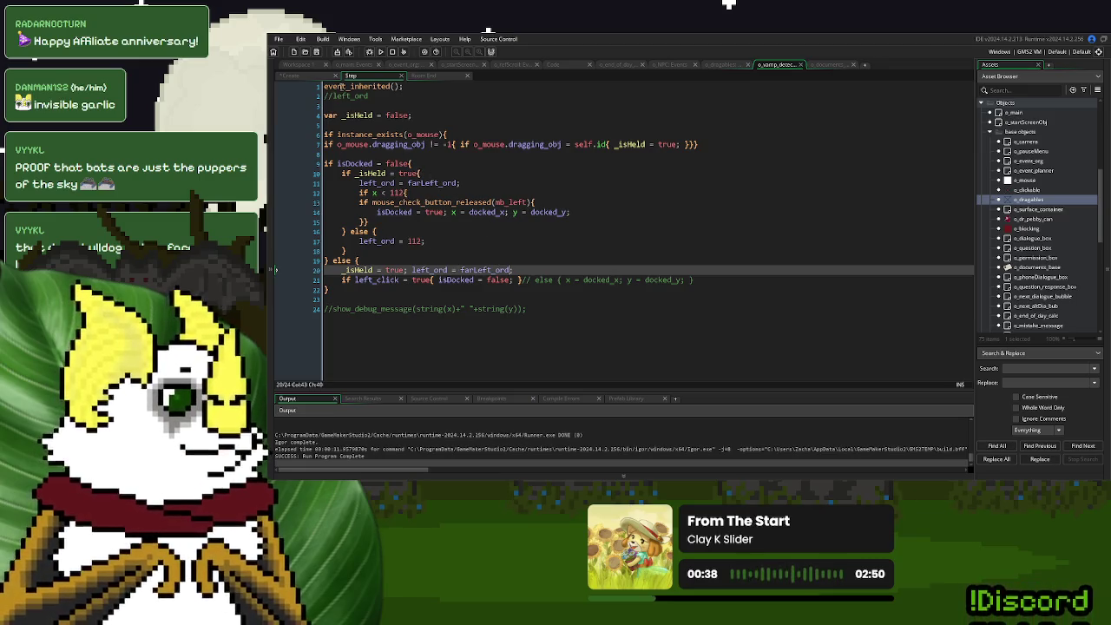
pyautogui.hotkey('ctrl', 'Tab')
# Set farLeft_ord to 50 on Create line 4 and rebuild the game.
pyautogui.doubleClick(390, 114)
pyautogui.write('5')
pyautogui.click(370, 78)
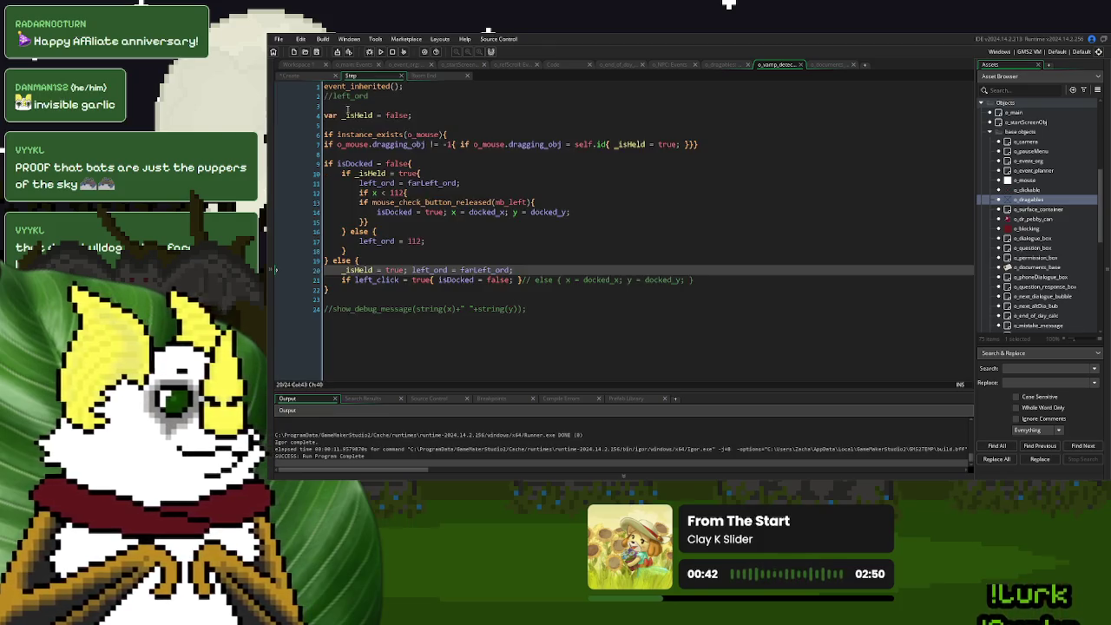
pyautogui.click(315, 80)
pyautogui.click(380, 51)
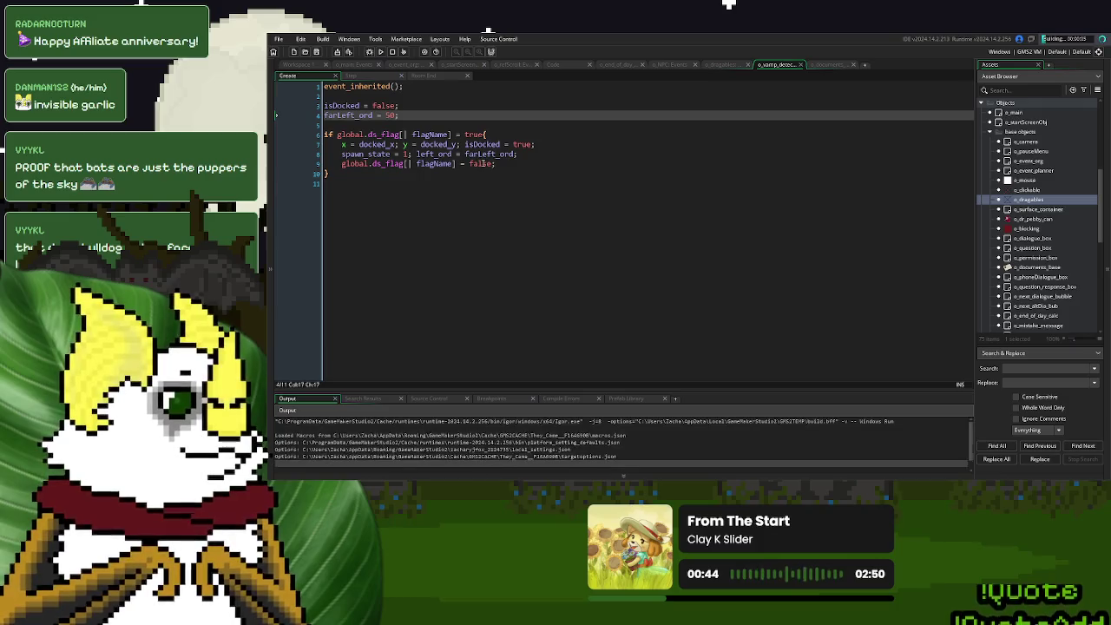
pyautogui.click(414, 115)
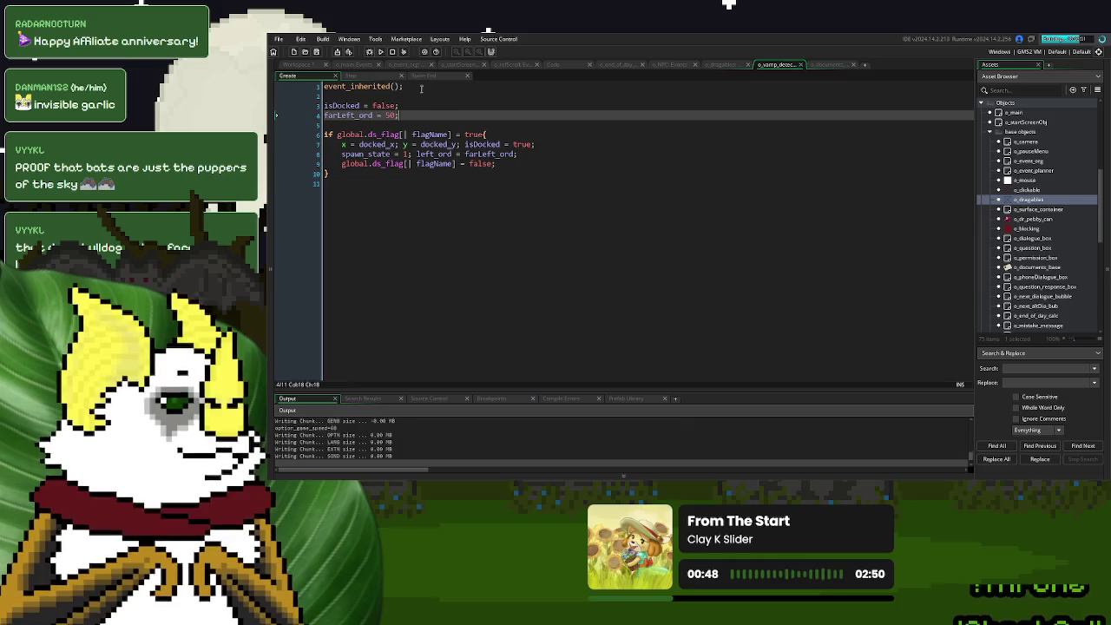
# Open o_main Events' Create code and scroll up to the item flags.
pyautogui.click(404, 65)
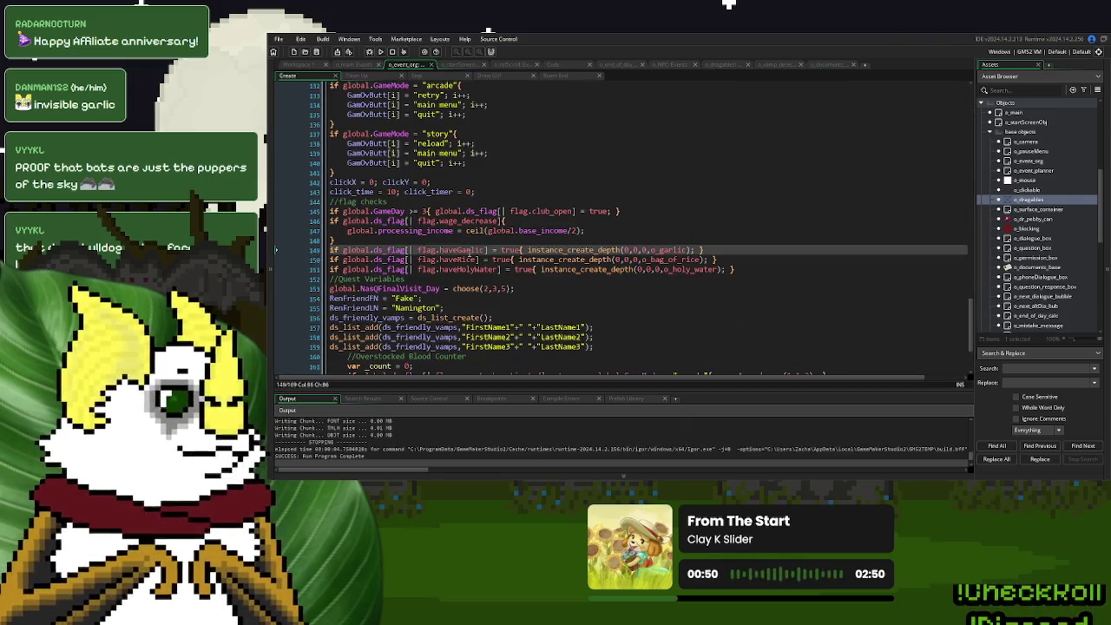
pyautogui.click(337, 67)
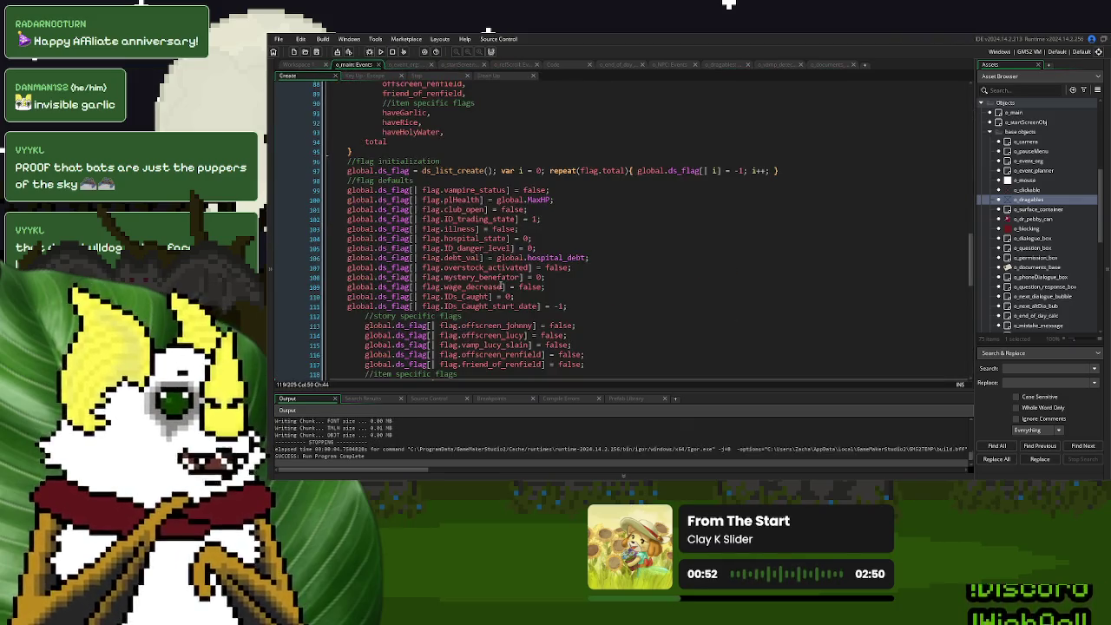
pyautogui.scroll(5, 558, 284)
pyautogui.scroll(2, 558, 203)
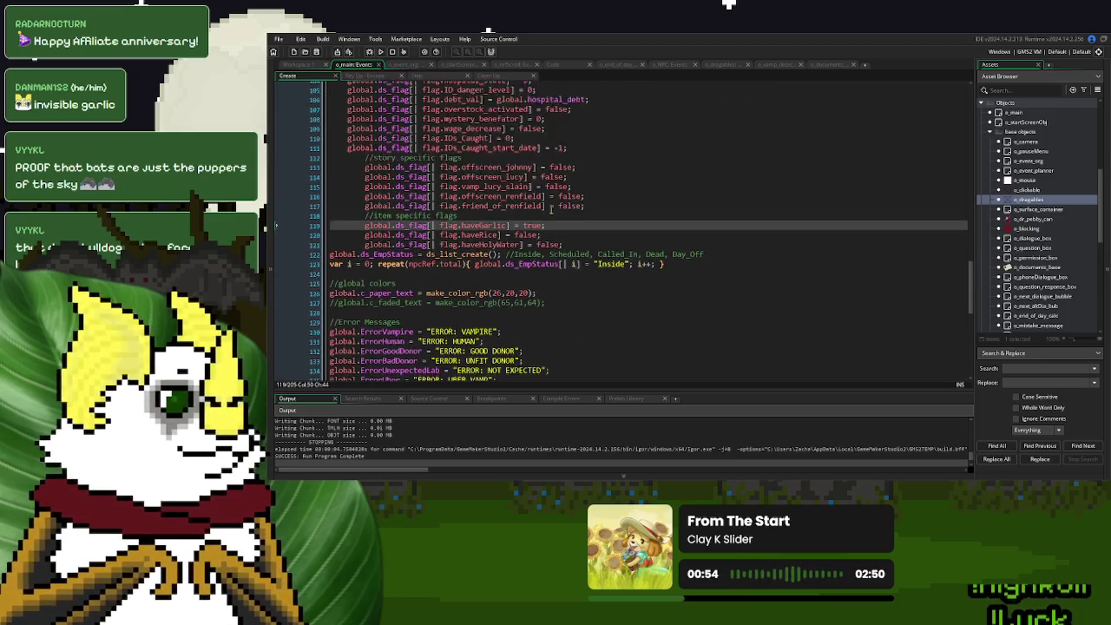
# Set haveRice and haveHolyWater to true, then run the game and start a new game.
pyautogui.doubleClick(525, 252)
pyautogui.write('true')
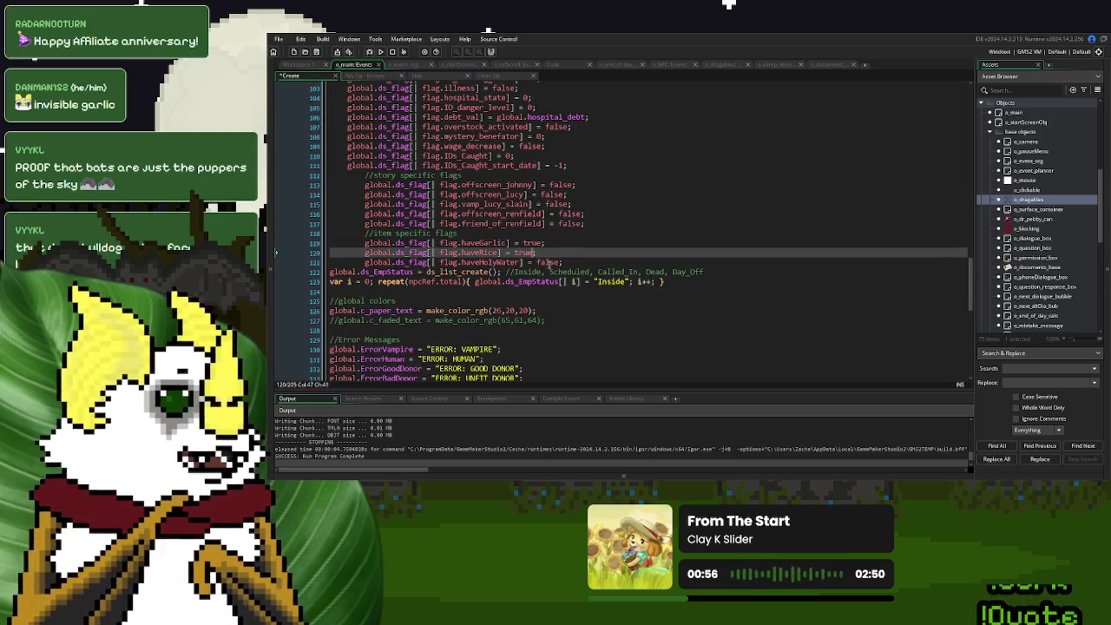
pyautogui.doubleClick(547, 263)
pyautogui.write('true')
pyautogui.click(380, 51)
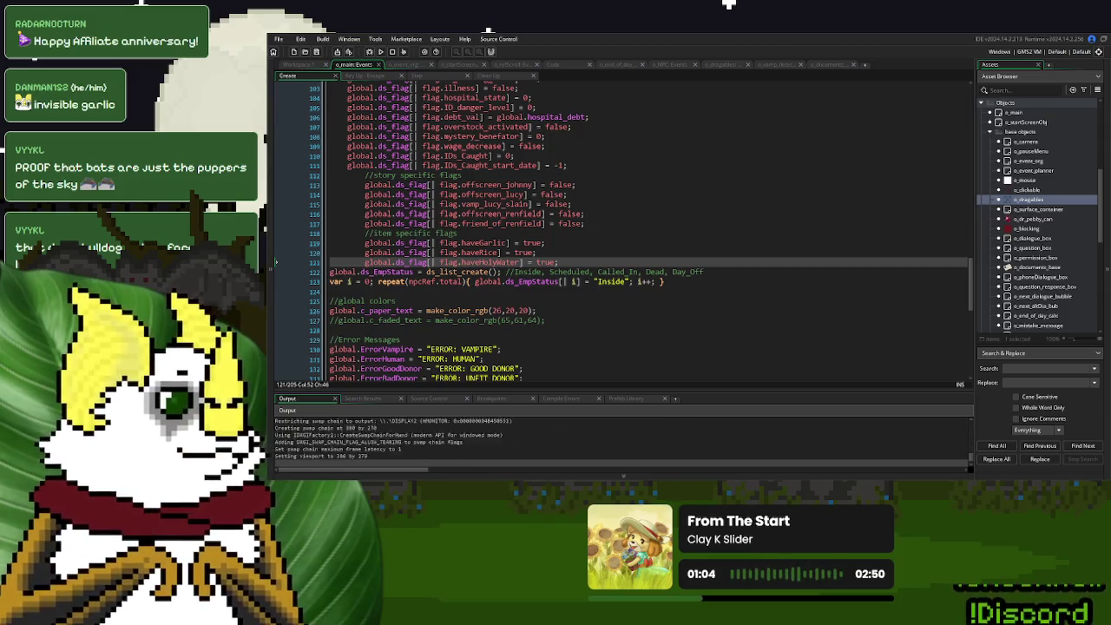
pyautogui.click(711, 182)
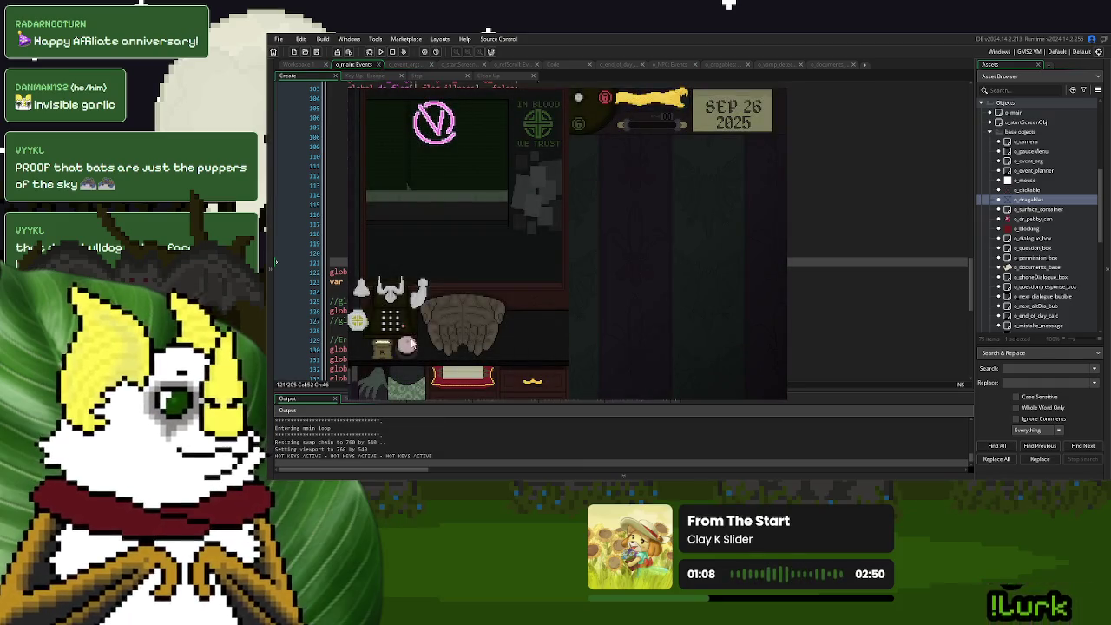
# Move the R stamp beside the hands, restart into a new game, then close the test.
pyautogui.moveTo(379, 348)
pyautogui.mouseDown()
pyautogui.moveTo(464, 343)
pyautogui.moveTo(506, 320)
pyautogui.moveTo(388, 345)
pyautogui.mouseUp()
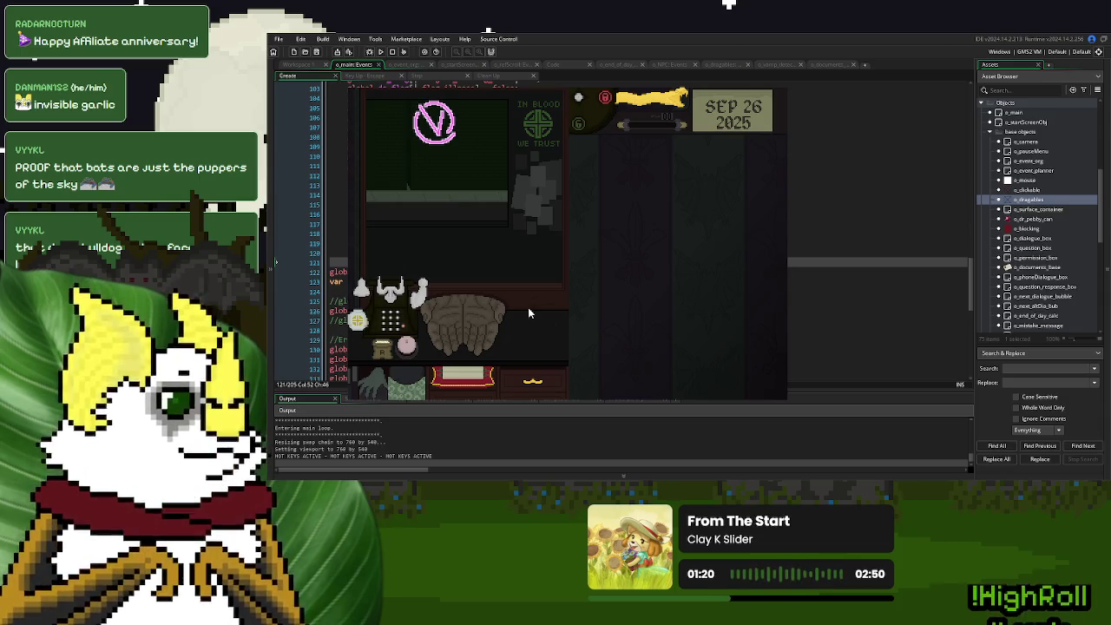
pyautogui.press('r')
pyautogui.click(722, 177)
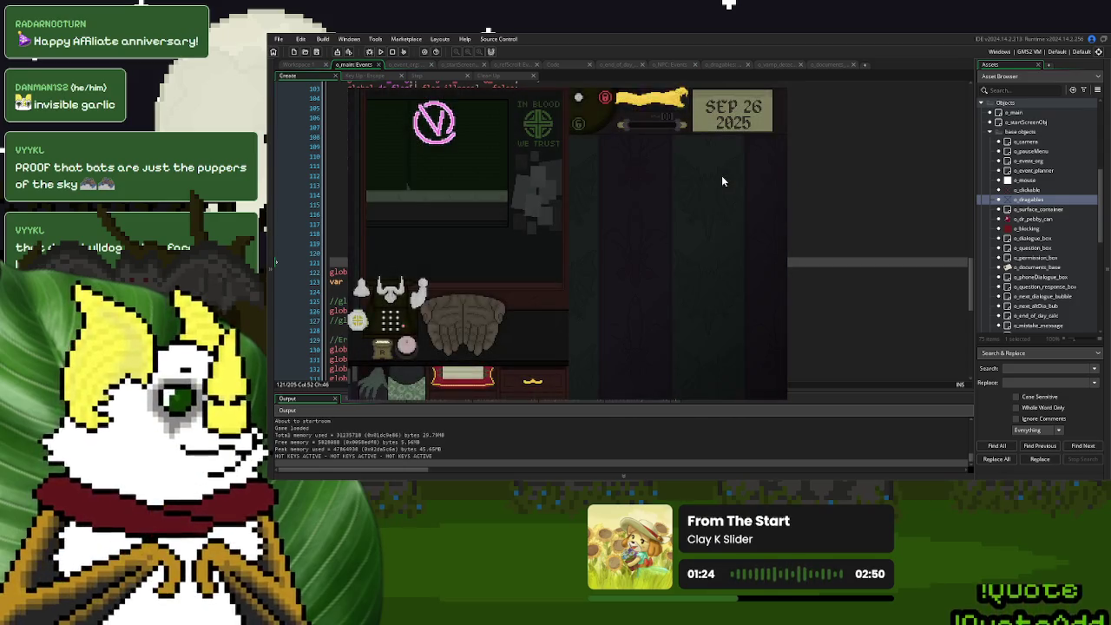
pyautogui.press('r')
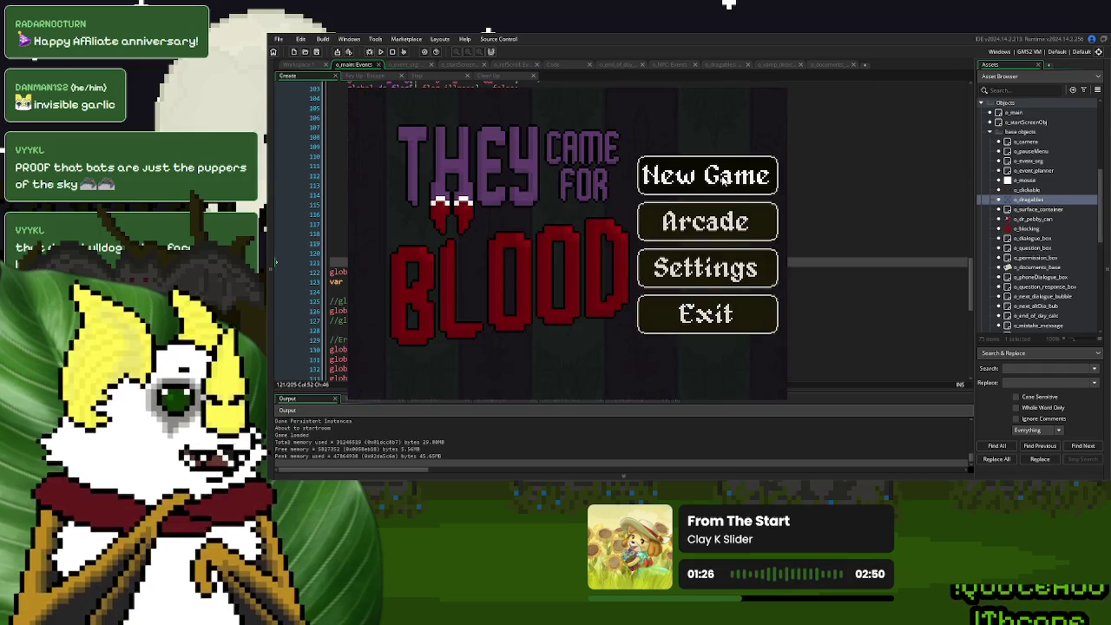
pyautogui.press('Escape')
pyautogui.scroll(-6, 1037, 243)
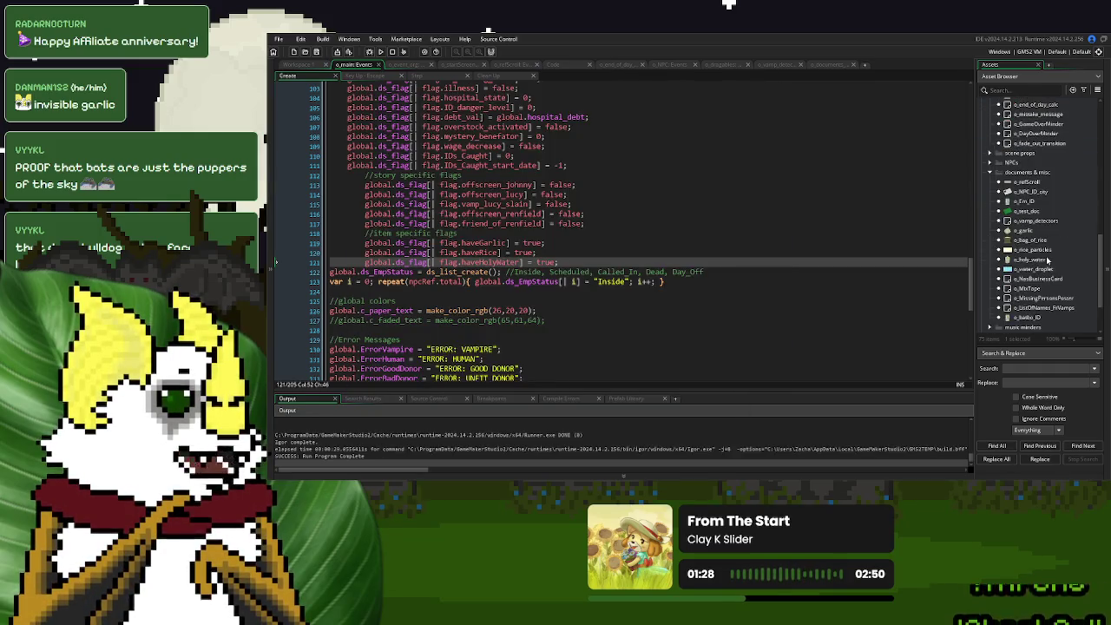
# Open o_bag_of_rice to review docked_x 80, docked_y 150 and flag.haveRice, then open o_holy_water.
pyautogui.doubleClick(1032, 240)
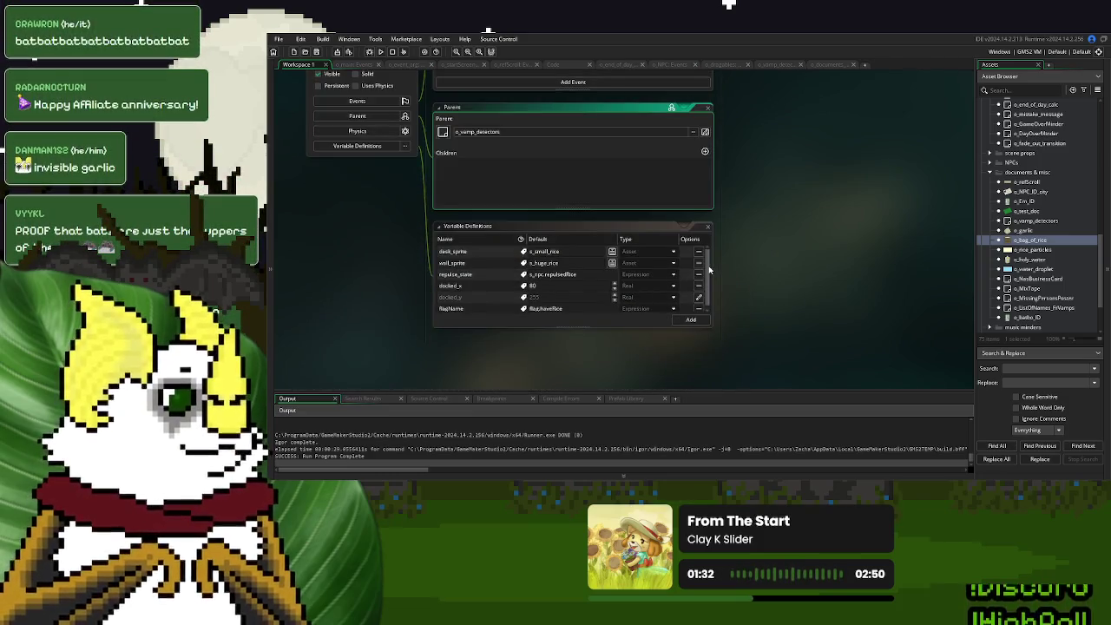
pyautogui.scroll(-1, 690, 299)
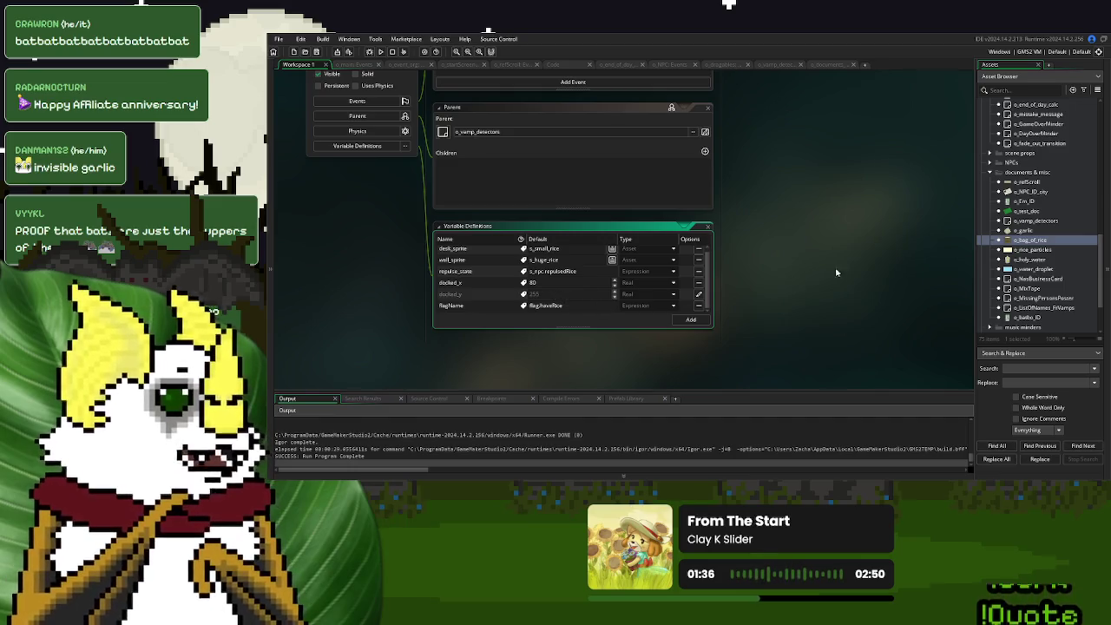
pyautogui.scroll(-1, 582, 301)
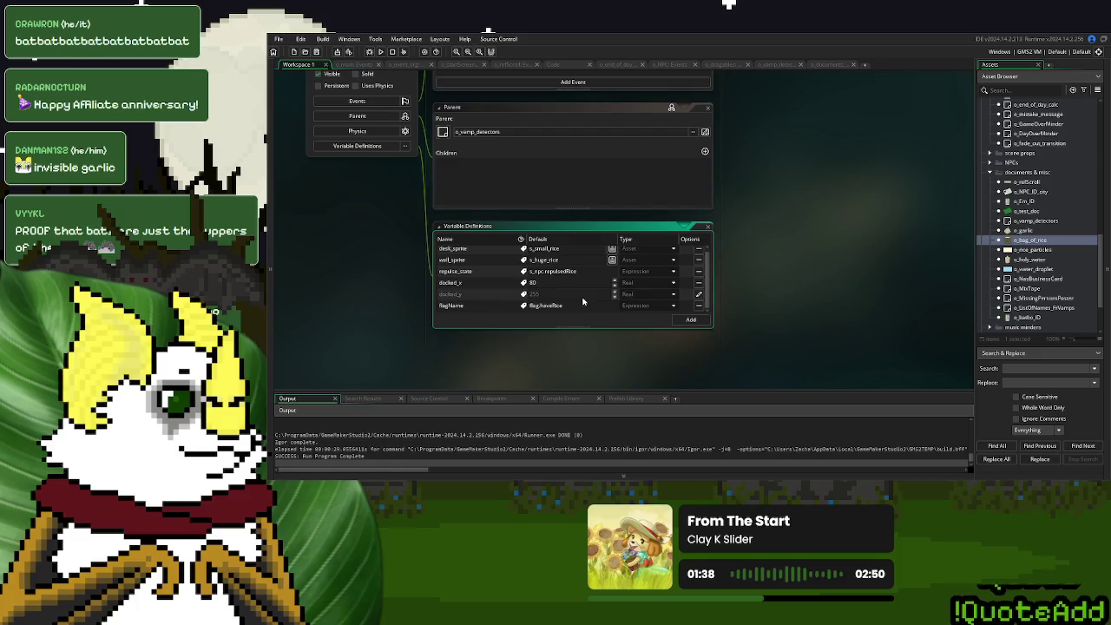
pyautogui.doubleClick(1032, 259)
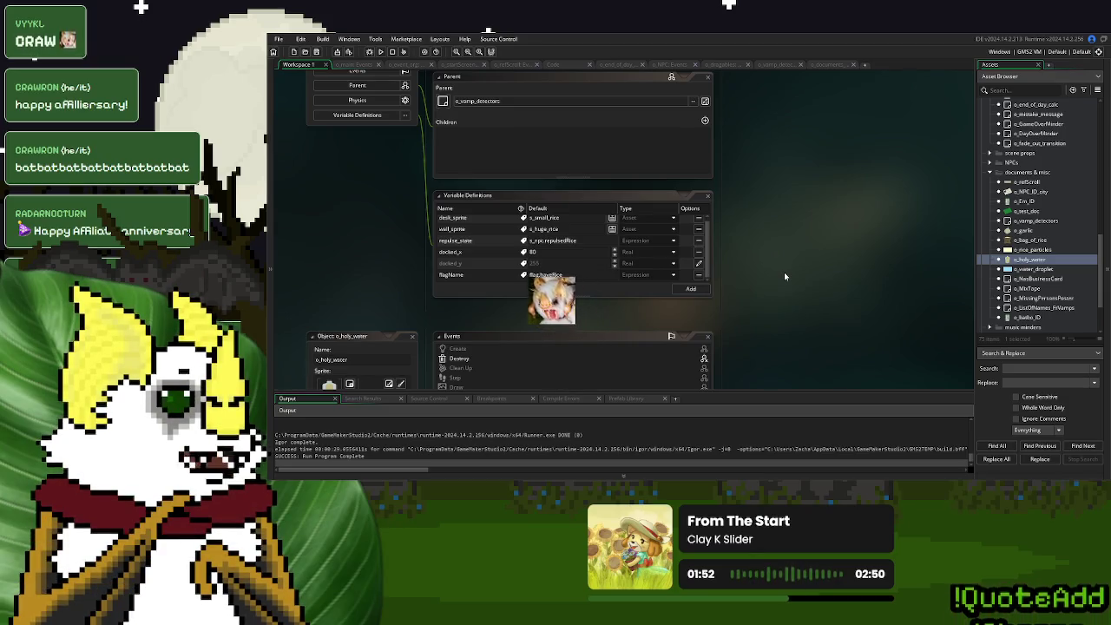
# Compare the o_documents and vampire detectors' Create code around their docking lines.
pyautogui.click(838, 63)
pyautogui.click(400, 183)
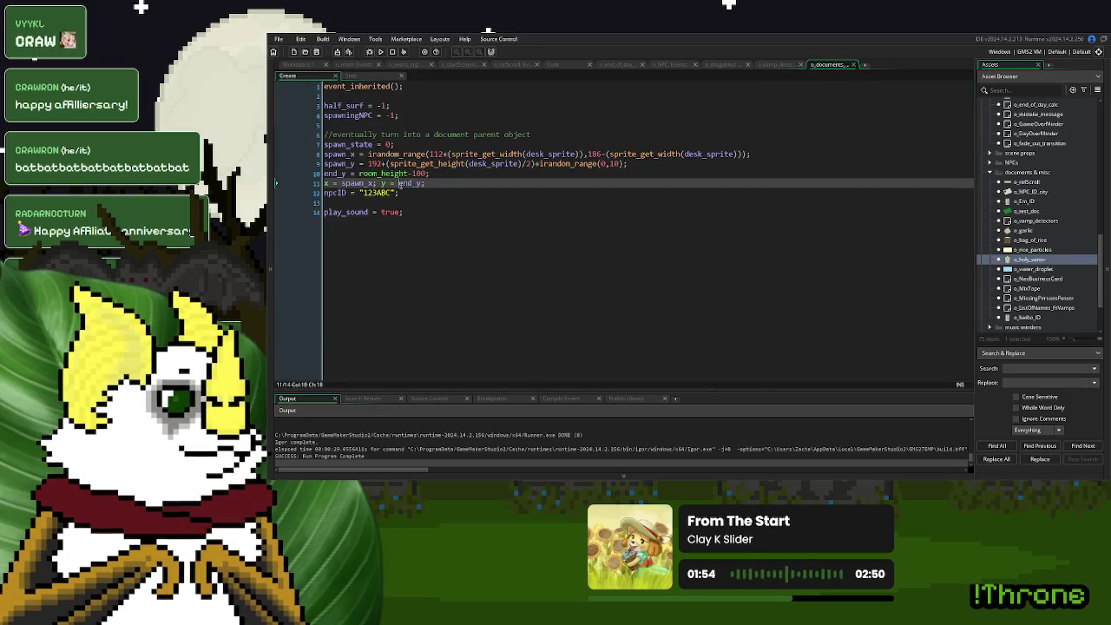
pyautogui.click(649, 173)
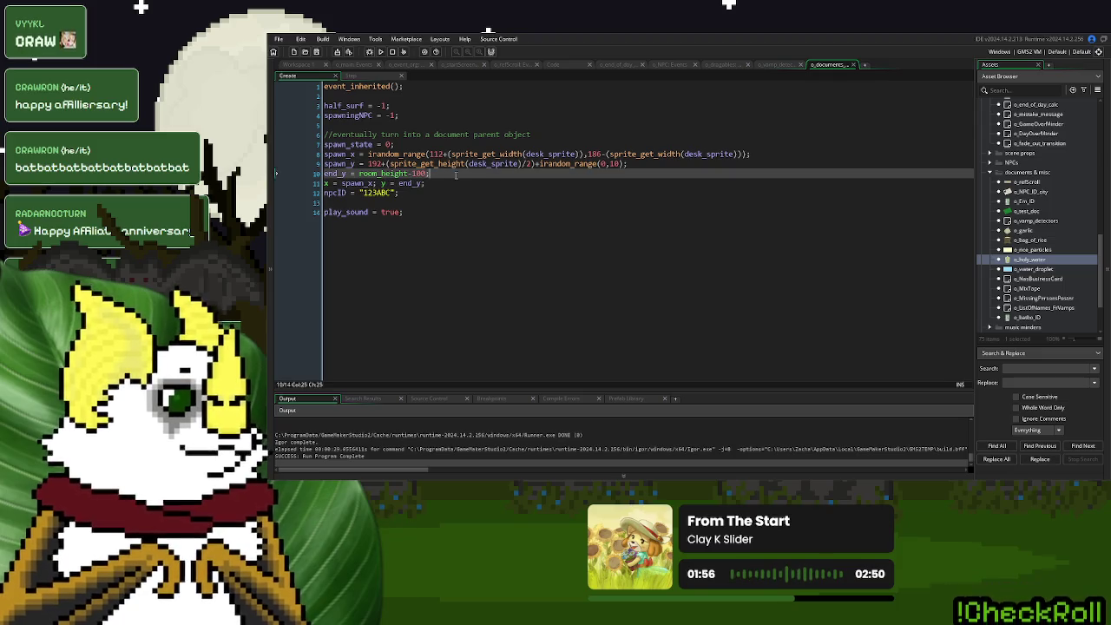
pyautogui.click(646, 165)
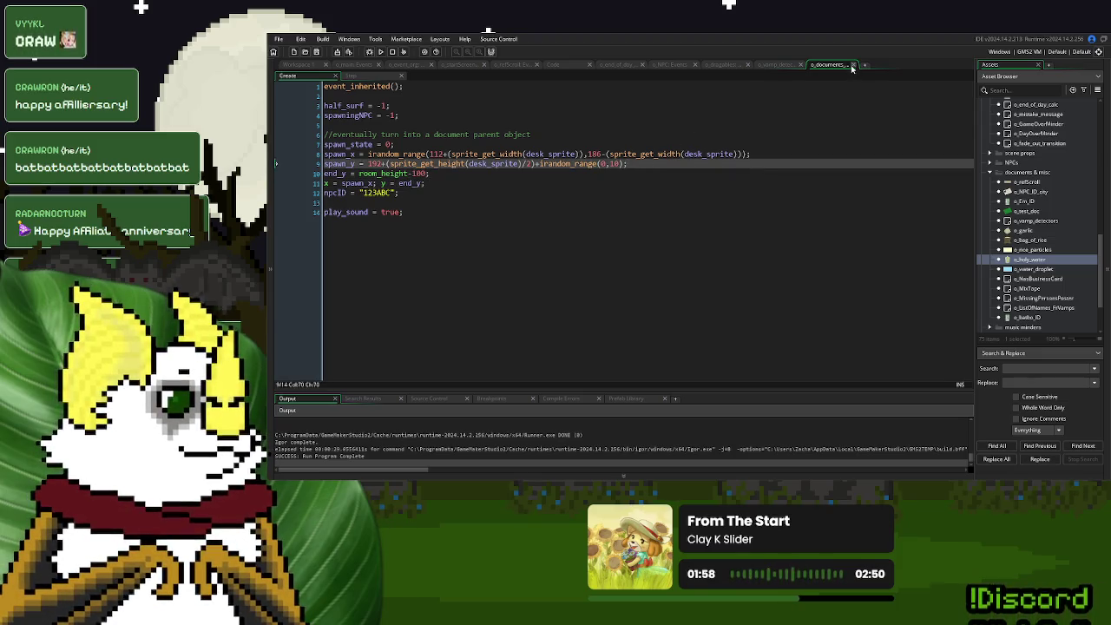
pyautogui.click(786, 67)
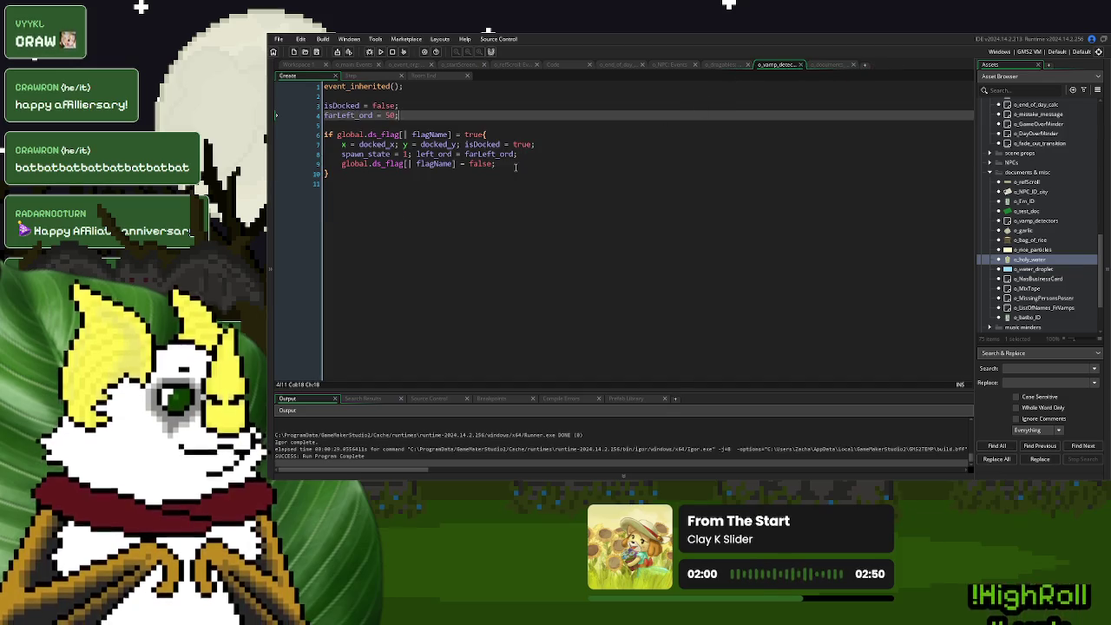
pyautogui.click(542, 164)
pyautogui.click(536, 145)
pyautogui.click(535, 153)
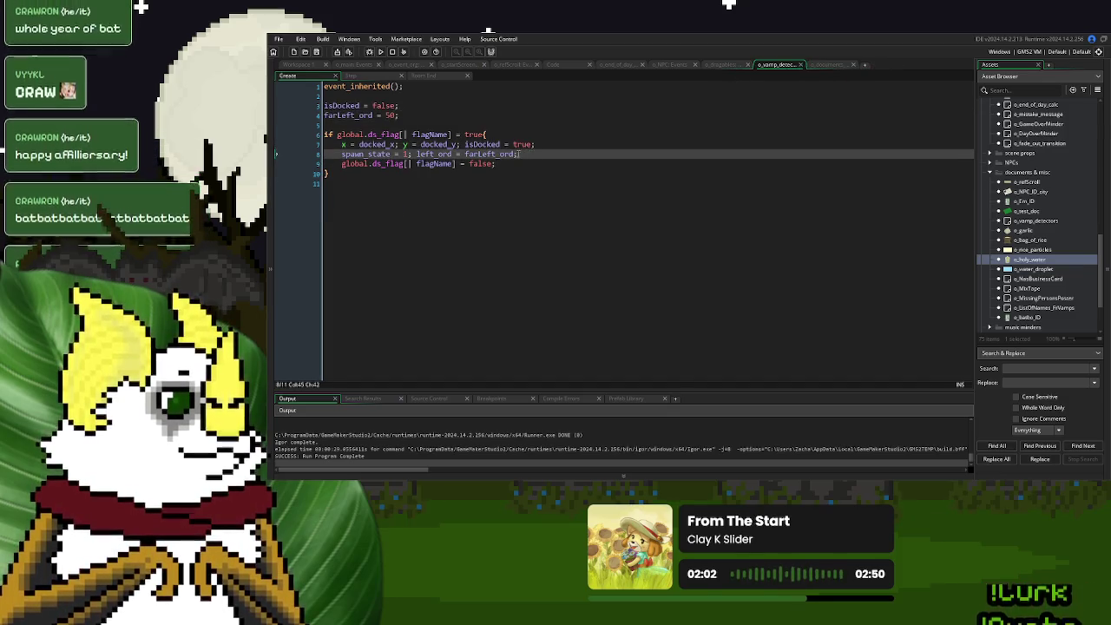
# Copy 'x = docked_x; y = docked_y;' onto the end of Step line 20 and run the game.
pyautogui.click(462, 144)
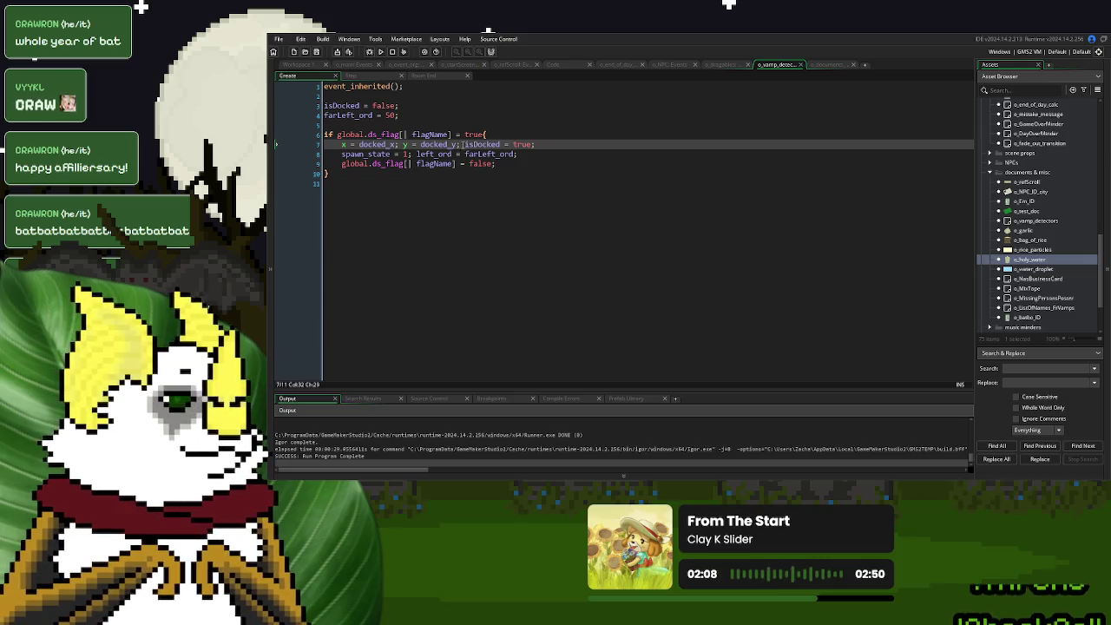
pyautogui.moveTo(461, 144); pyautogui.dragTo(344, 144)
pyautogui.hotkey('ctrl', 'c')
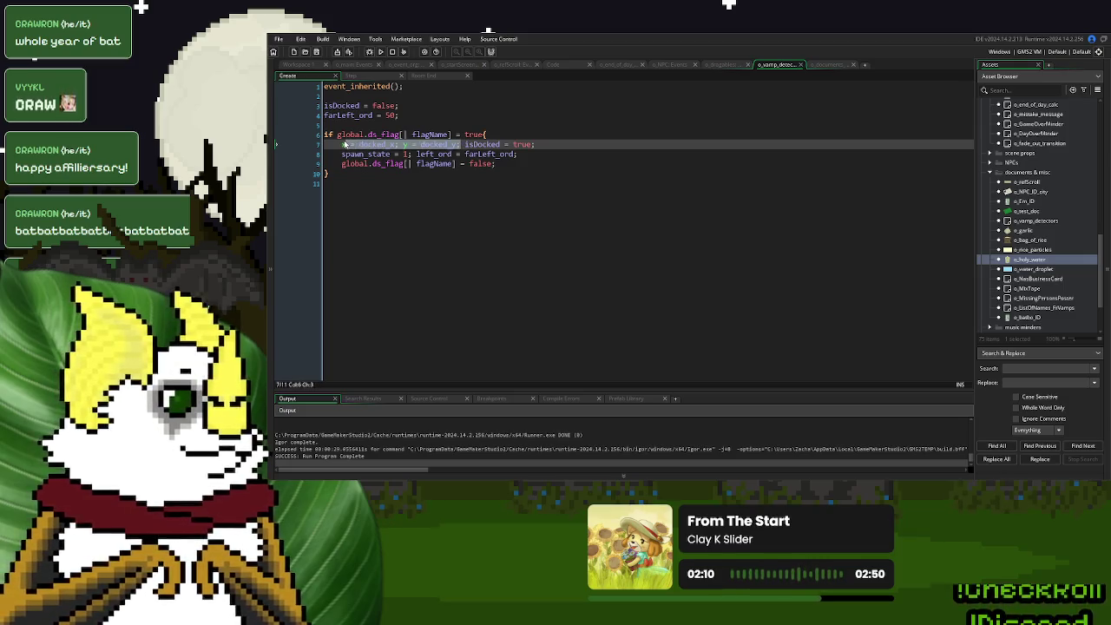
pyautogui.click(356, 76)
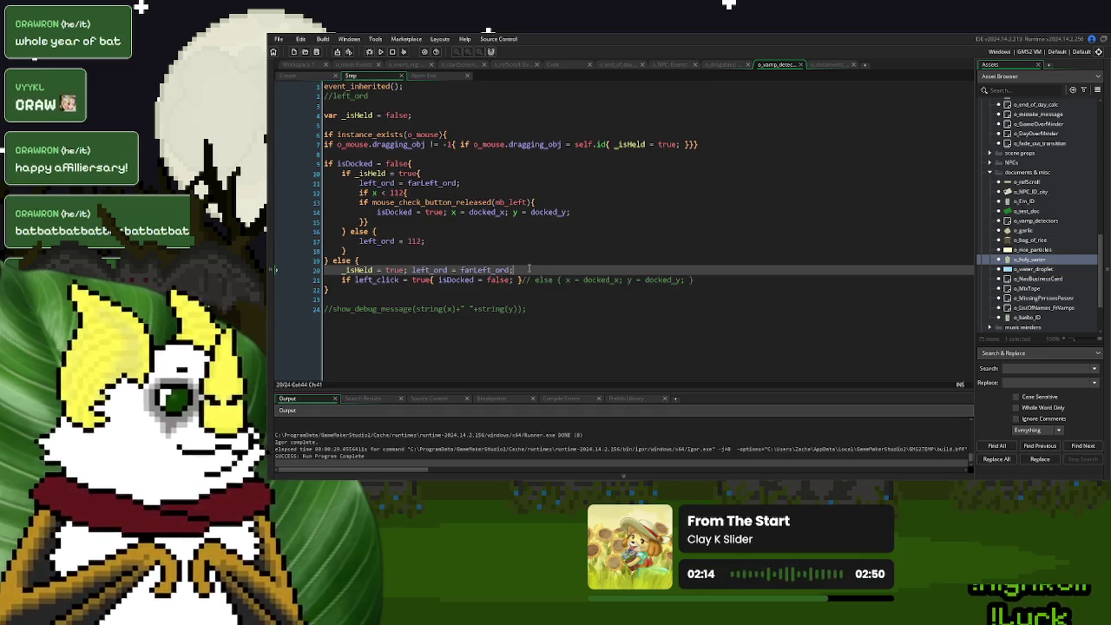
pyautogui.hotkey('ctrl', 'v')
pyautogui.click(380, 51)
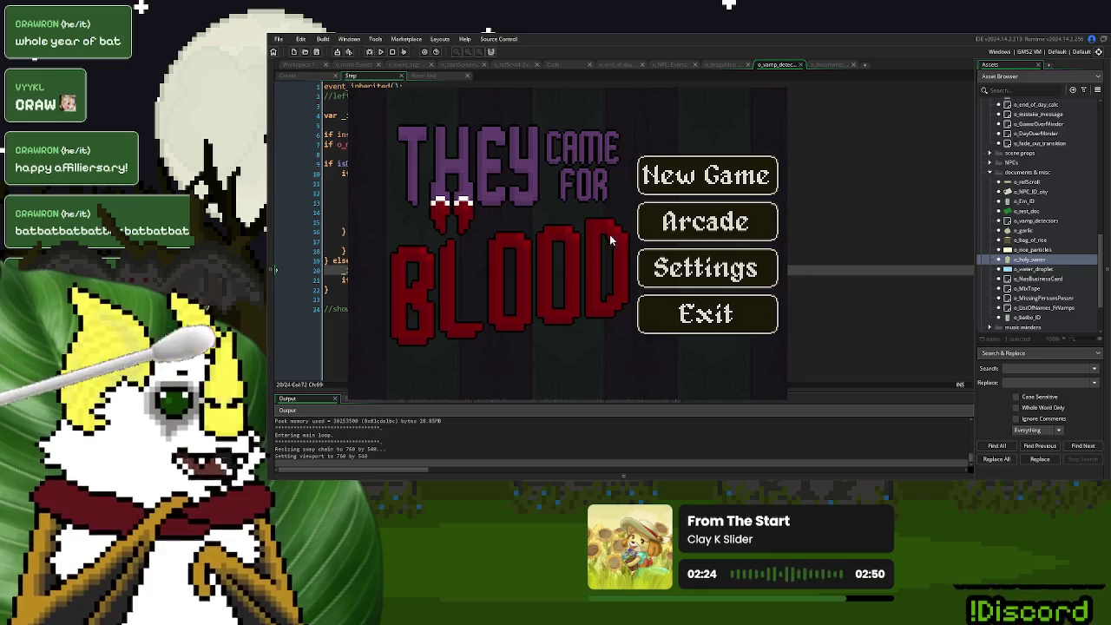
# Test a new game, close it, and undo the pasted docked x/y assignment on line 20.
pyautogui.click(704, 175)
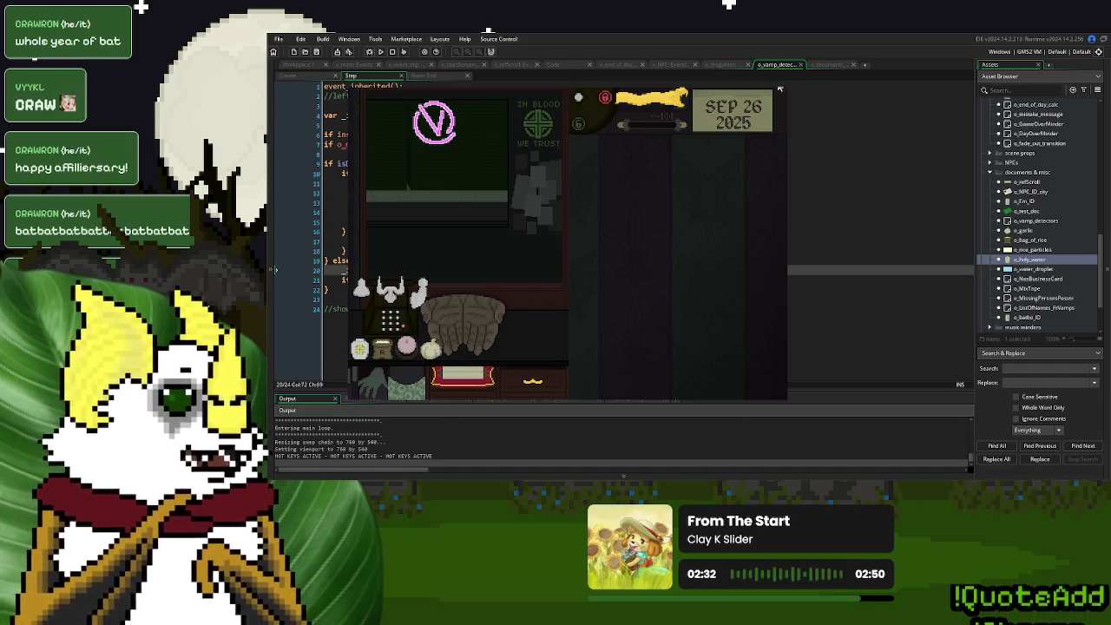
pyautogui.press('Escape')
pyautogui.click(572, 280)
pyautogui.hotkey('ctrl', 'z')
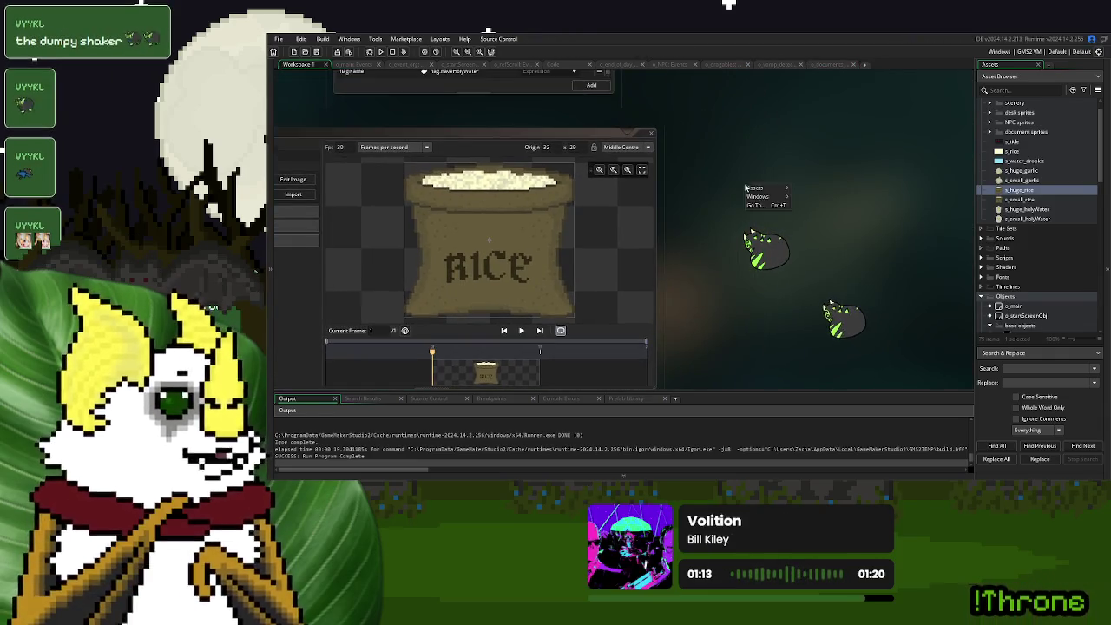
# Clear the workspace and reopen the vampire detectors' Step code at line 20.
pyautogui.rightClick(744, 184)
pyautogui.click(757, 219)
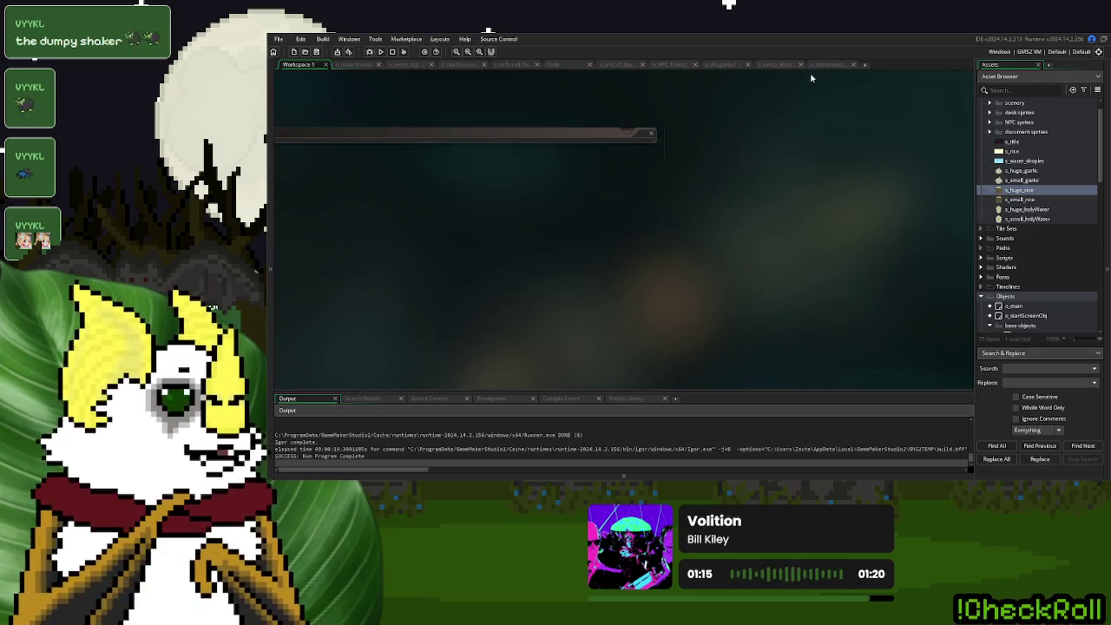
pyautogui.click(821, 68)
pyautogui.click(773, 66)
pyautogui.click(729, 65)
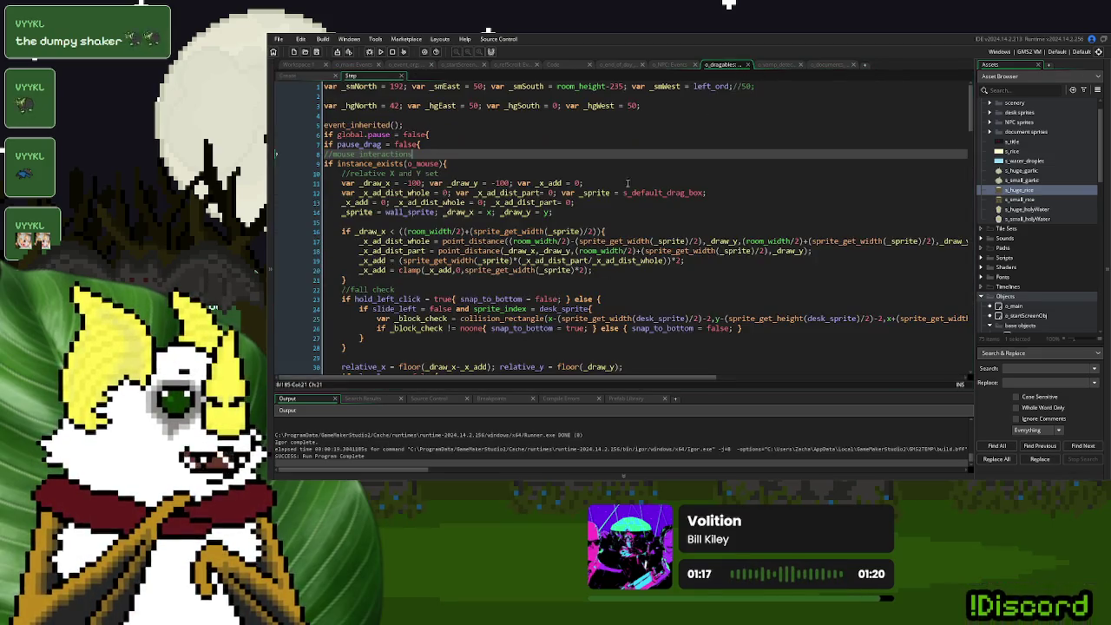
pyautogui.click(781, 66)
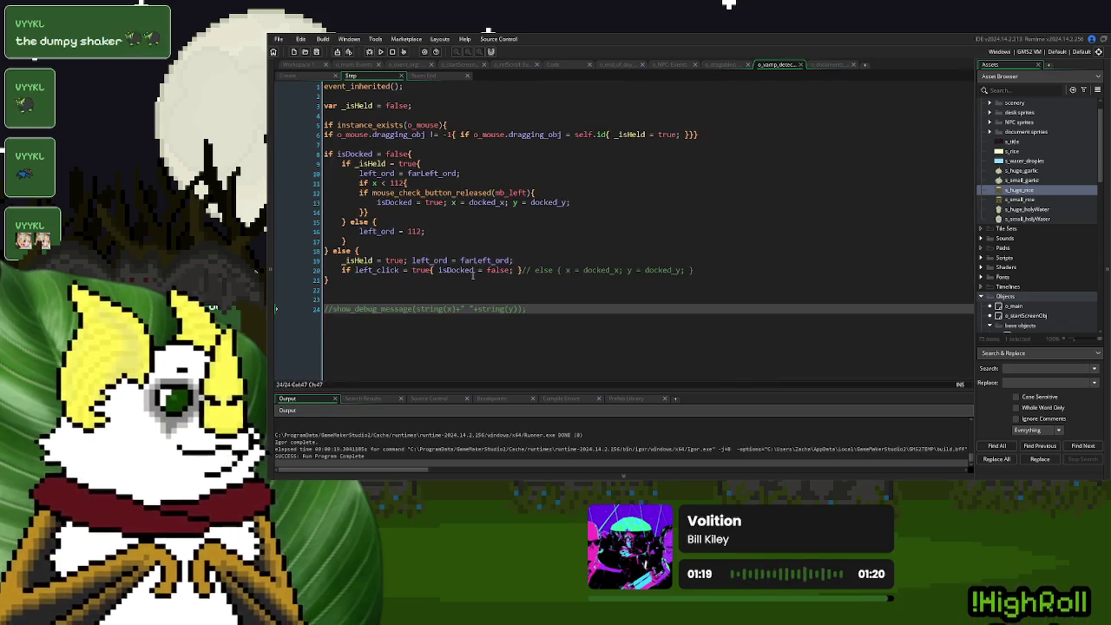
pyautogui.click(521, 270)
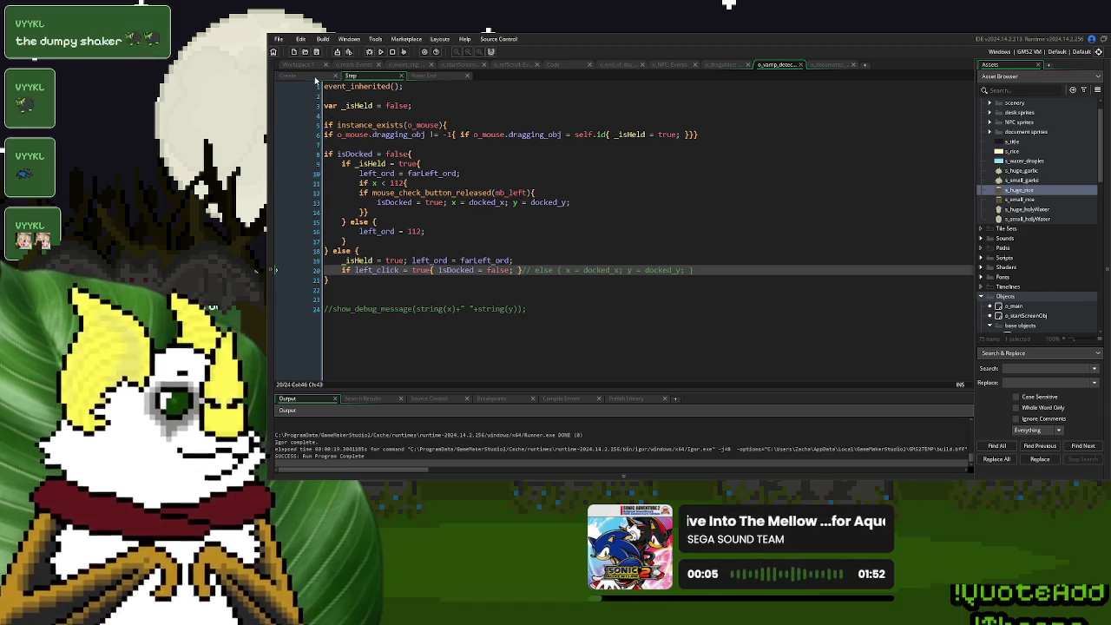
# Write set_placement = true; on a new line after line 9 in Create and select it.
pyautogui.click(287, 76)
pyautogui.click(501, 163)
pyautogui.press('Return')
pyautogui.write('set_x')
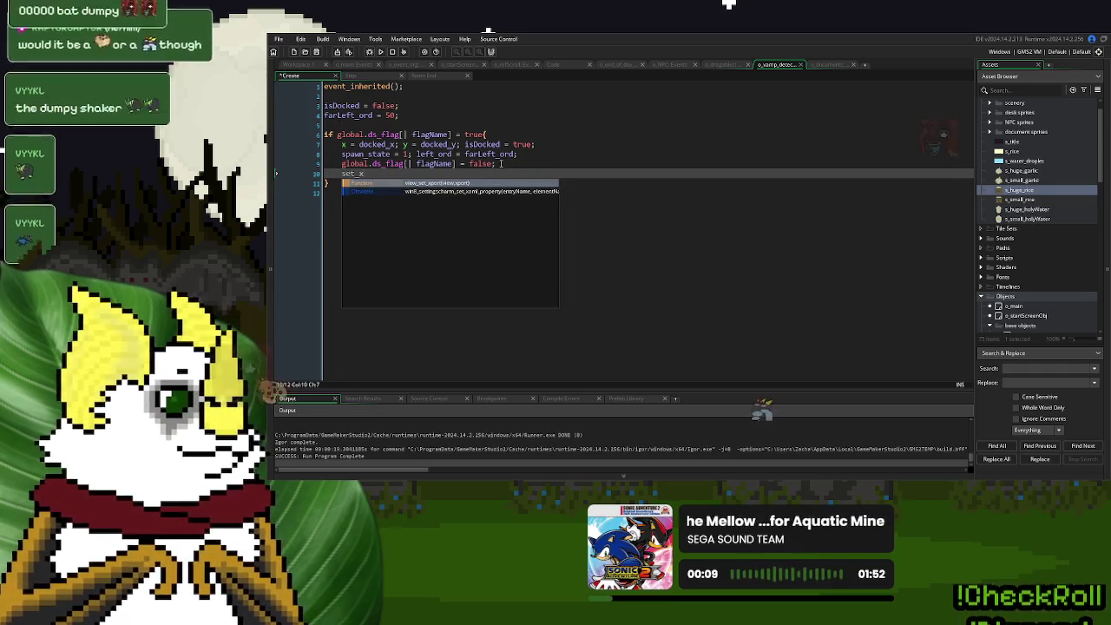
pyautogui.press('BackSpace')
pyautogui.write('placement = f')
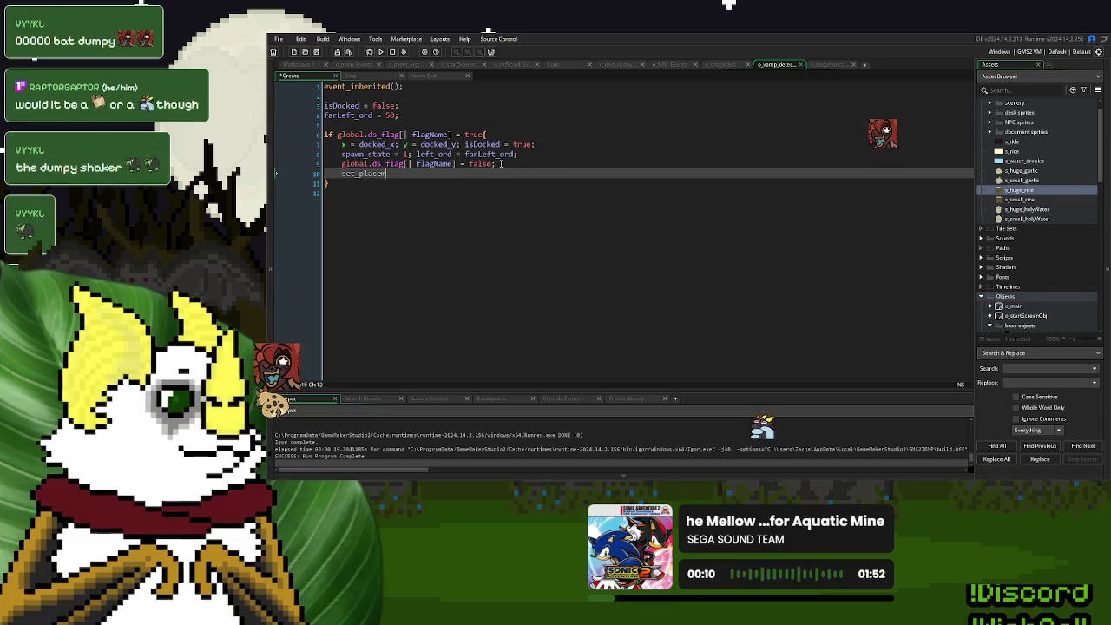
pyautogui.press('BackSpace')
pyautogui.write('t = true;')
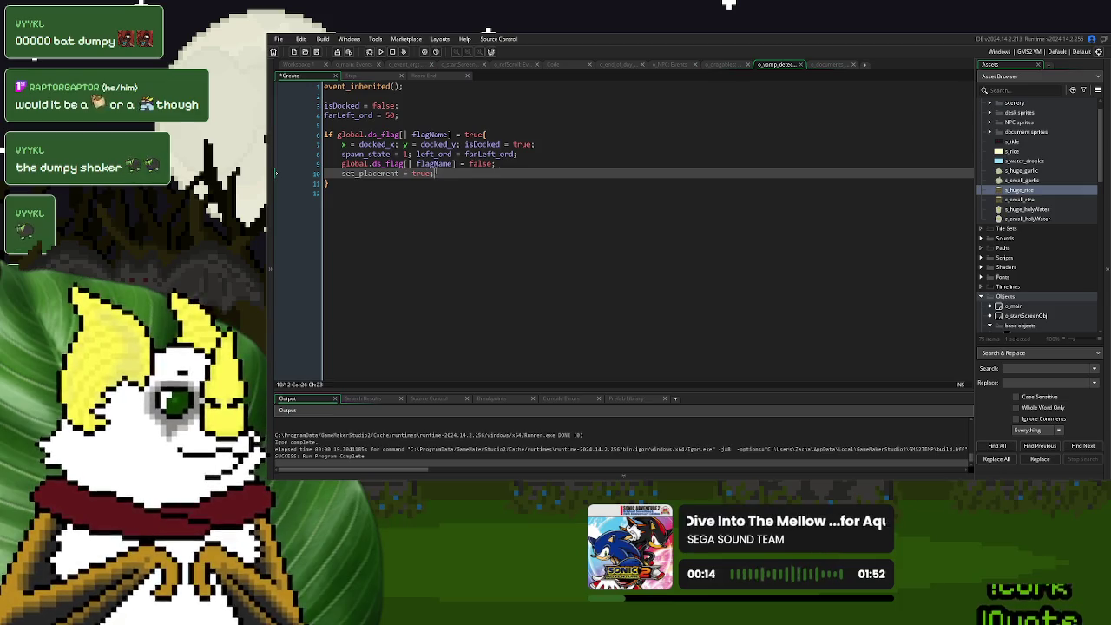
pyautogui.moveTo(435, 173); pyautogui.dragTo(337, 181)
pyautogui.hotkey('ctrl', 'c')
# Insert set_placement = true after isDocked = true on Step line 13.
pyautogui.click(363, 76)
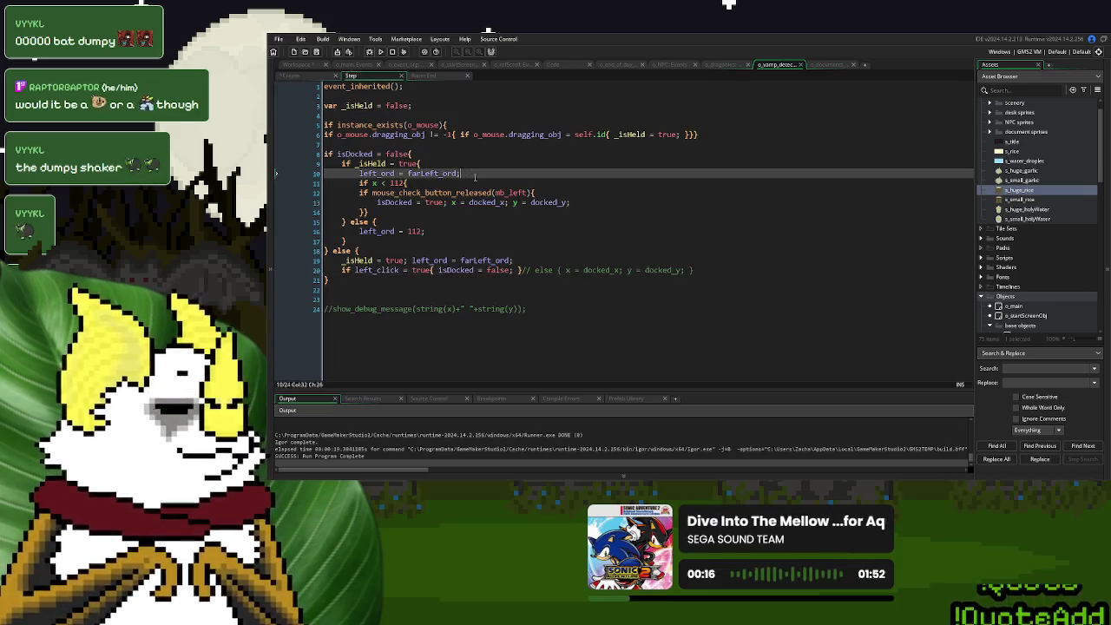
pyautogui.click(448, 202)
pyautogui.hotkey('ctrl', 'v')
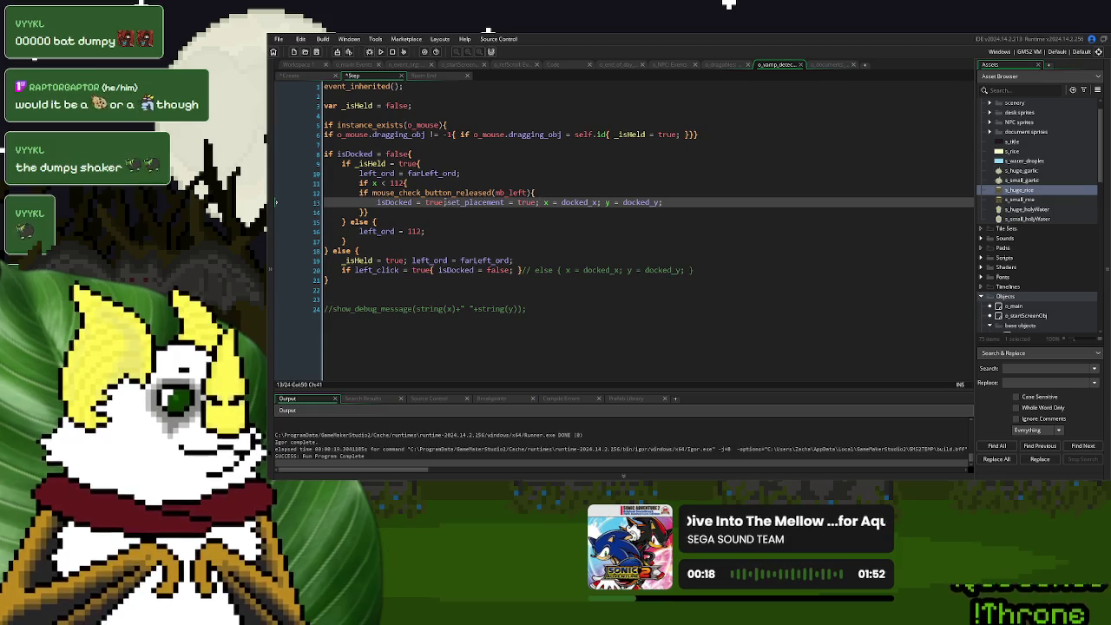
pyautogui.write(';')
pyautogui.click(445, 202)
pyautogui.doubleClick(480, 202)
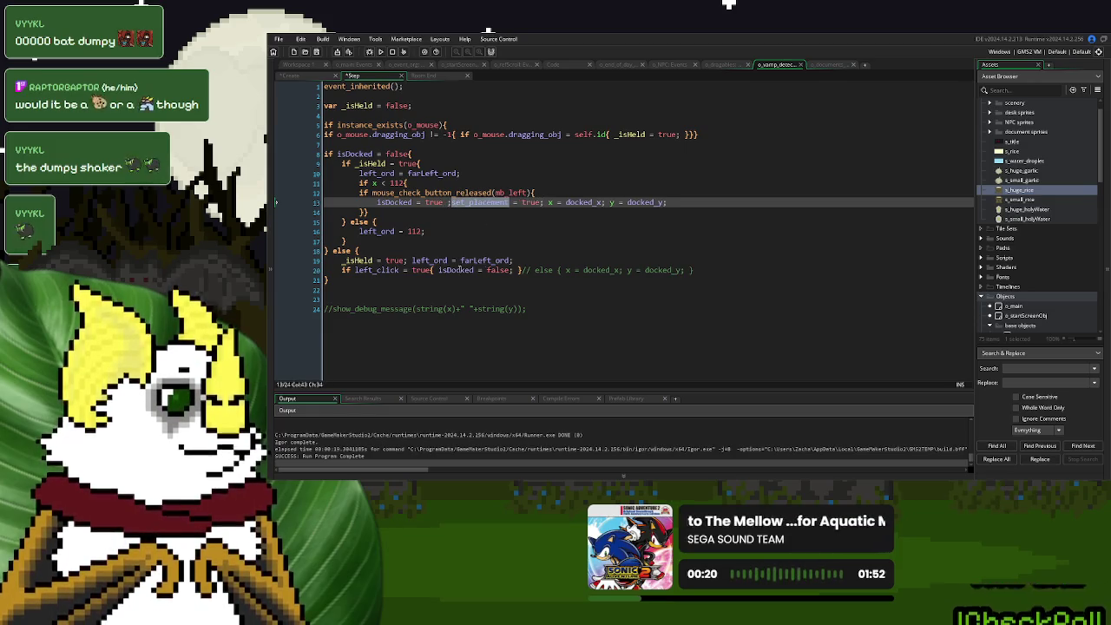
# Add 'if set_placement = true{ }' on line 20 and paste line 13's snap code inside.
pyautogui.click(531, 262)
pyautogui.press('Return')
pyautogui.write('if')
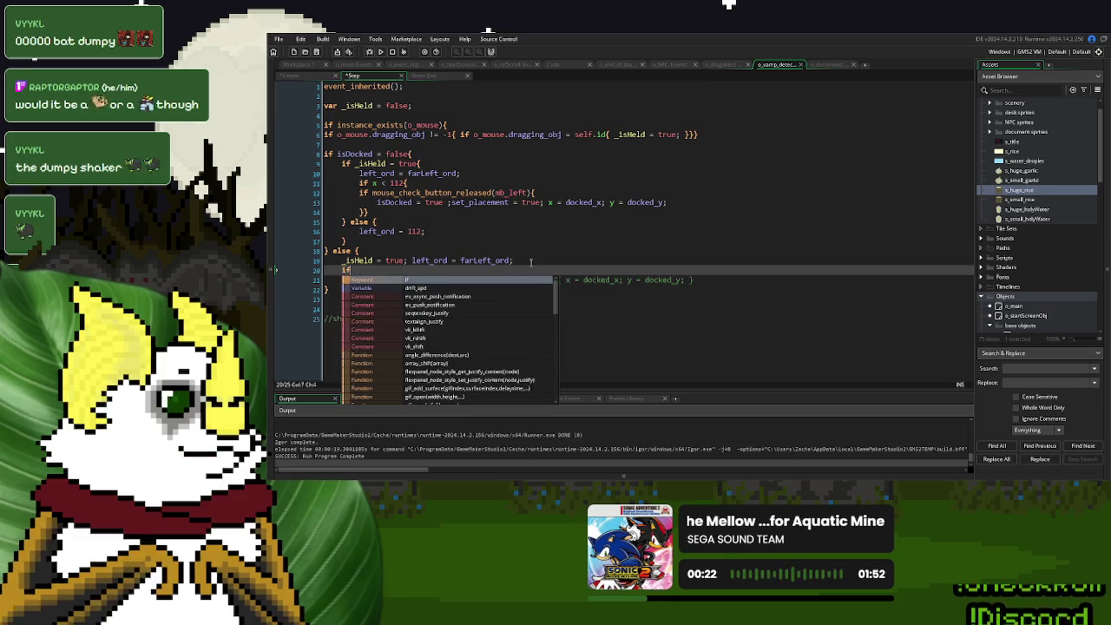
pyautogui.write(' set_placement = true{  }')
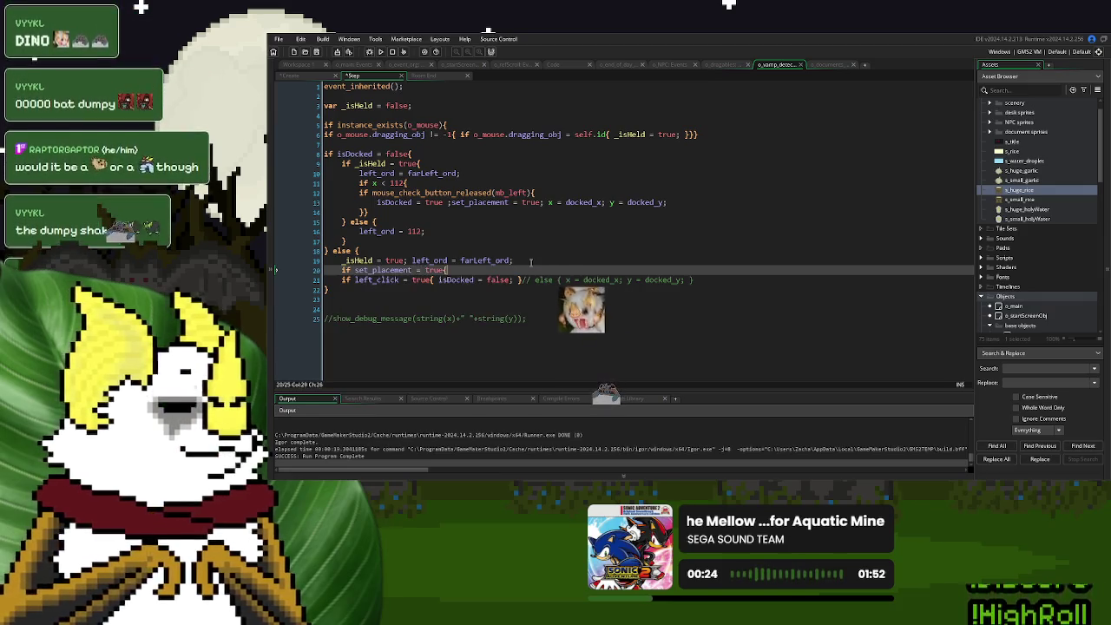
pyautogui.moveTo(667, 202); pyautogui.dragTo(450, 202)
pyautogui.hotkey('ctrl', 'c')
pyautogui.click(453, 270)
pyautogui.hotkey('ctrl', 'v')
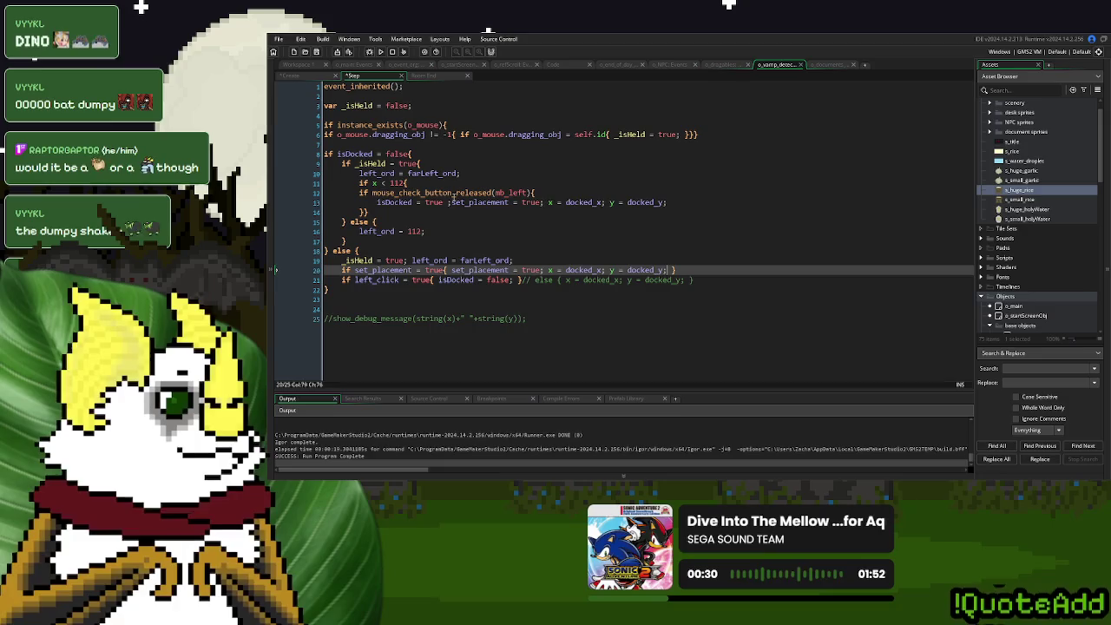
# Comment out line 13's snap and make line 20's inner assignment set_placement = false.
pyautogui.click(454, 202)
pyautogui.write('//')
pyautogui.doubleClick(530, 270)
pyautogui.write('false')
pyautogui.click(545, 251)
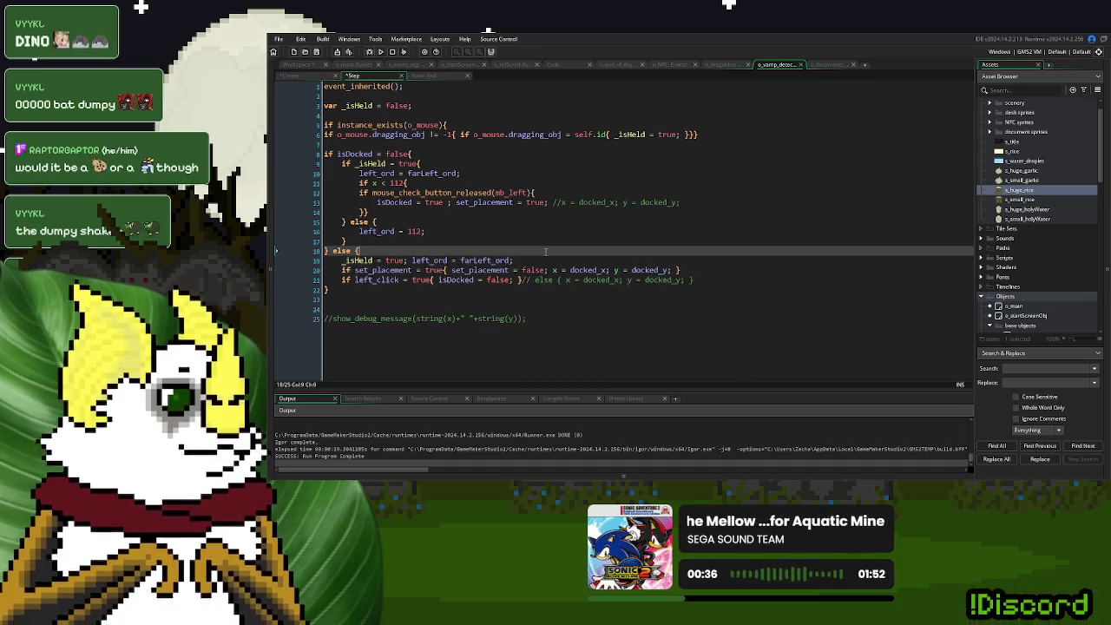
# Run the build, start a new game into the desk scene, then close the game window.
pyautogui.click(382, 53)
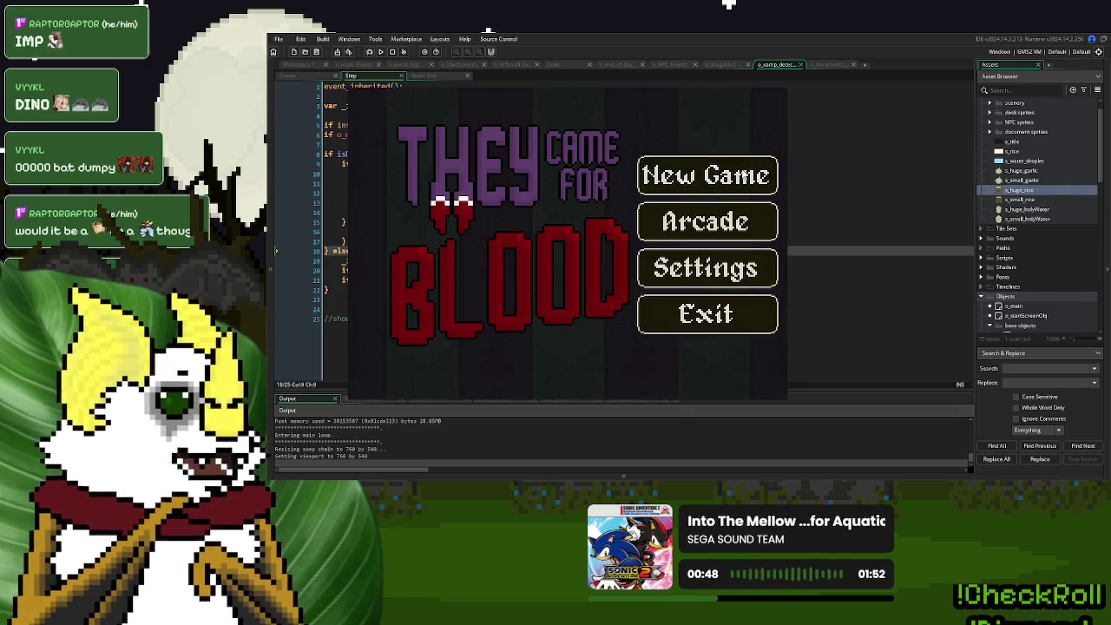
pyautogui.click(742, 173)
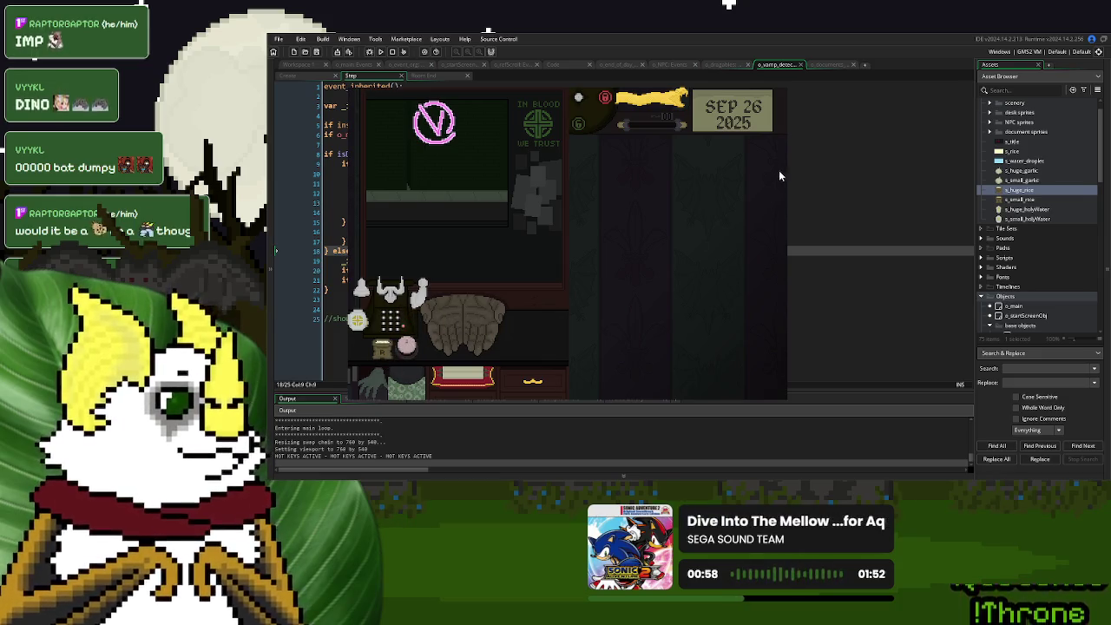
pyautogui.click(512, 289)
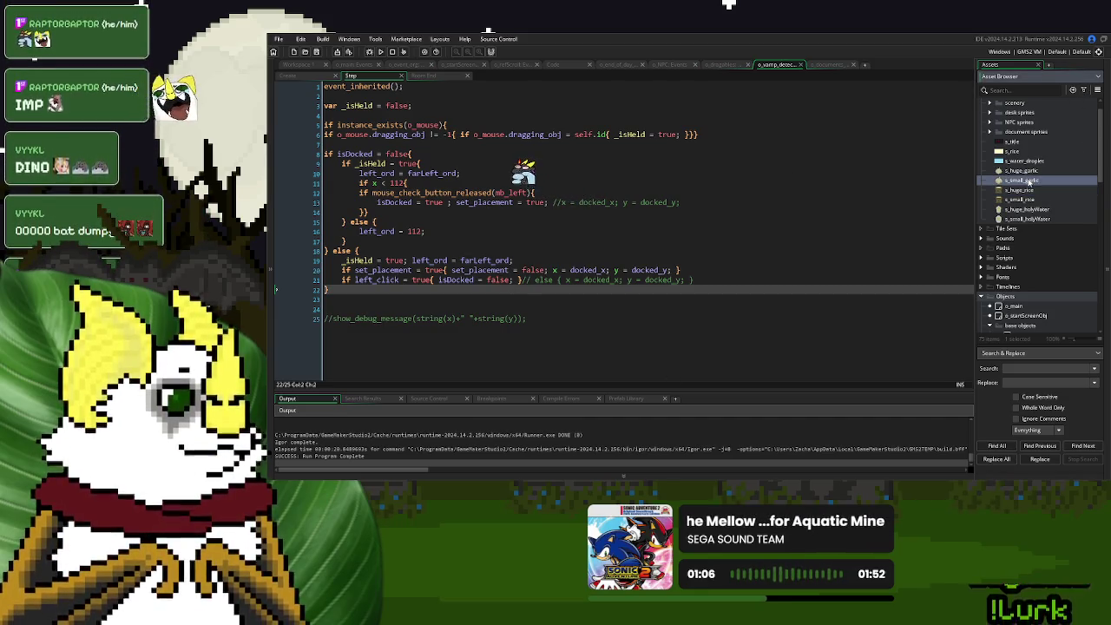
# Collapse the base objects folder and open the o_garlic, o_holy_water and o_bag_of_rice object editors.
pyautogui.scroll(-3, 1040, 307)
pyautogui.scroll(-1, 1039, 306)
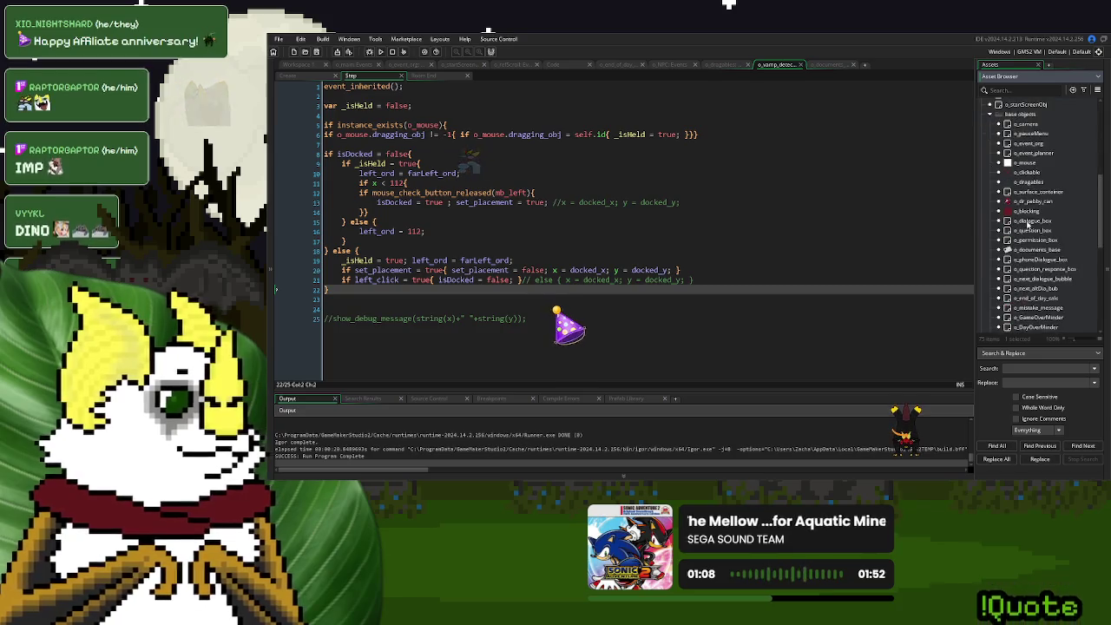
pyautogui.click(990, 186)
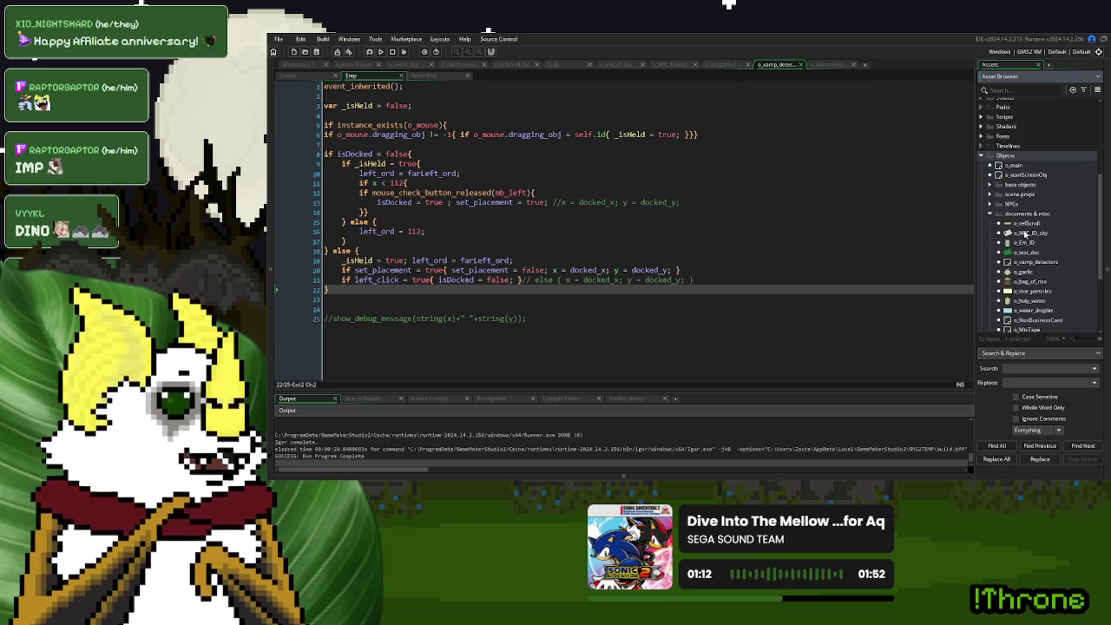
pyautogui.scroll(-1, 1022, 258)
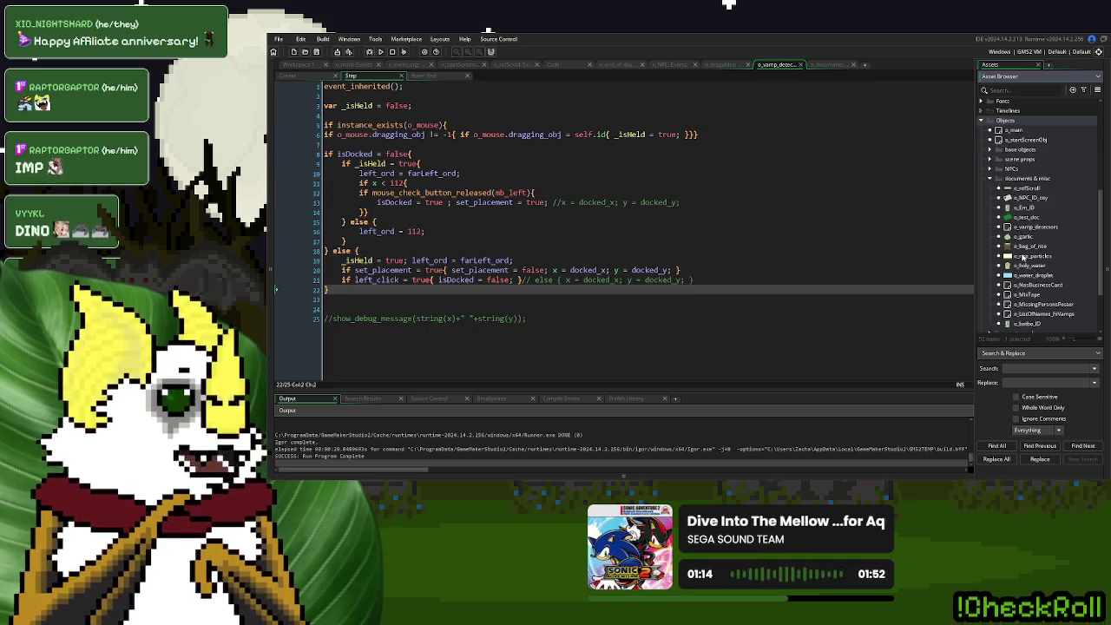
pyautogui.doubleClick(1025, 237)
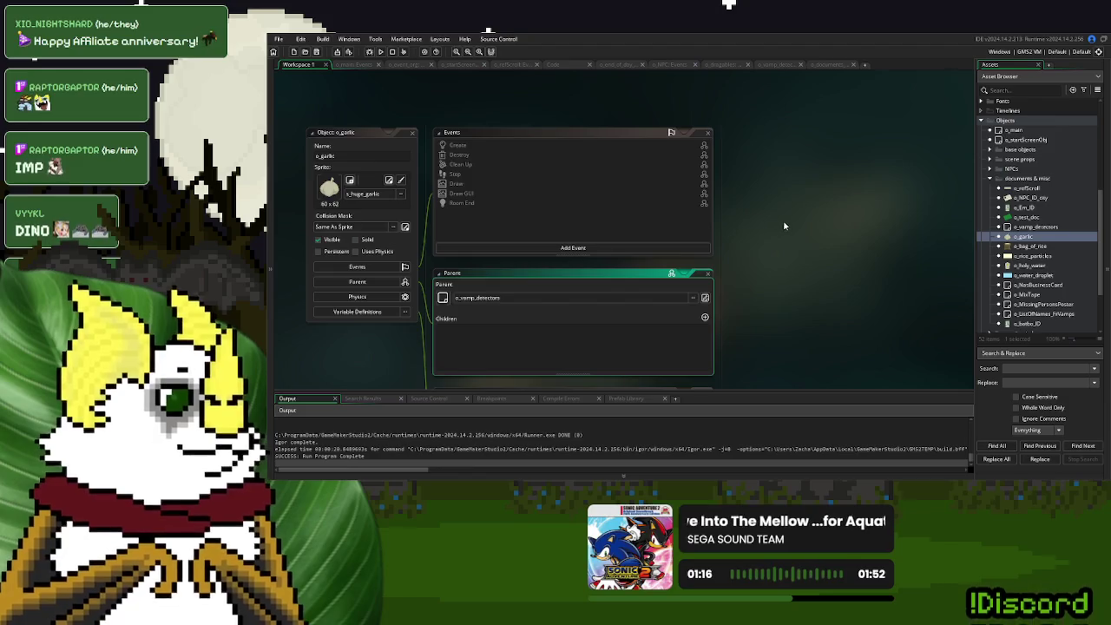
pyautogui.scroll(-1, 544, 308)
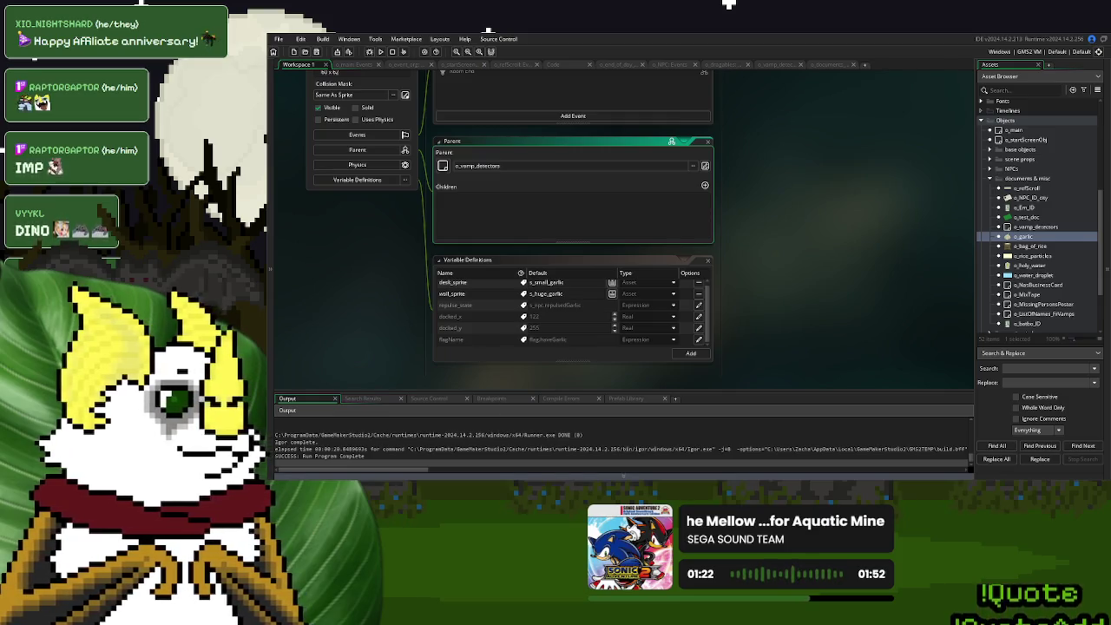
pyautogui.scroll(1, 575, 323)
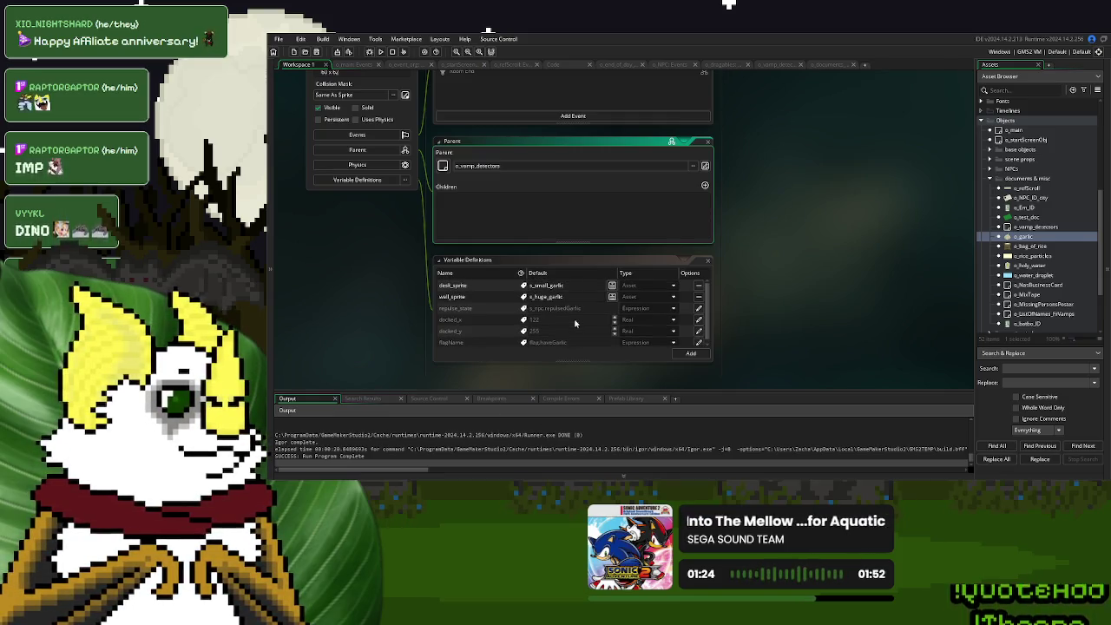
pyautogui.scroll(-1, 575, 323)
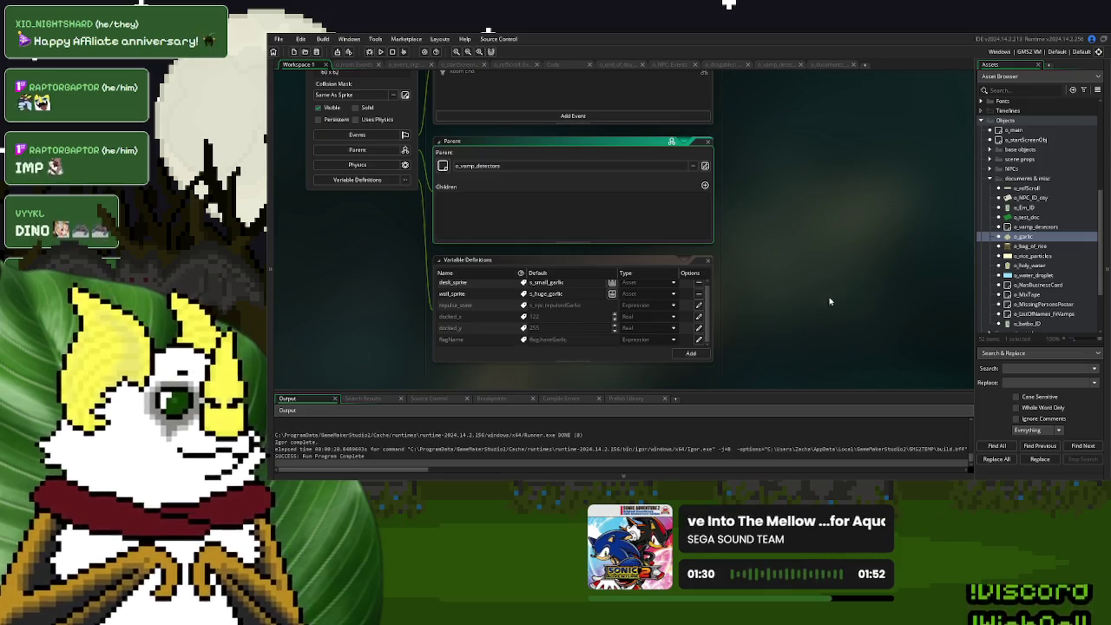
pyautogui.doubleClick(1034, 265)
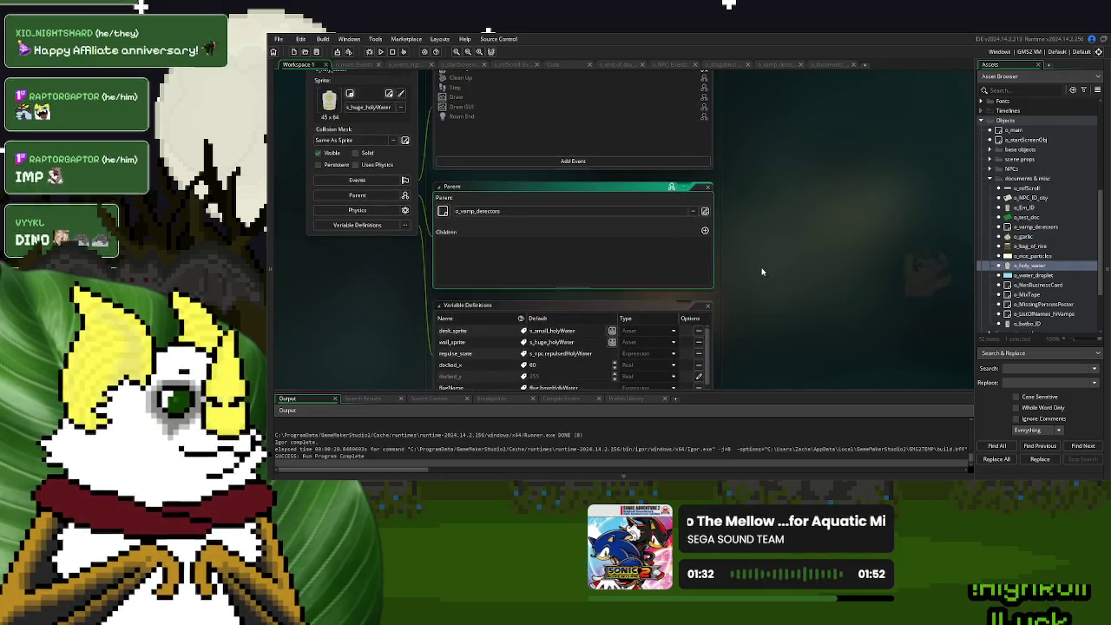
pyautogui.scroll(-1, 707, 293)
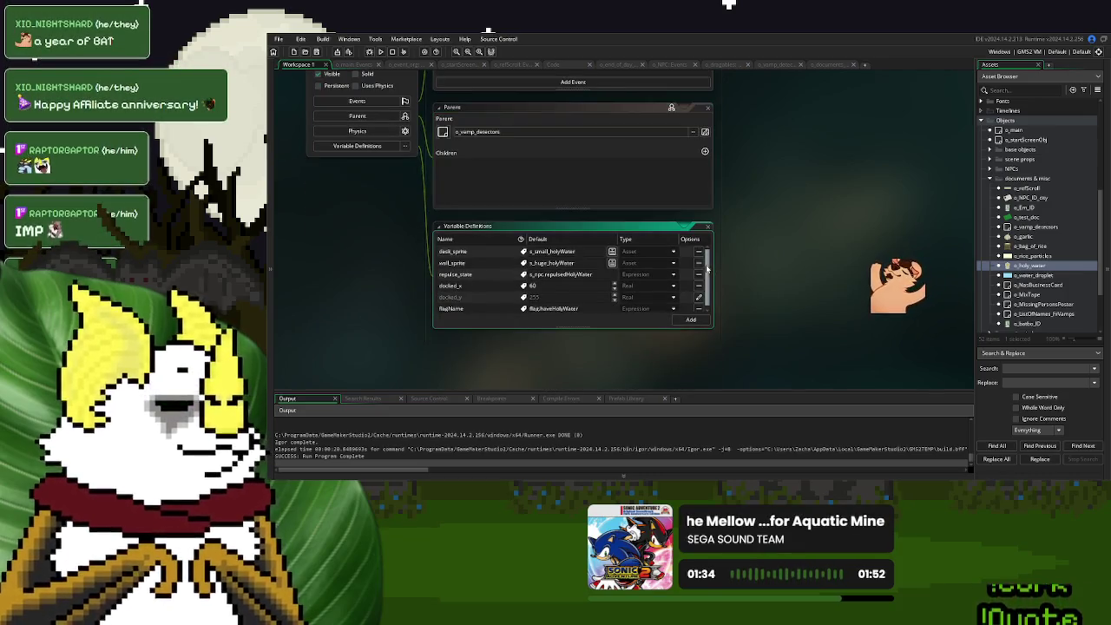
pyautogui.scroll(1, 707, 294)
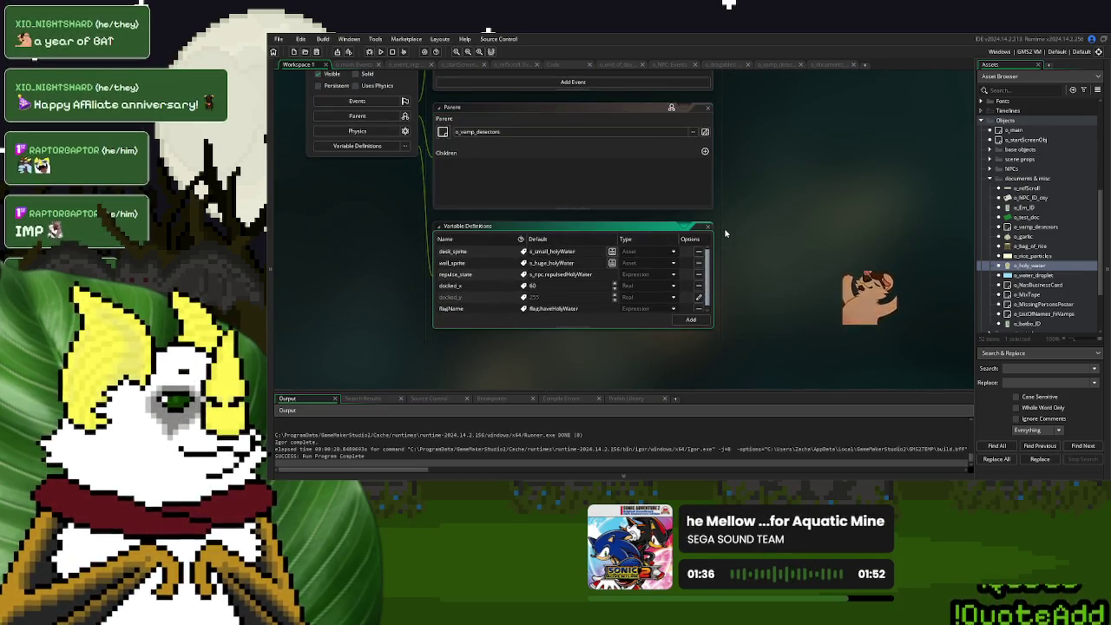
pyautogui.doubleClick(1030, 246)
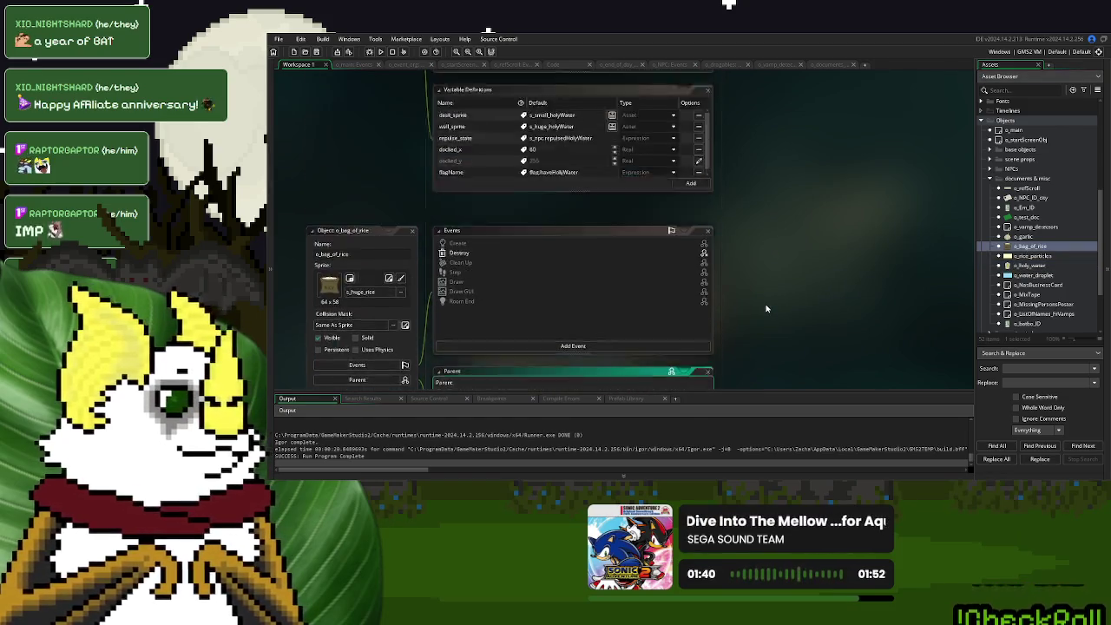
# Clean the project's compiled cache.
pyautogui.scroll(2, 766, 308)
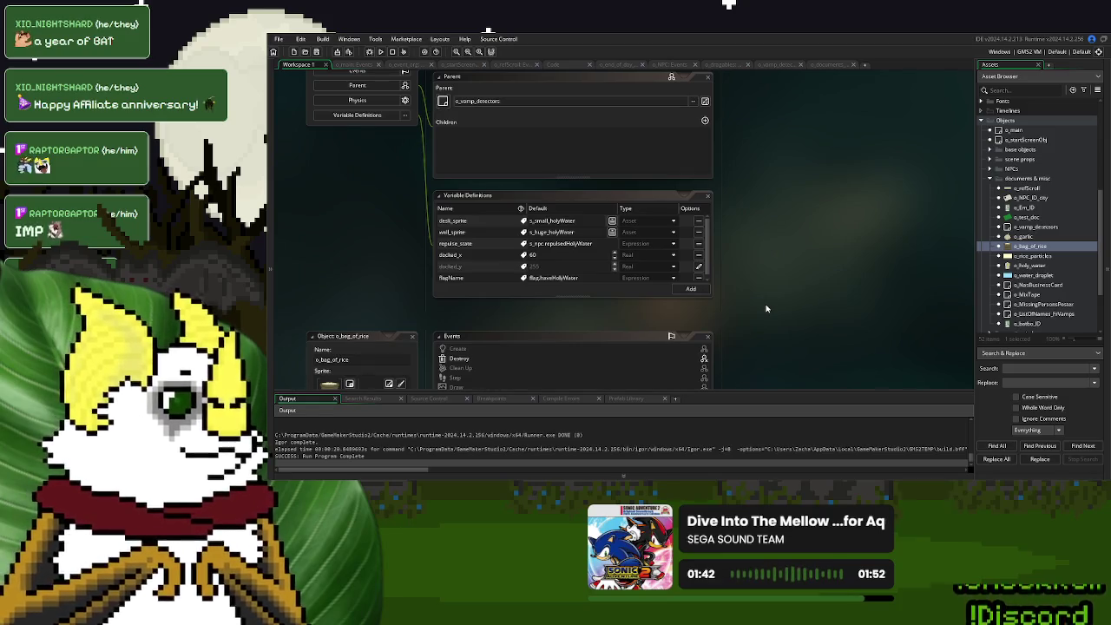
pyautogui.press('F5')
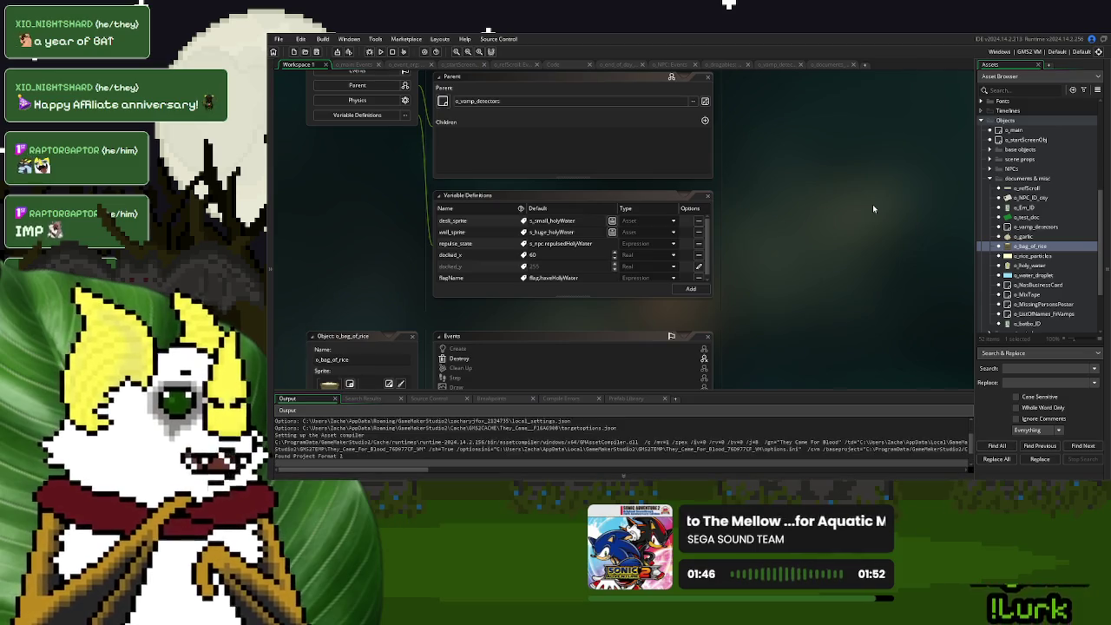
pyautogui.scroll(-5, 872, 204)
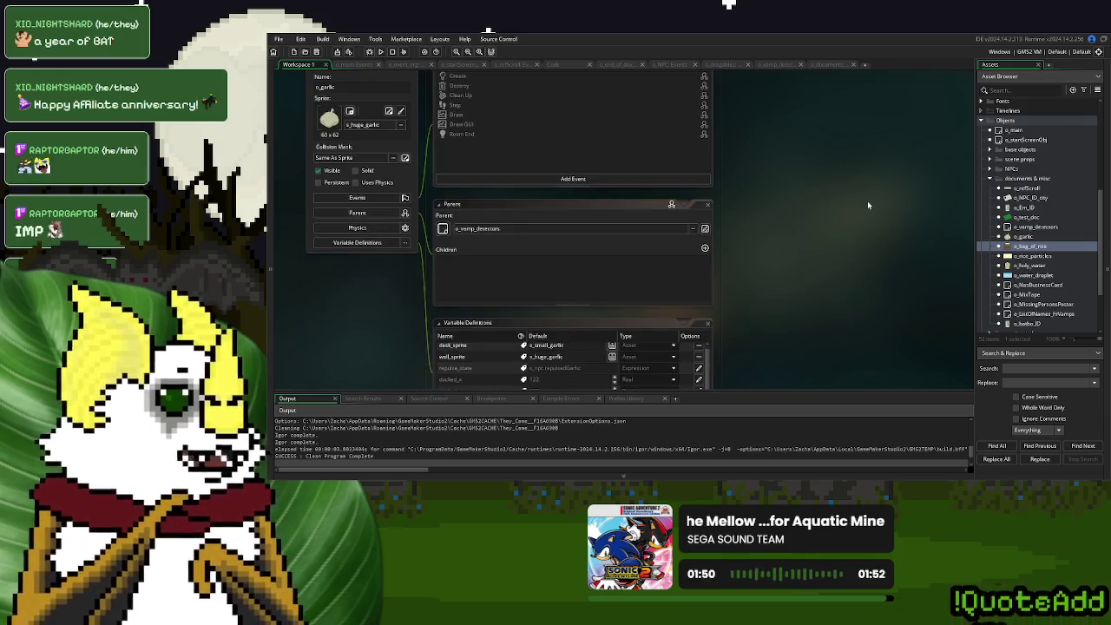
pyautogui.scroll(1, 866, 200)
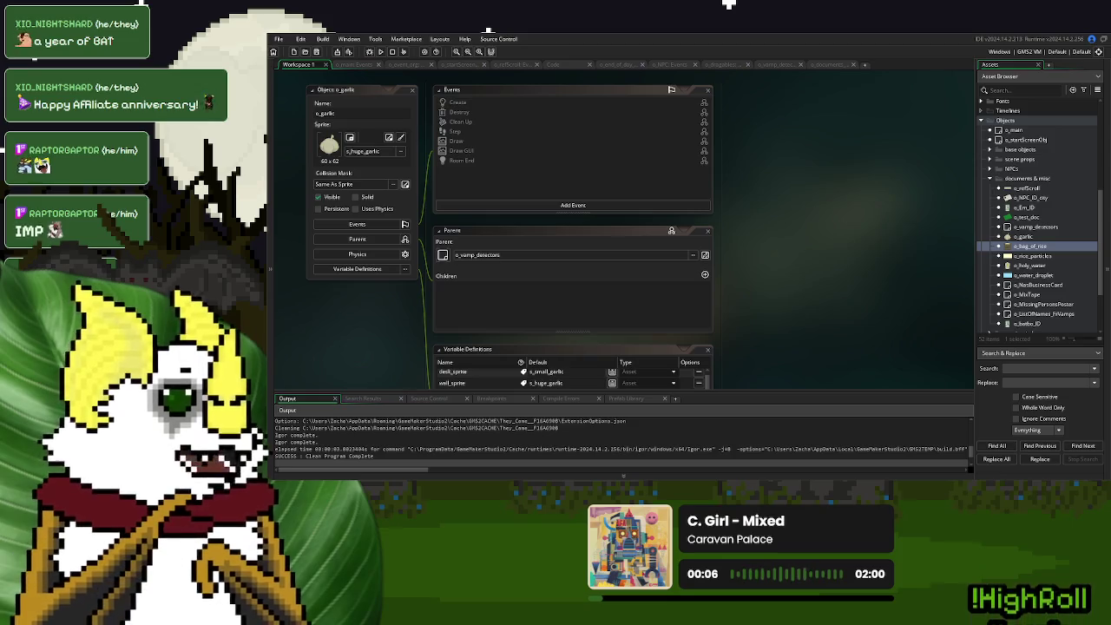
# Review the o_documents Create code, then quit GameMaker with Alt+F4.
pyautogui.click(823, 66)
pyautogui.click(575, 182)
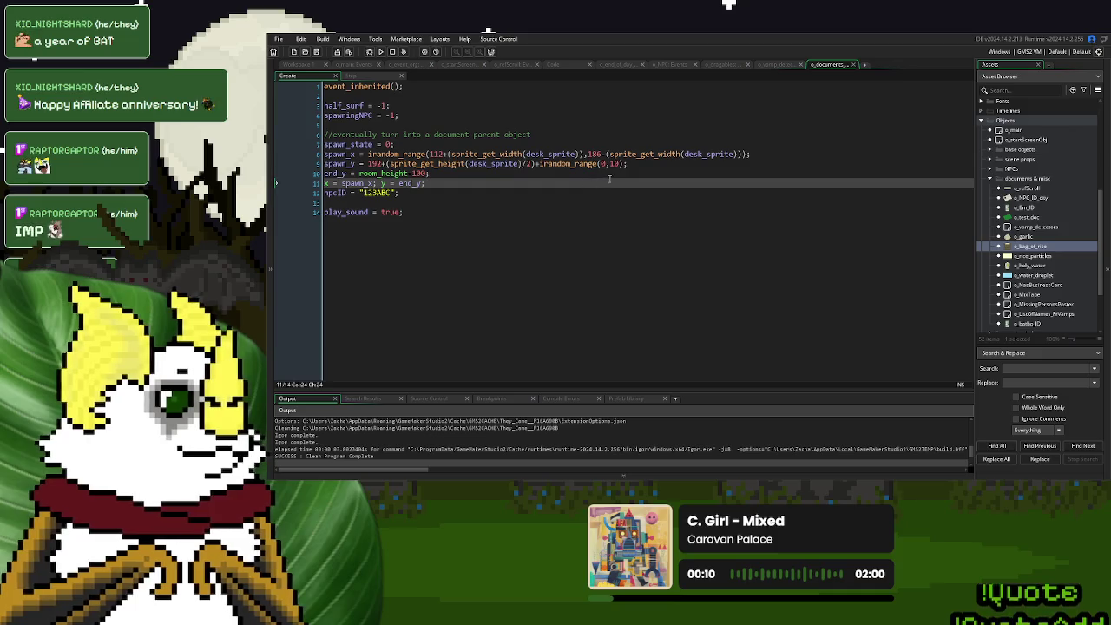
pyautogui.click(587, 146)
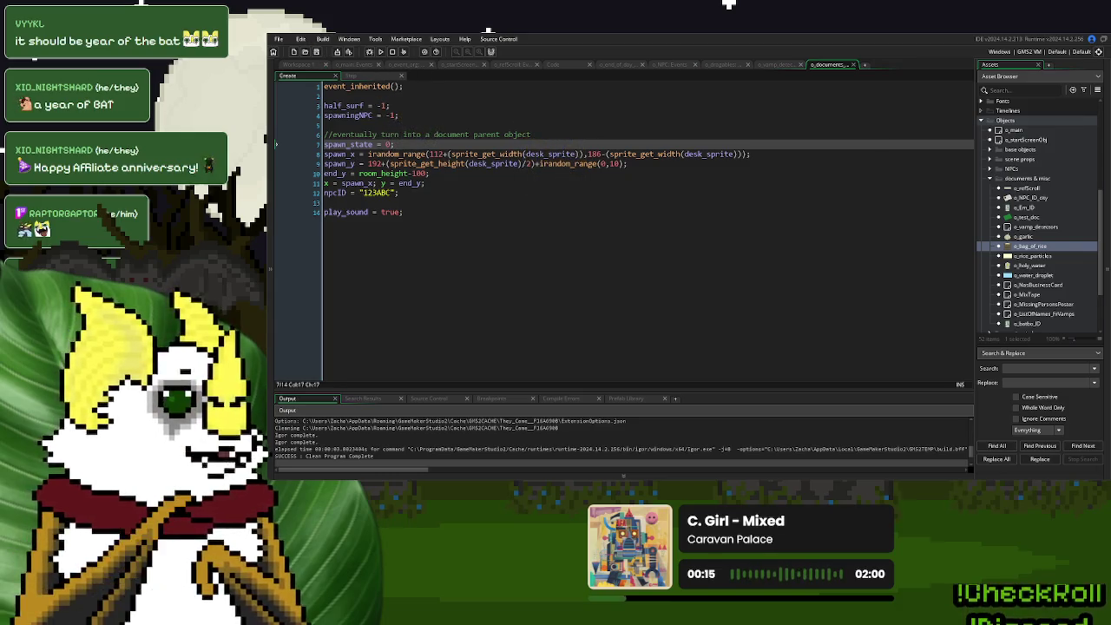
pyautogui.hotkey('alt', 'F4')
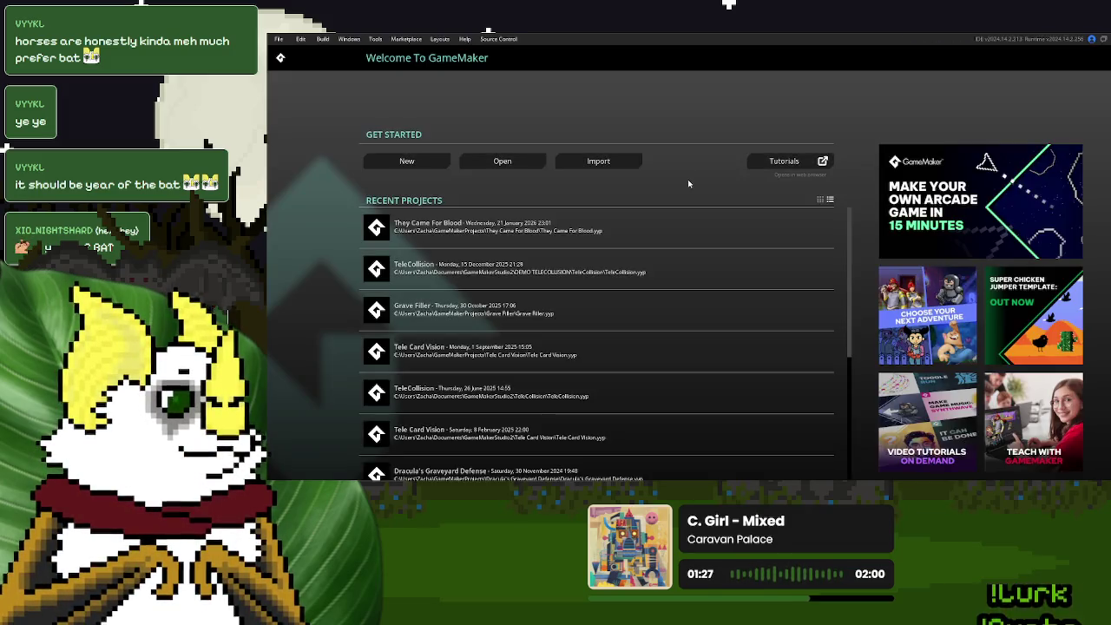
# Reopen the They Came For Blood project from Recent Projects and build and run the game.
pyautogui.click(639, 221)
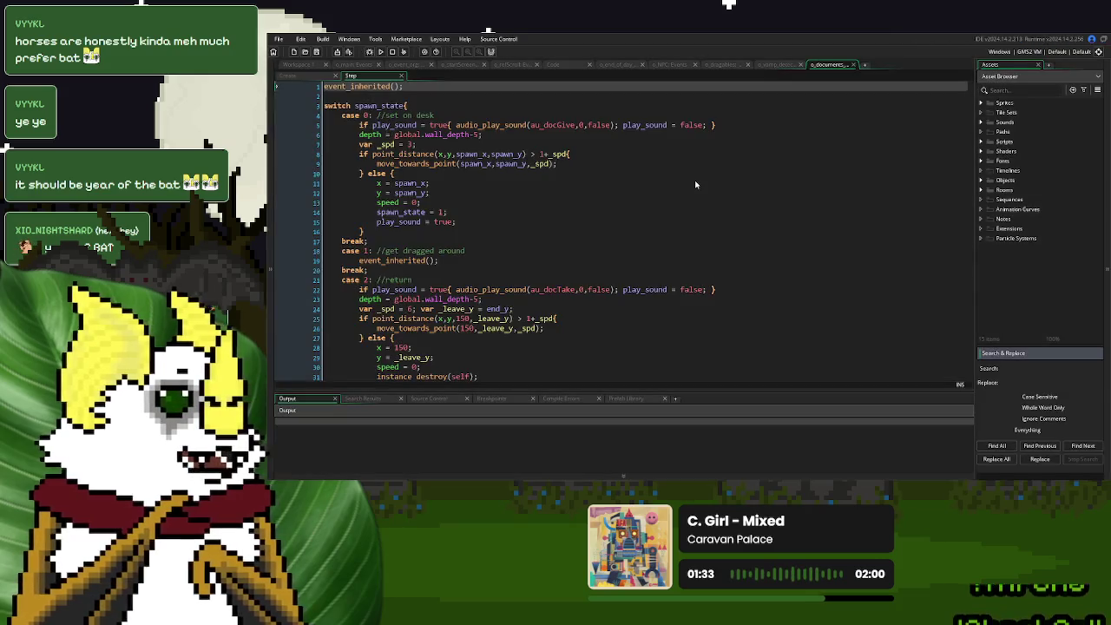
pyautogui.click(592, 199)
pyautogui.click(380, 51)
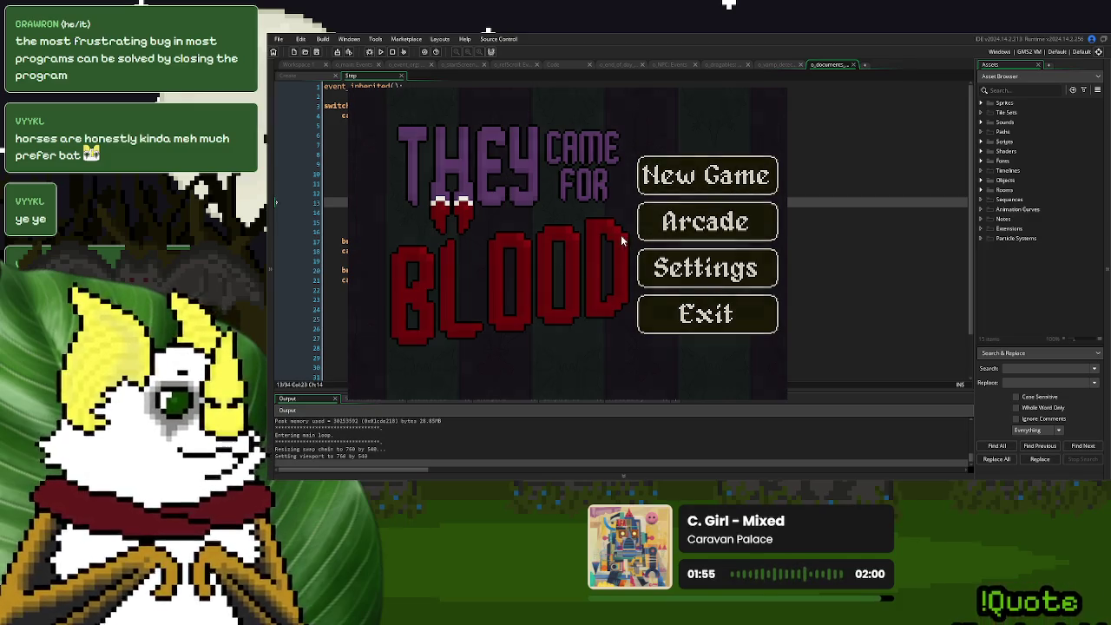
# Start a new game, drop a small desk item onto the hands, then close the game and return to o_garlic.
pyautogui.press('Return')
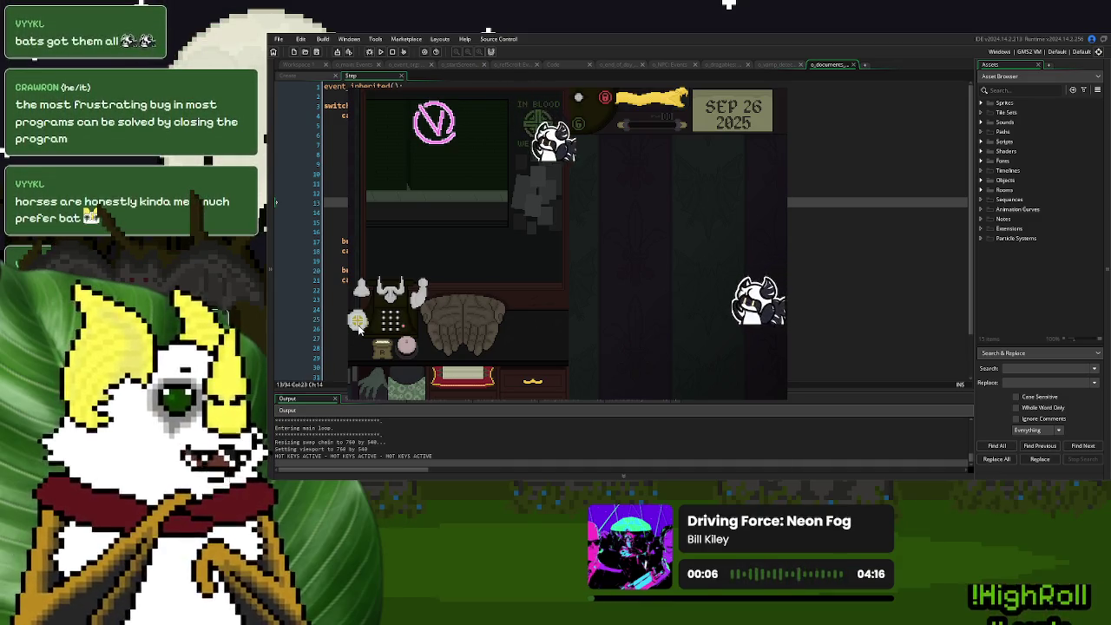
pyautogui.moveTo(378, 351); pyautogui.dragTo(475, 325)
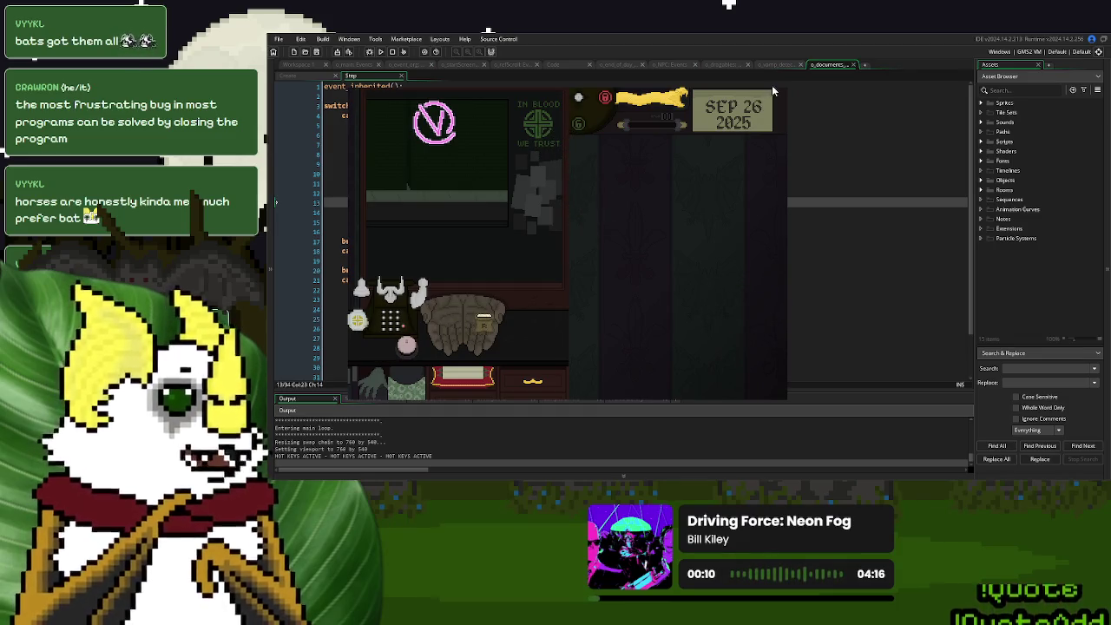
pyautogui.press('Escape')
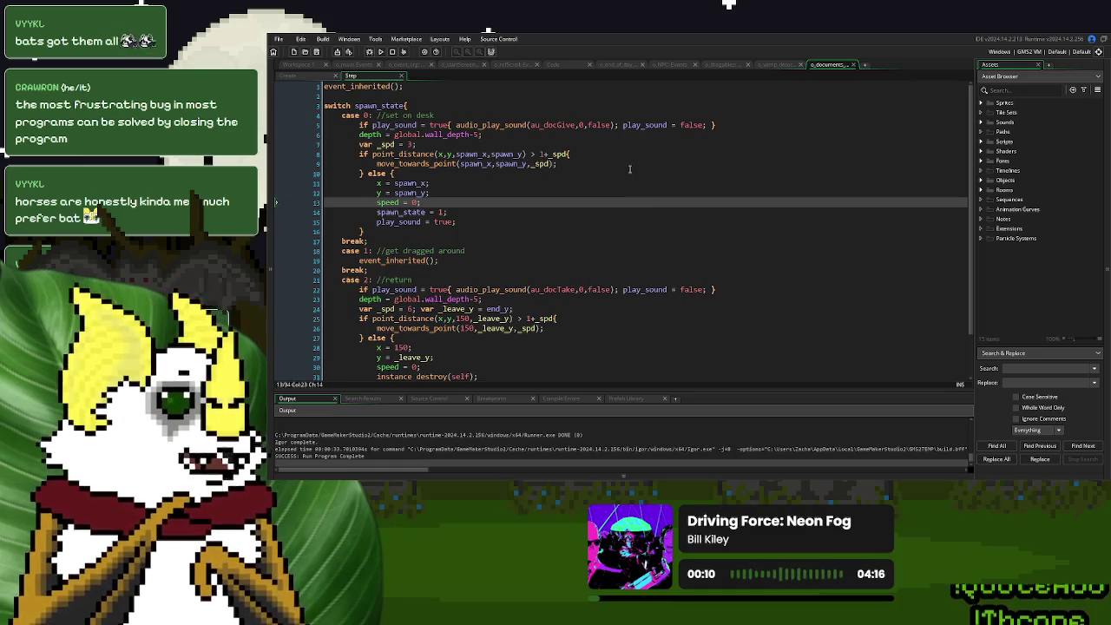
pyautogui.click(313, 68)
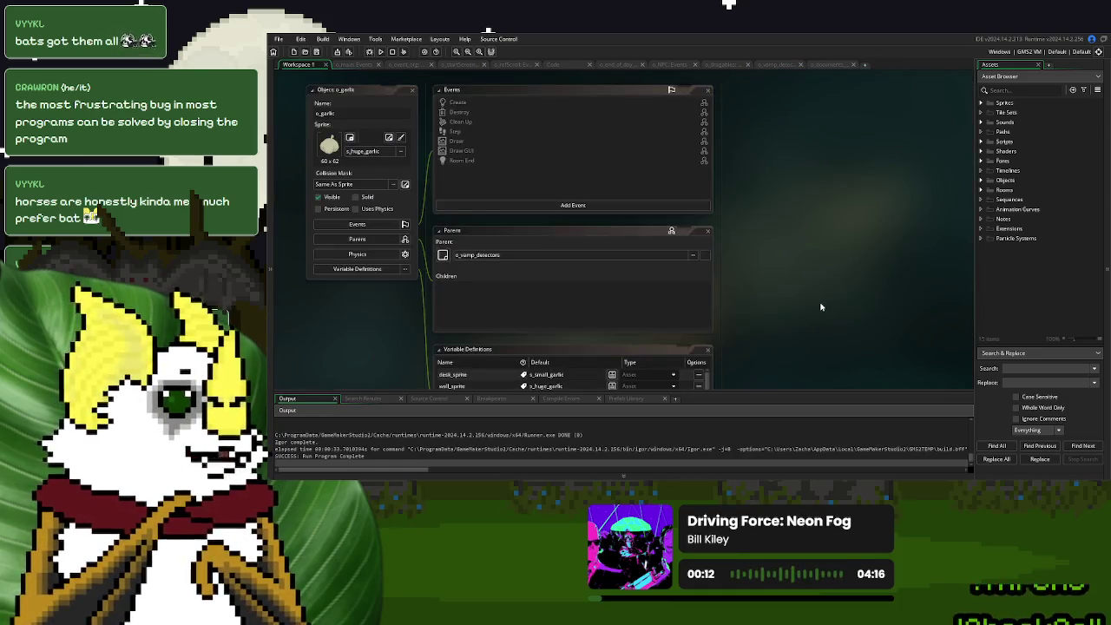
# Bring up o_main's Create event code and scroll to the item flags.
pyautogui.scroll(-6, 758, 270)
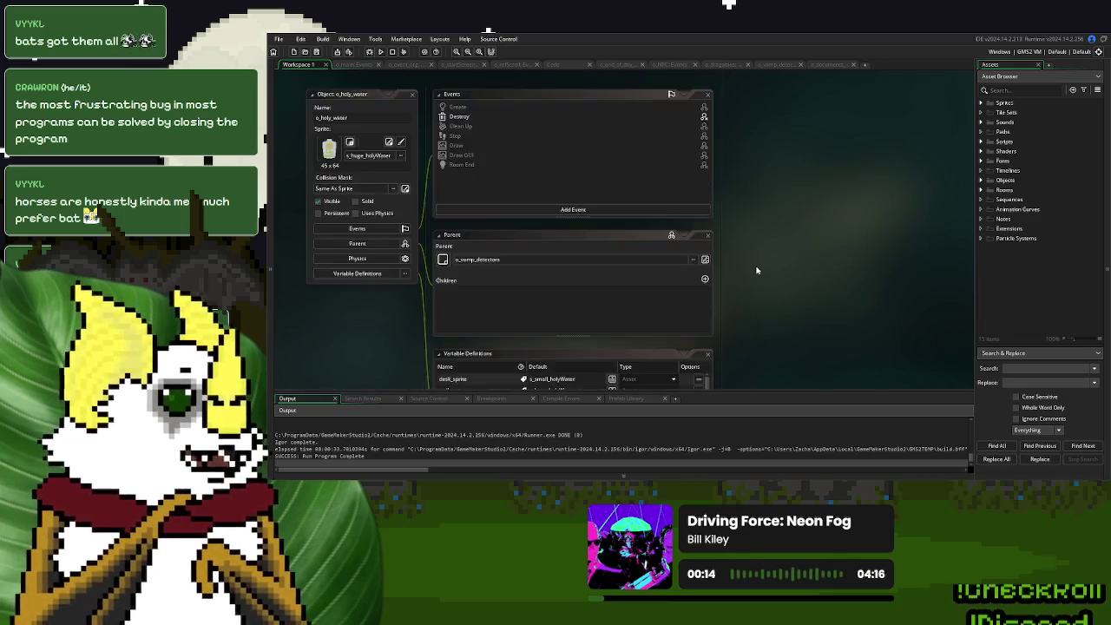
pyautogui.scroll(3, 756, 270)
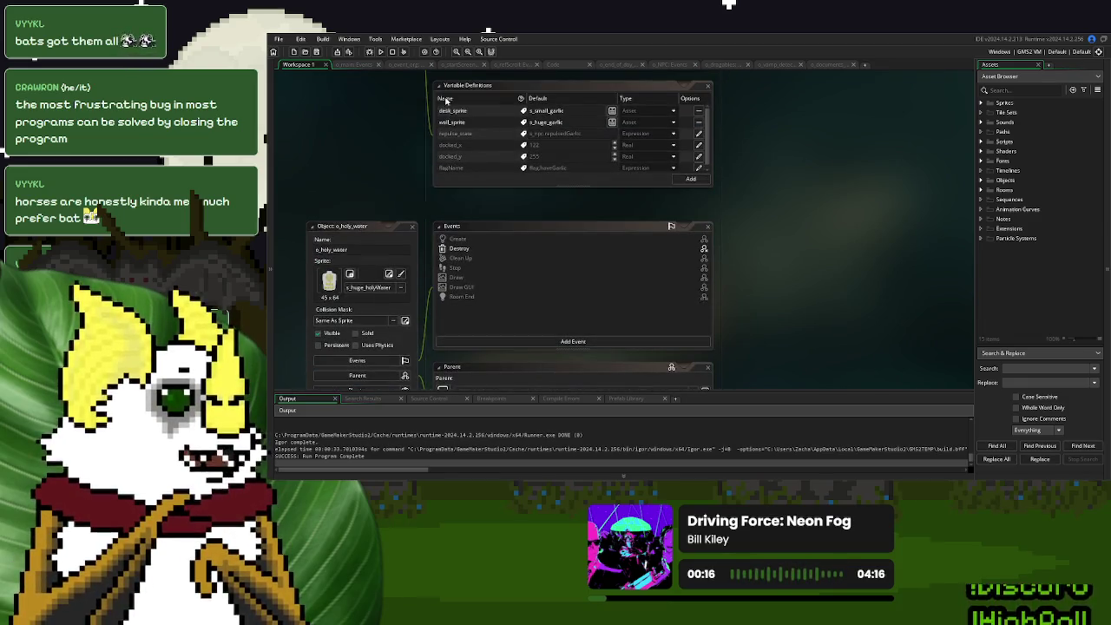
pyautogui.click(404, 67)
pyautogui.click(345, 67)
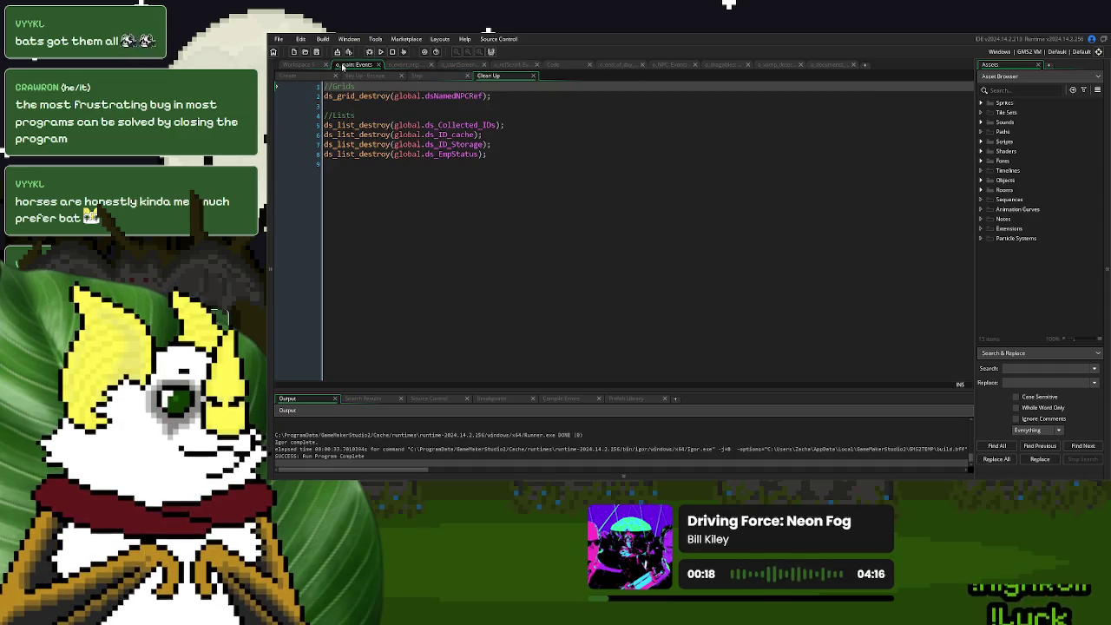
pyautogui.click(287, 75)
pyautogui.scroll(-5, 651, 302)
pyautogui.scroll(-20, 654, 301)
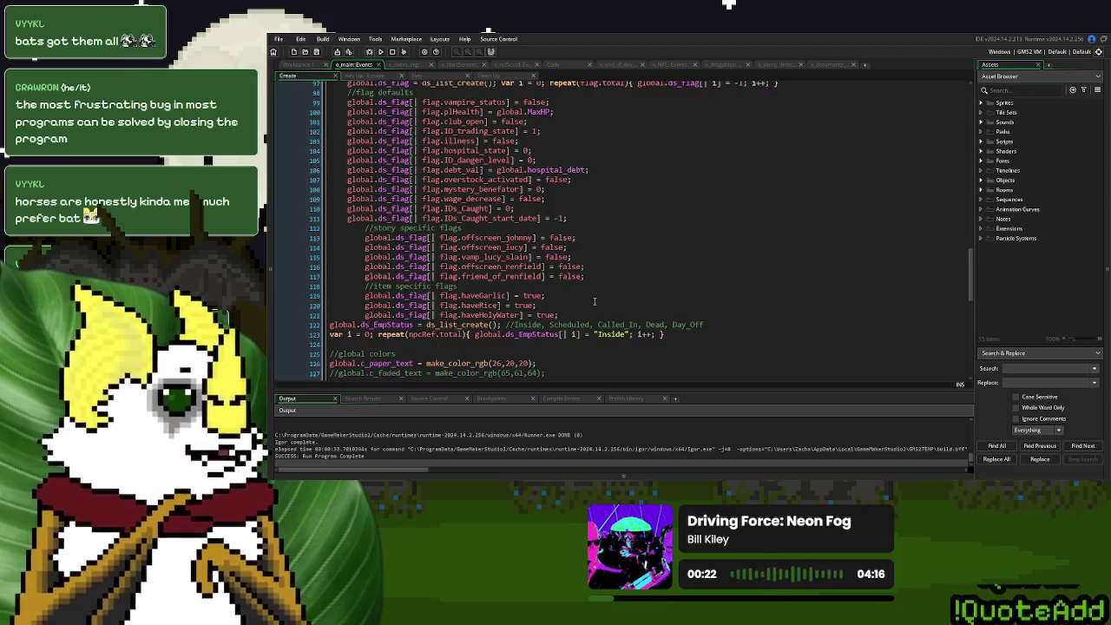
pyautogui.scroll(-1, 531, 284)
# Change flag.haveHolyWater and flag.haveRice from true to false.
pyautogui.click(542, 280)
pyautogui.click(531, 241)
pyautogui.click(545, 279)
pyautogui.doubleClick(545, 279)
pyautogui.write('false')
pyautogui.doubleClick(524, 269)
pyautogui.write('false')
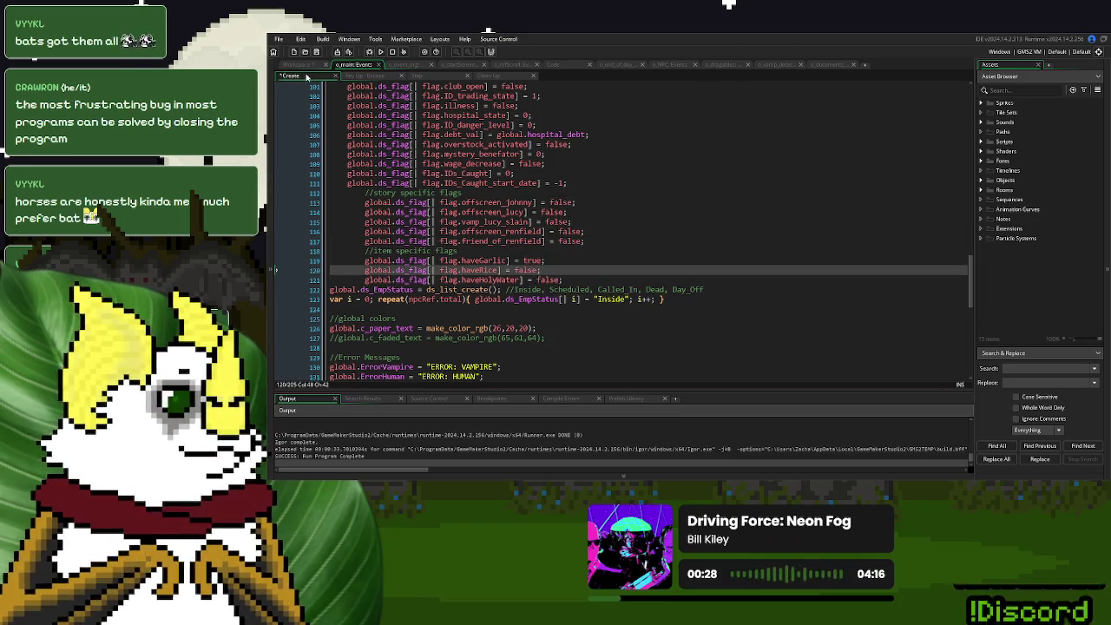
pyautogui.click(295, 64)
# Override o_garlic's docked_x to 80 and build and run the game to test it.
pyautogui.scroll(-2, 802, 287)
pyautogui.scroll(2, 803, 287)
pyautogui.scroll(-2, 803, 287)
pyautogui.scroll(1, 802, 287)
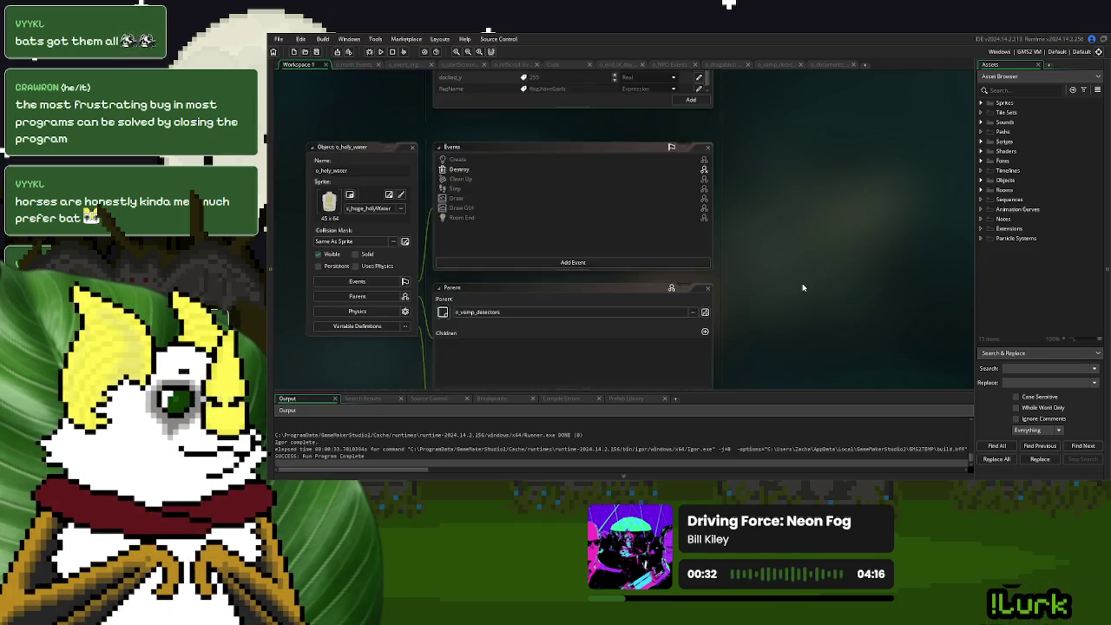
pyautogui.scroll(2, 803, 287)
pyautogui.scroll(-3, 803, 288)
pyautogui.scroll(-2, 803, 287)
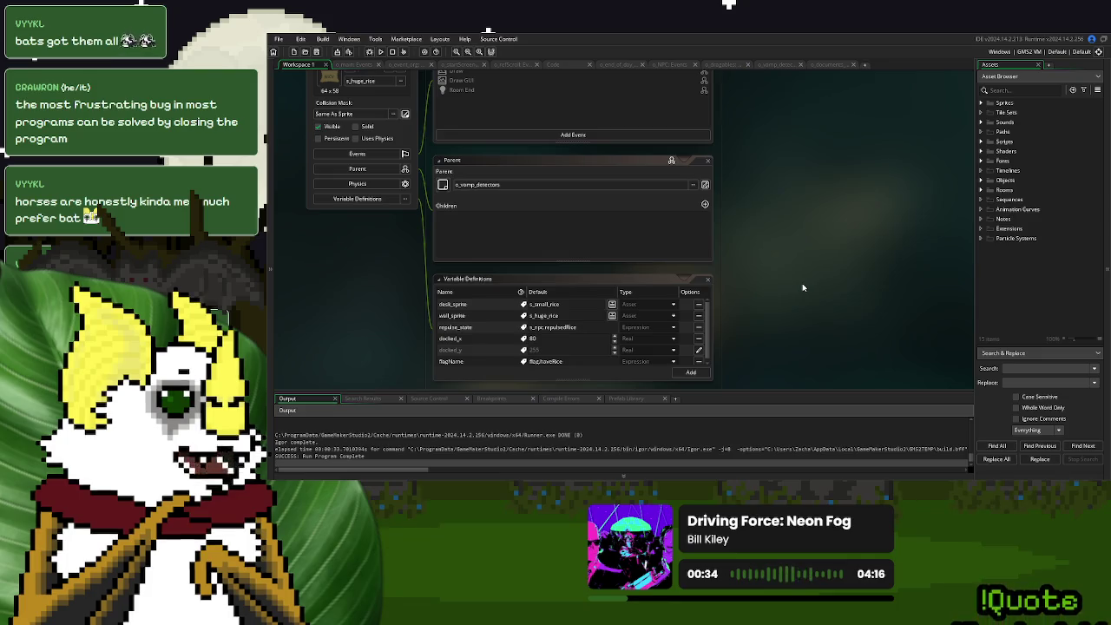
pyautogui.scroll(-4, 803, 288)
pyautogui.scroll(3, 733, 287)
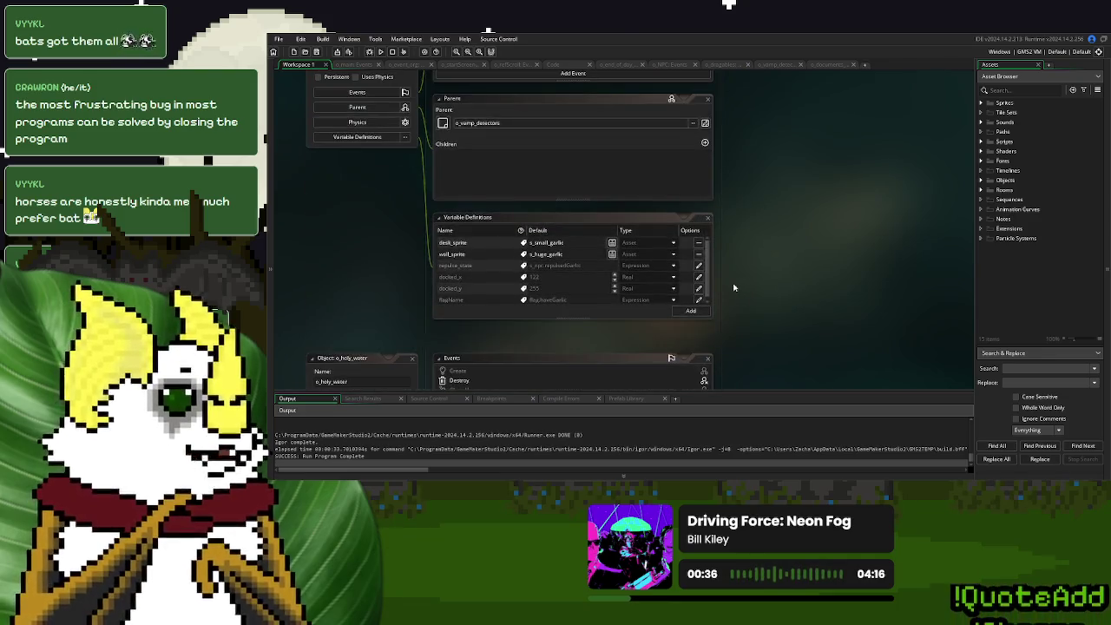
pyautogui.click(699, 277)
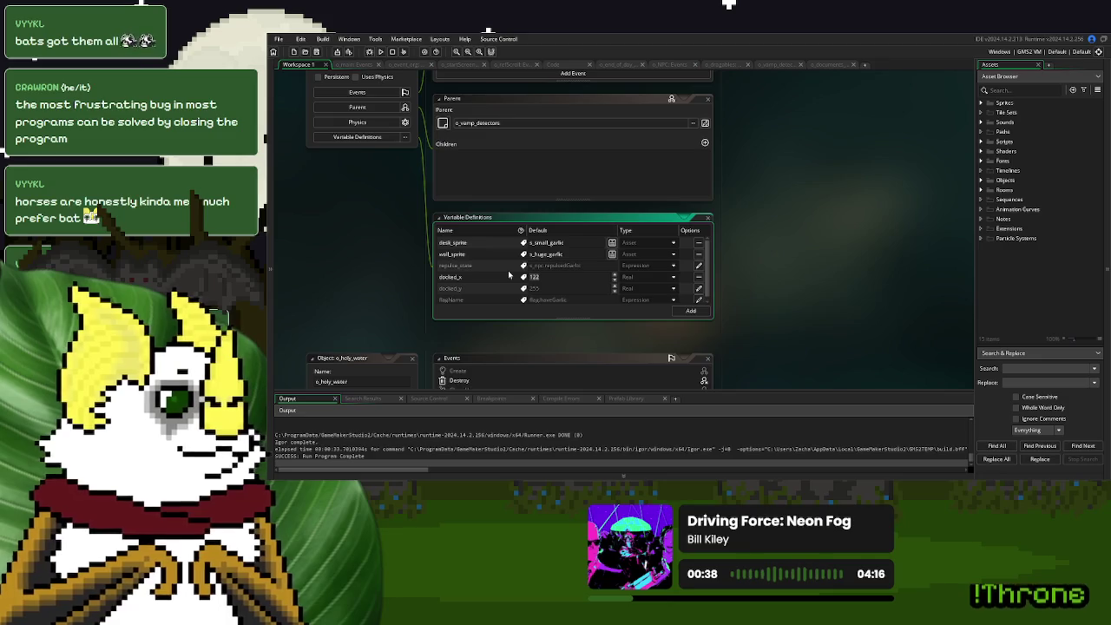
pyautogui.write('80')
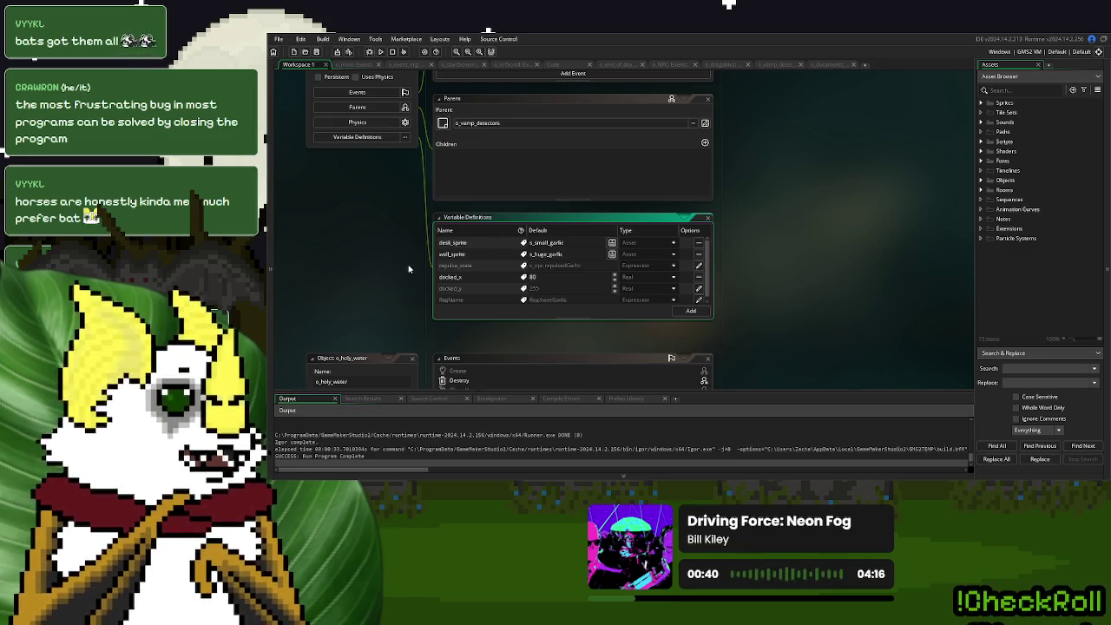
pyautogui.click(405, 268)
pyautogui.click(389, 53)
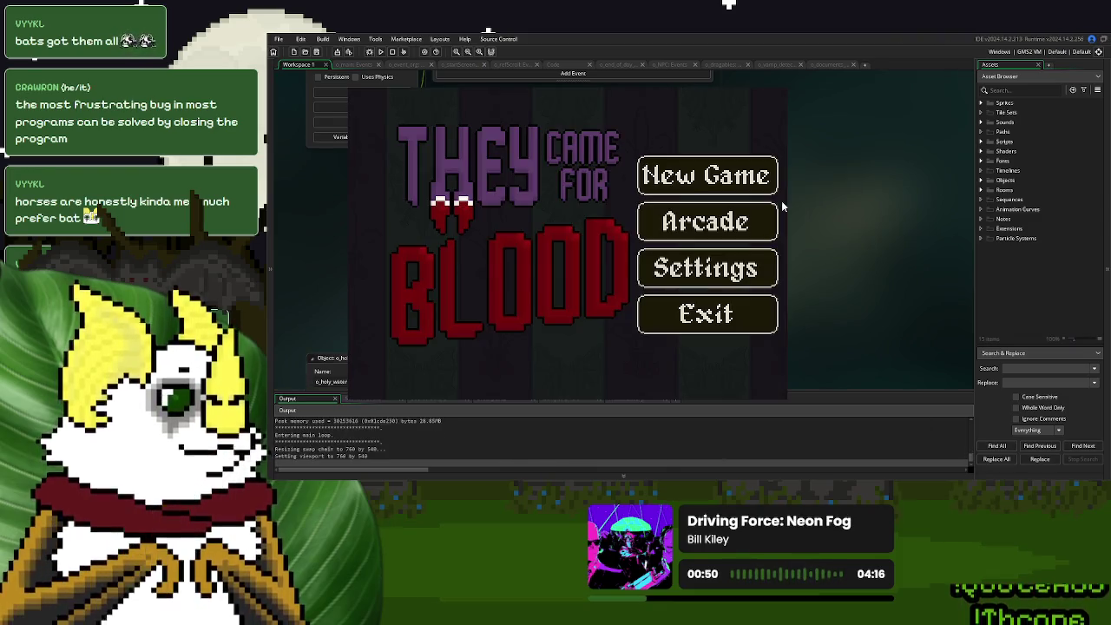
# Try the desk items in a new game, close it, and leave o_garlic's docked_x at 122.
pyautogui.click(771, 190)
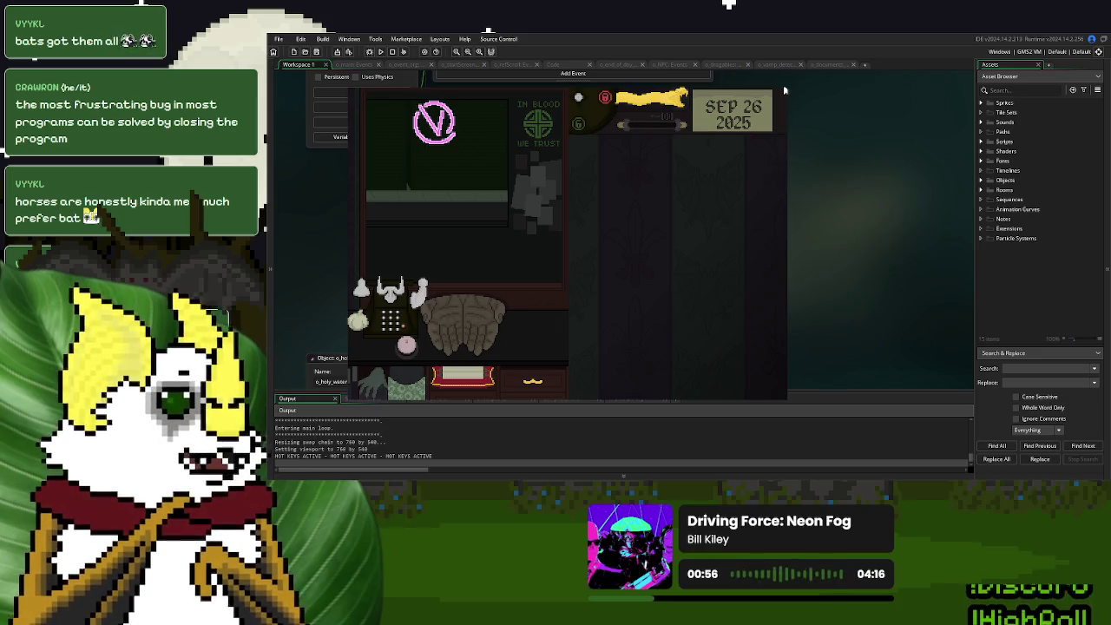
pyautogui.press('Escape')
pyautogui.doubleClick(551, 276)
pyautogui.click(813, 278)
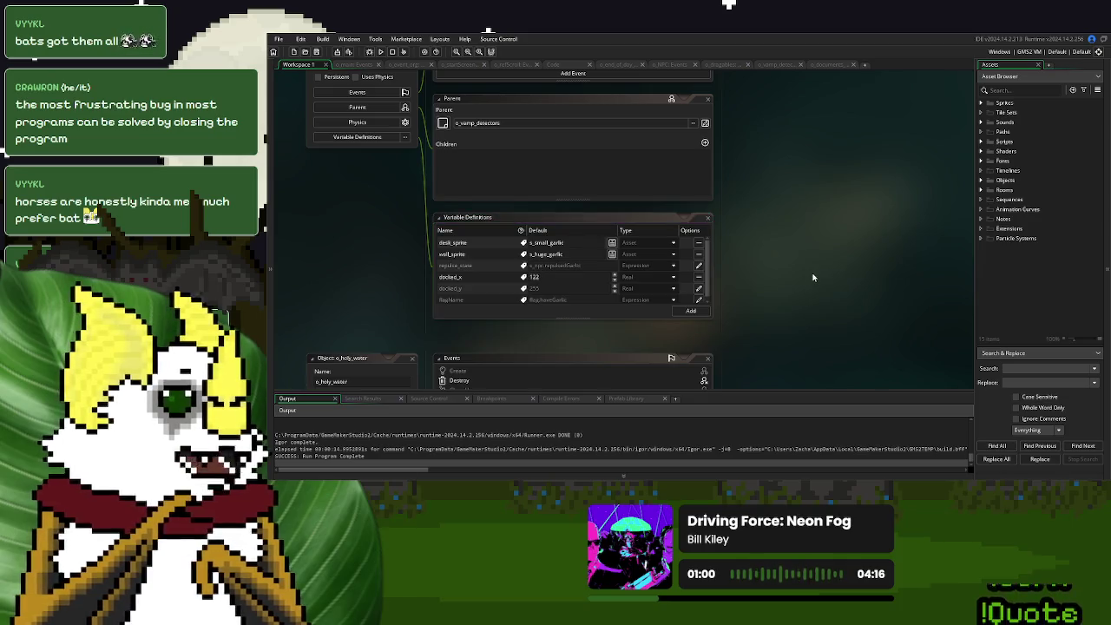
# Remove o_garlic's docked_x override so it inherits the parent value of 122.
pyautogui.click(698, 276)
pyautogui.click(851, 267)
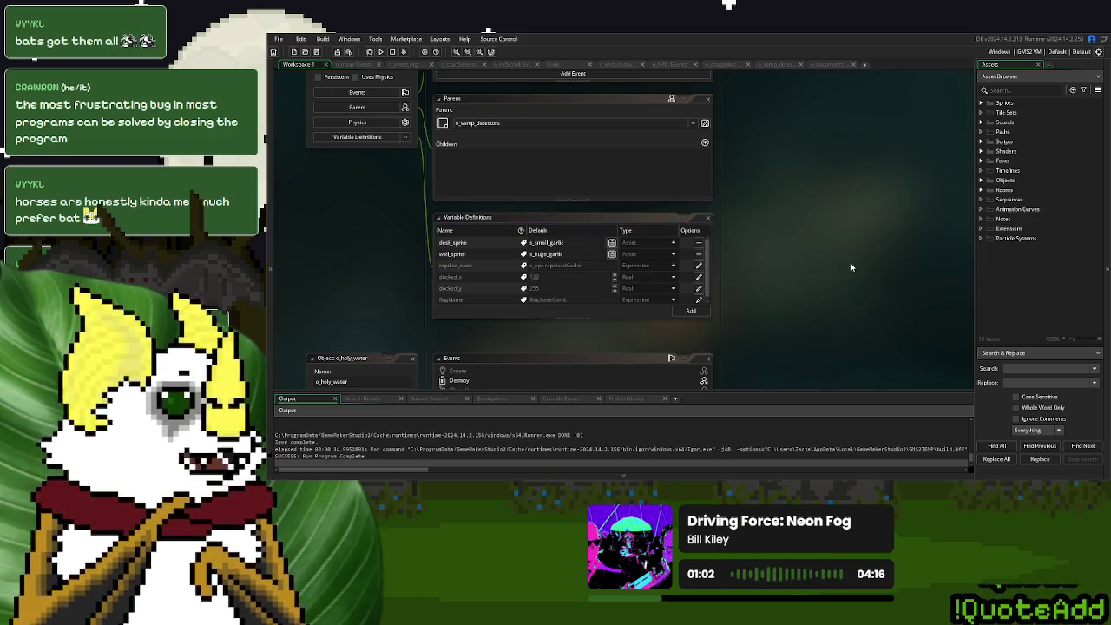
pyautogui.scroll(3, 851, 267)
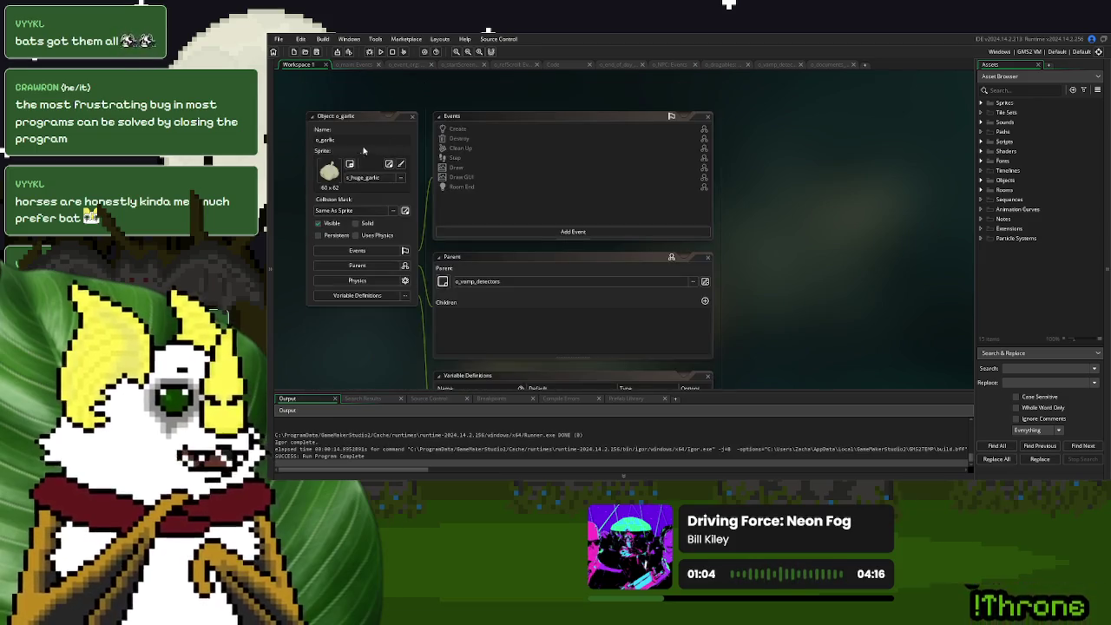
# Search the project for every o_garlic reference, then collapse the results and clear the search.
pyautogui.click(347, 139)
pyautogui.doubleClick(347, 139)
pyautogui.hotkey('ctrl', 'c')
pyautogui.click(1031, 368)
pyautogui.hotkey('ctrl', 'v')
pyautogui.click(993, 444)
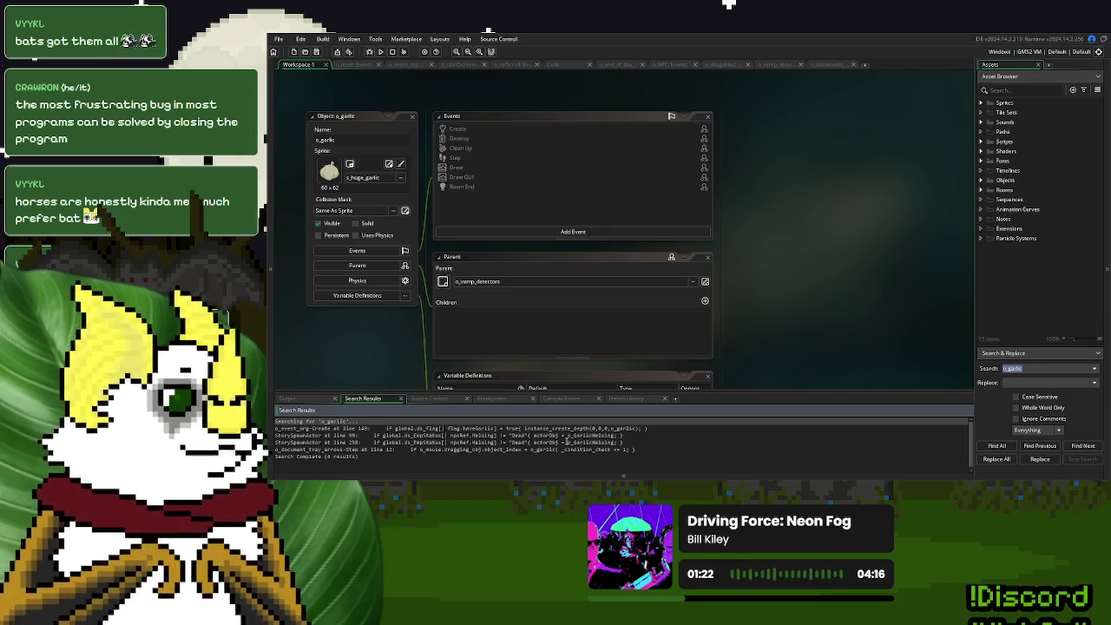
pyautogui.click(953, 399)
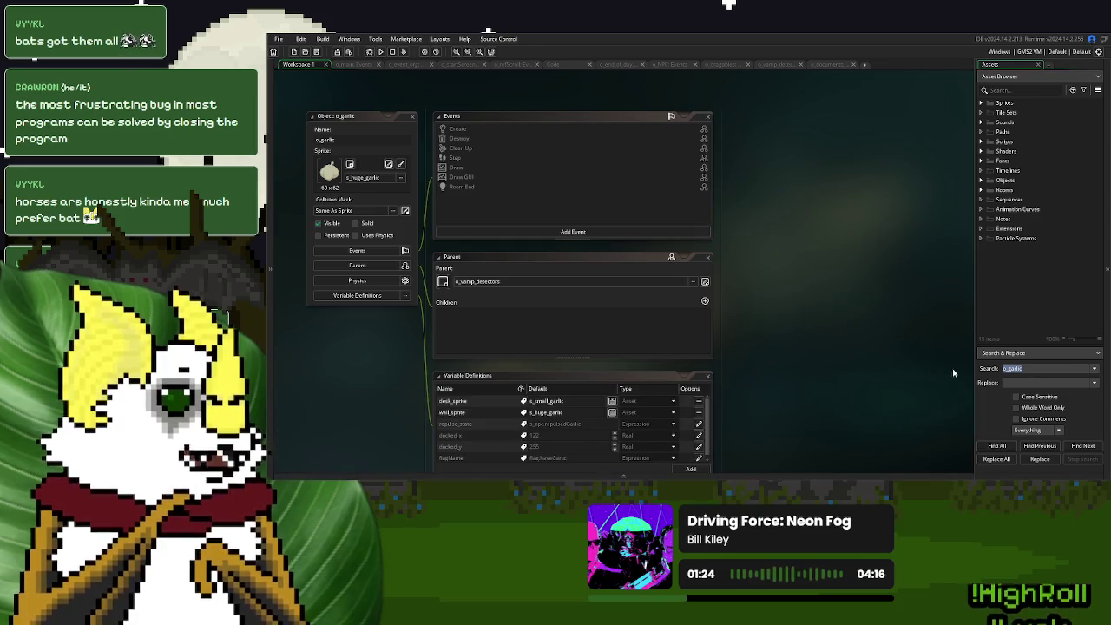
pyautogui.click(1047, 367)
pyautogui.press('BackSpace')
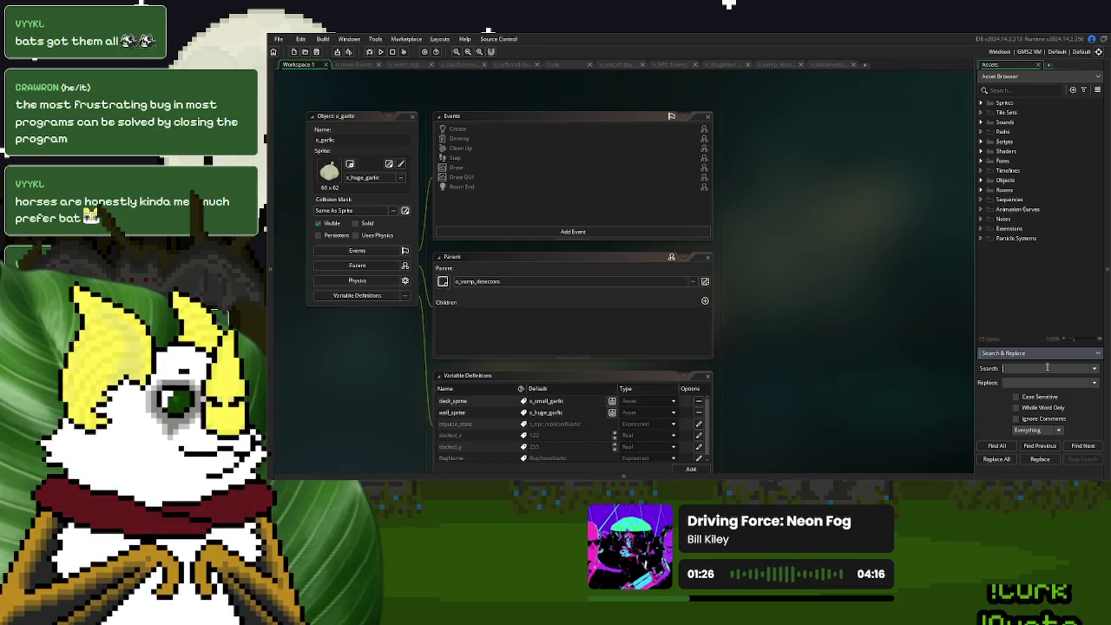
pyautogui.click(322, 139)
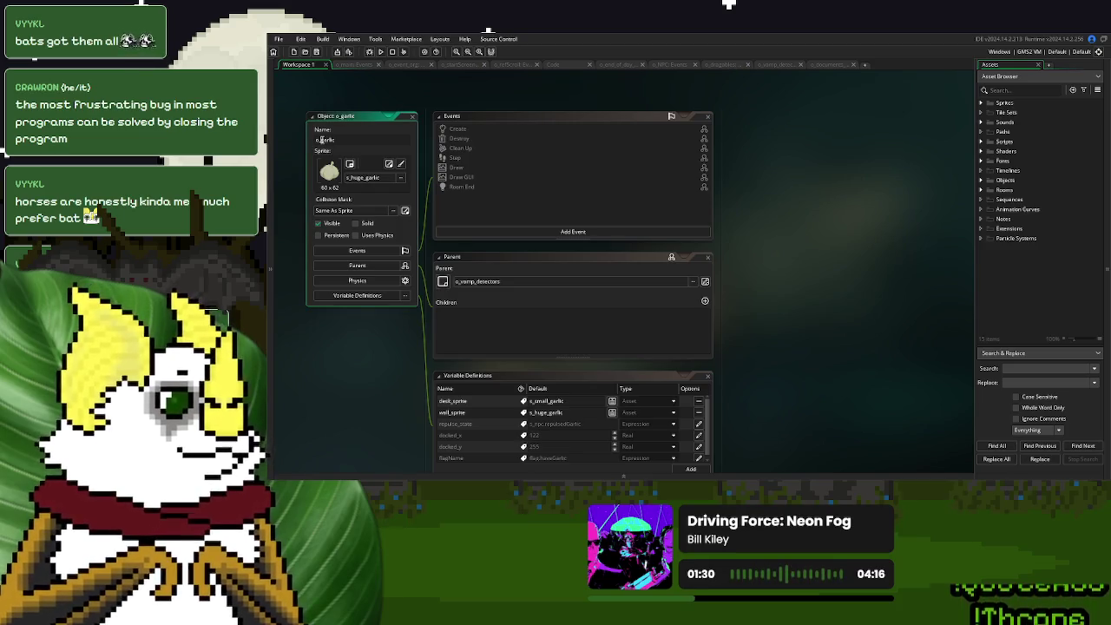
# Rename o_garlic to o_vampDetector_Garlic.
pyautogui.write('vamp_detec')
pyautogui.write('_')
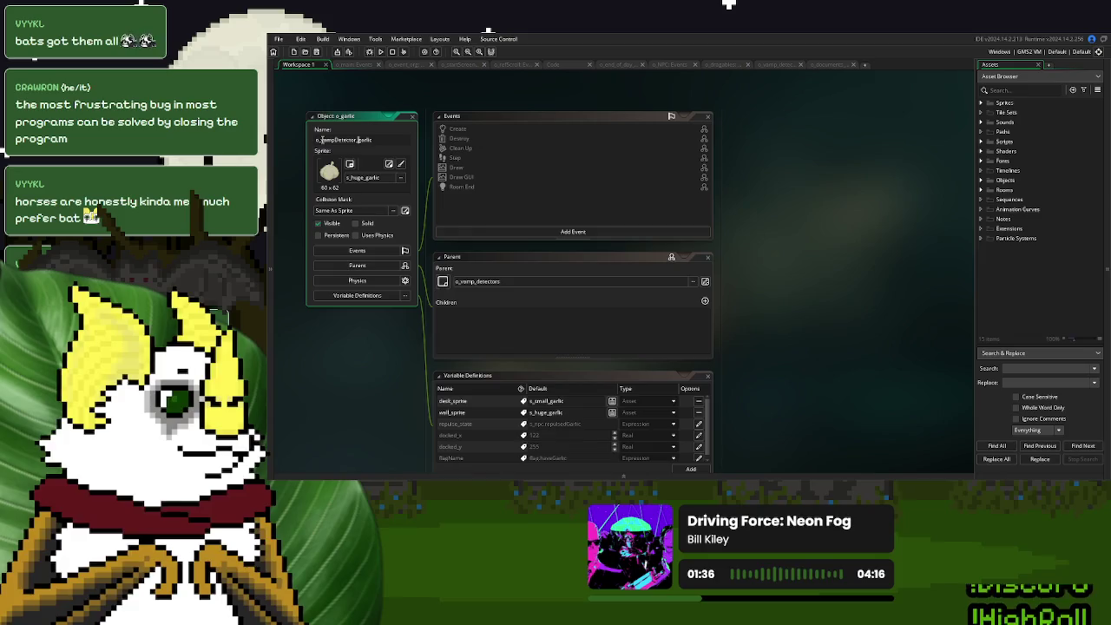
pyautogui.press('Delete')
pyautogui.write('G')
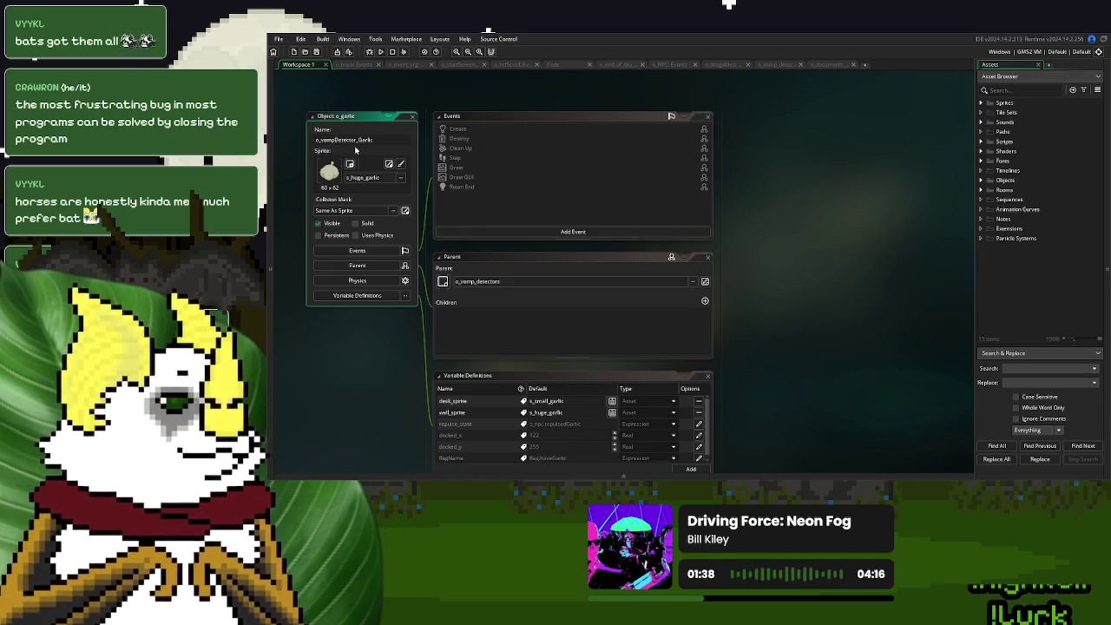
pyautogui.press('Return')
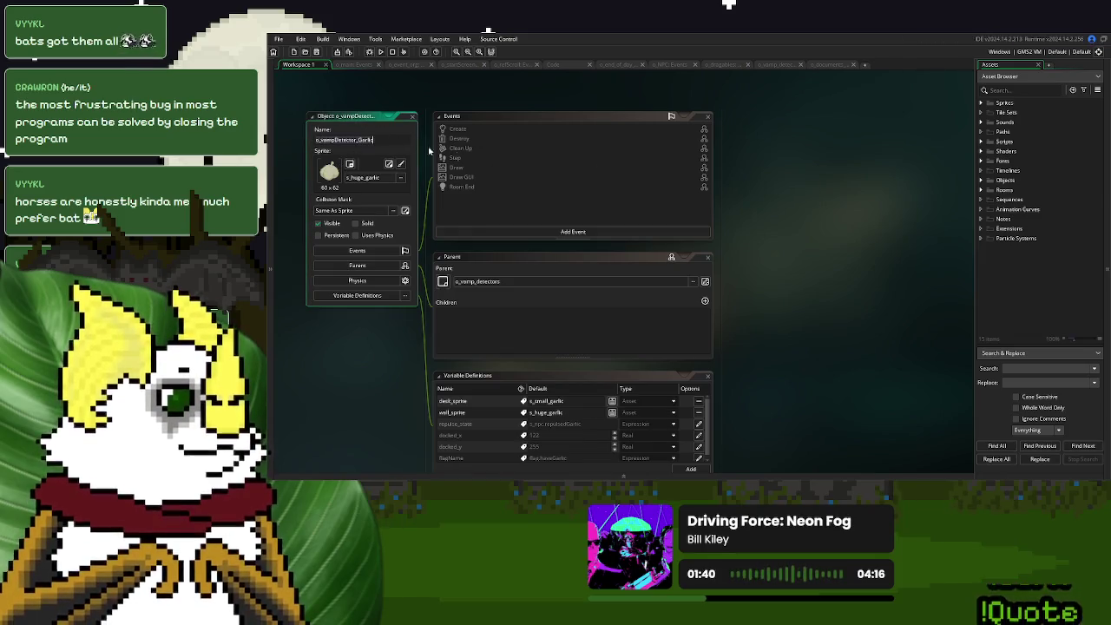
# Rename o_bag_of_rice to o_vampDetector_Rice.
pyautogui.click(998, 368)
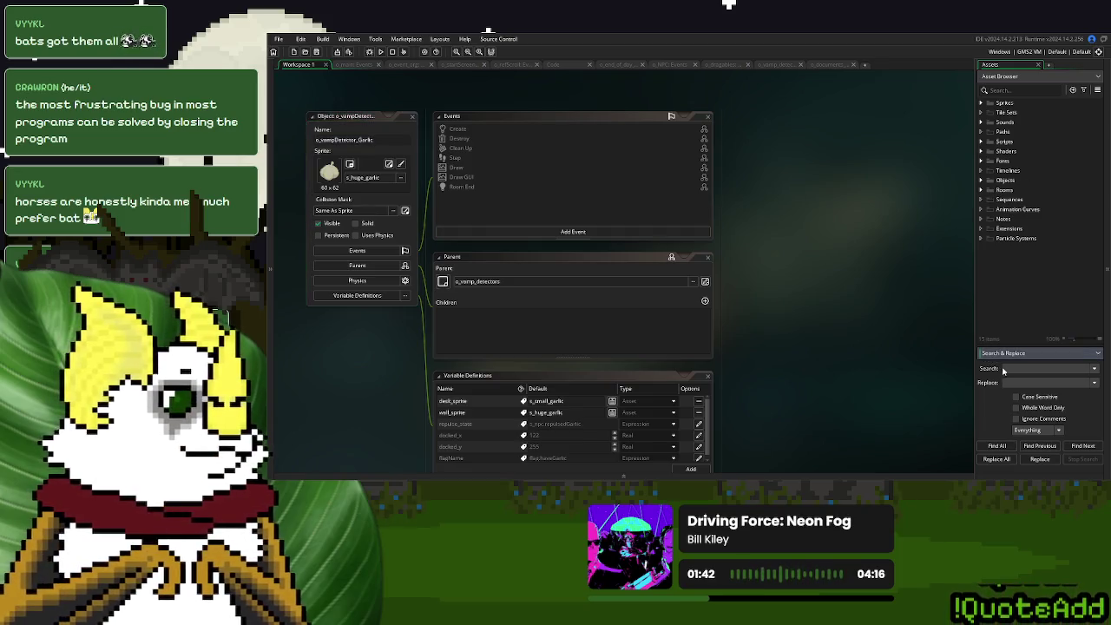
pyautogui.click(982, 179)
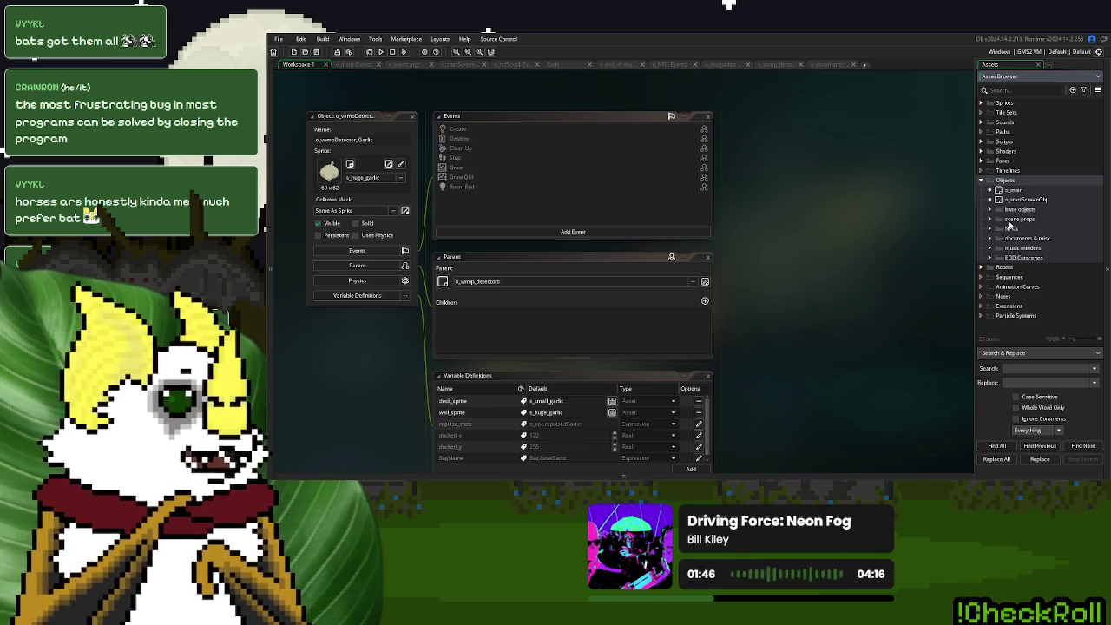
pyautogui.click(991, 219)
pyautogui.click(991, 219)
pyautogui.click(990, 239)
pyautogui.scroll(-2, 1007, 245)
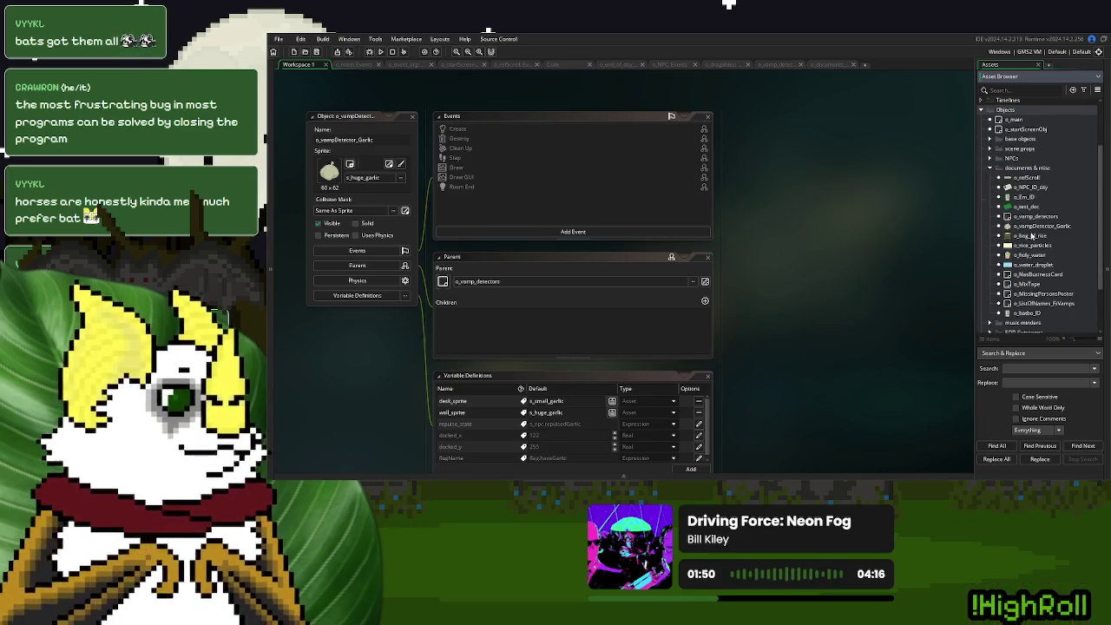
pyautogui.doubleClick(1031, 235)
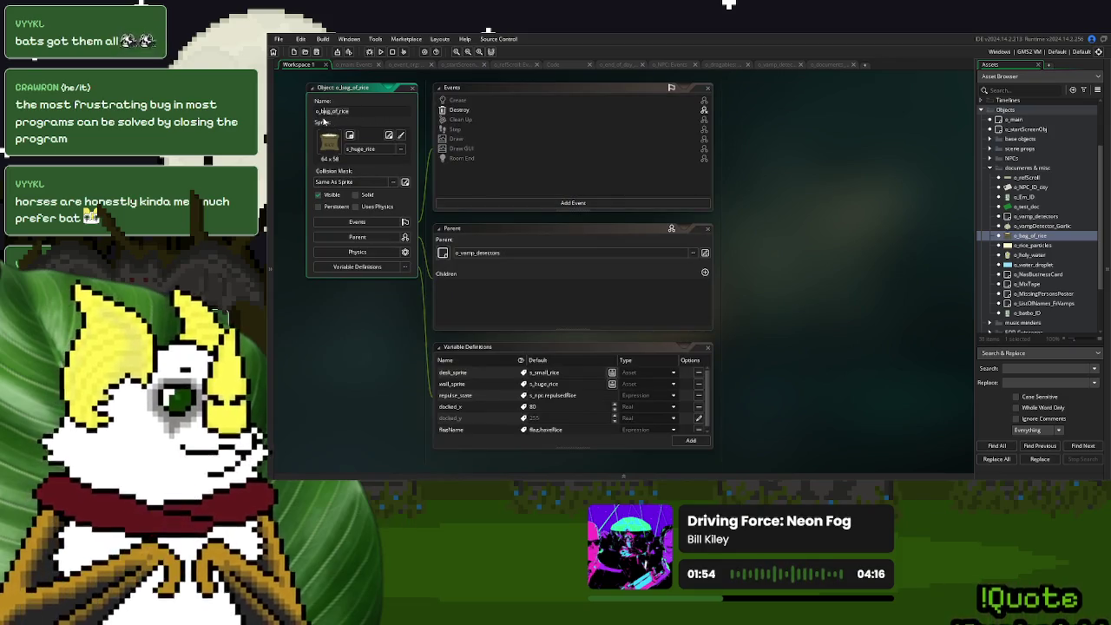
pyautogui.write('o_vamp')
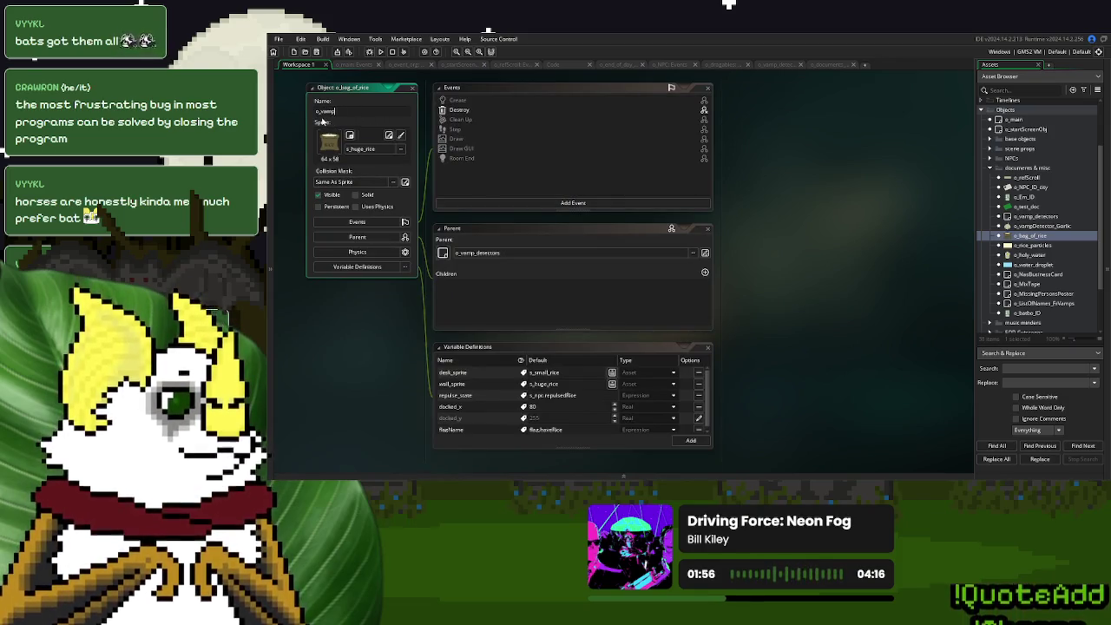
pyautogui.write('Detector_Rice')
pyautogui.press('Return')
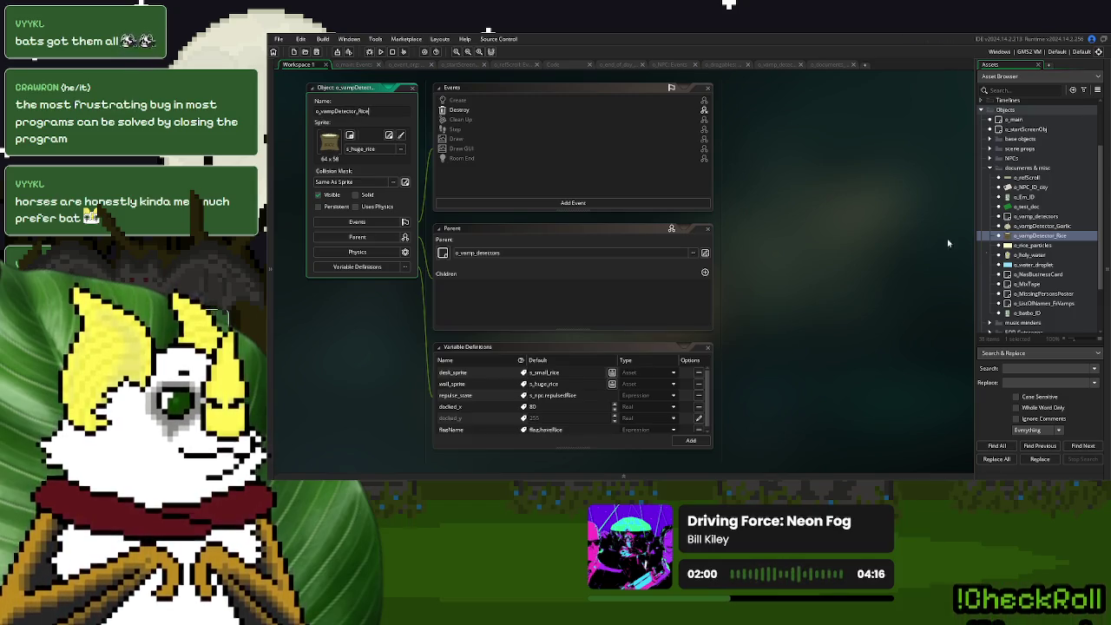
# Rename o_holy_water to o_vampDetector_HolyWater.
pyautogui.doubleClick(1033, 246)
pyautogui.doubleClick(1030, 254)
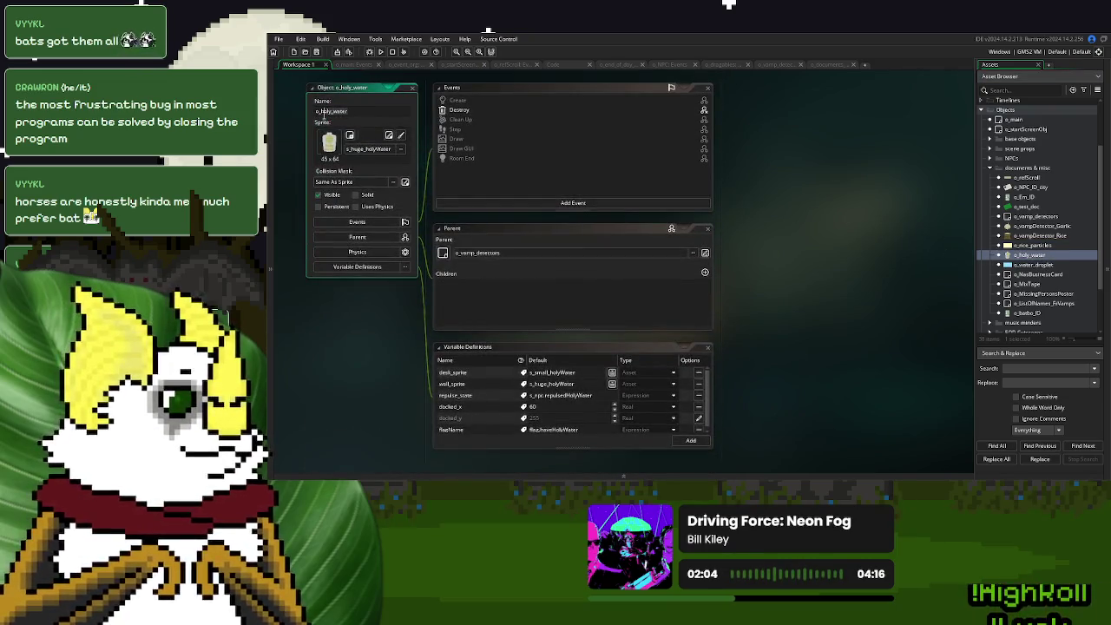
pyautogui.write('o_')
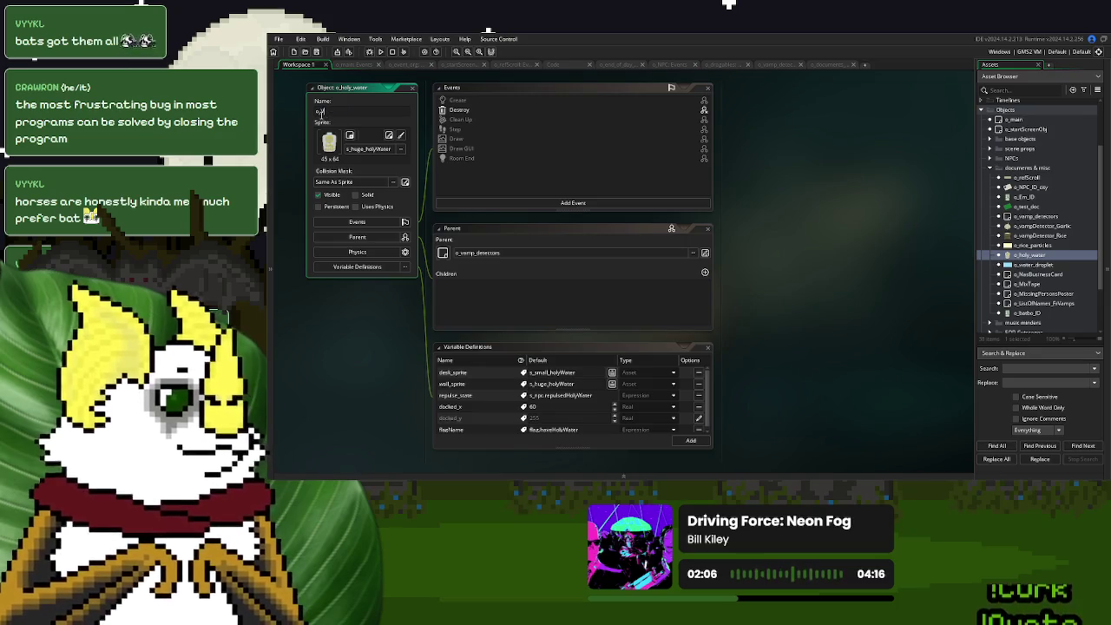
pyautogui.write('vampDetector_HolyWater')
pyautogui.click(401, 66)
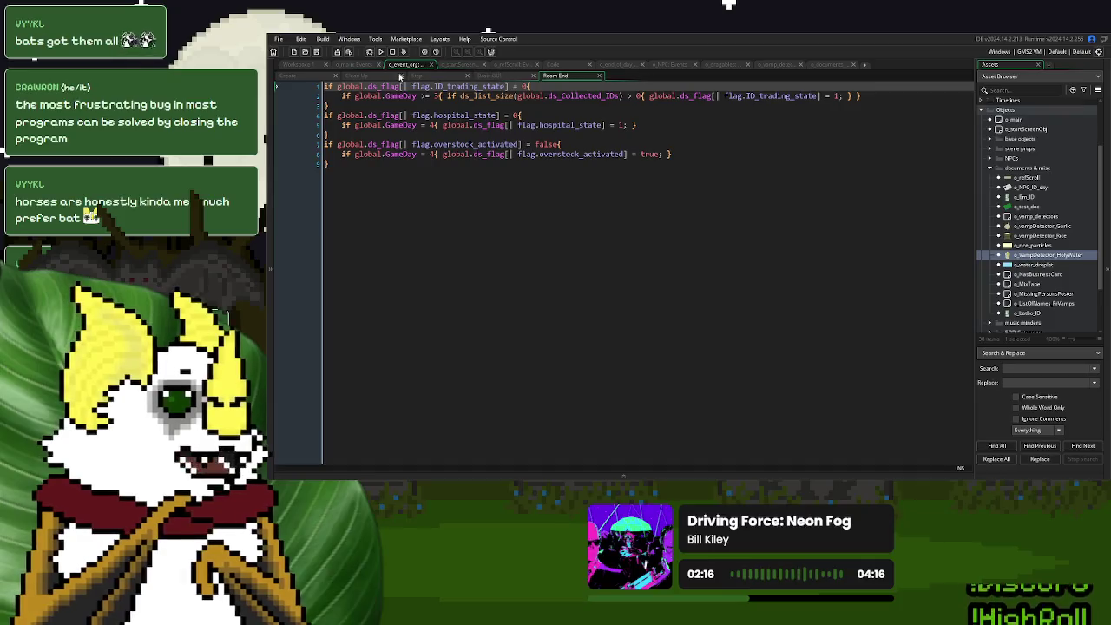
# Bring up o_event_org's Create event and scroll to the instance_create_depth spawn calls.
pyautogui.click(560, 66)
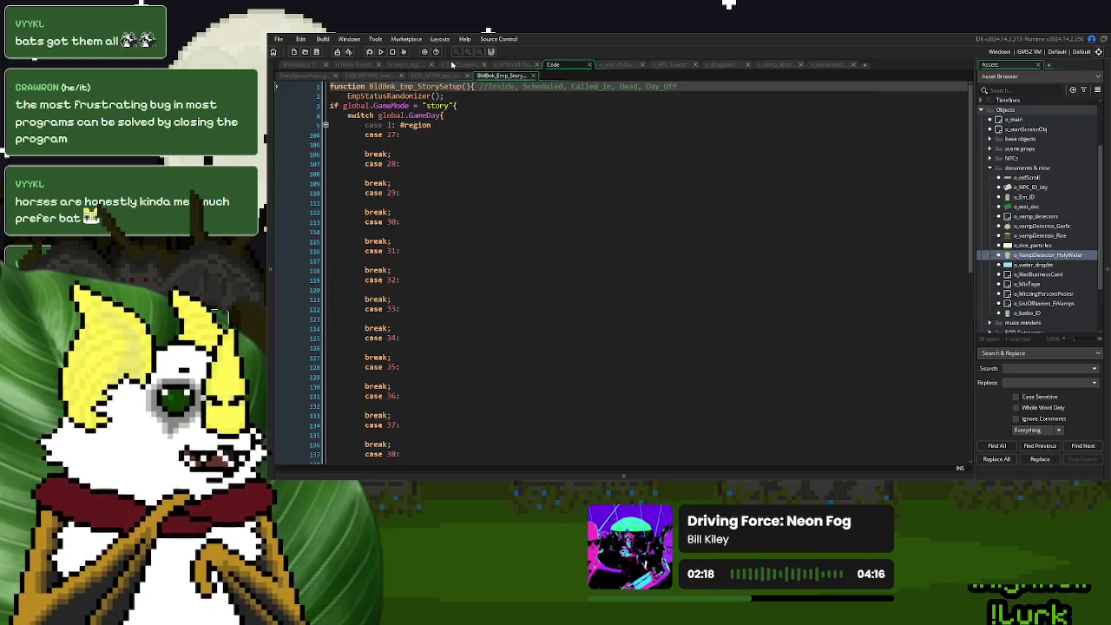
pyautogui.click(405, 65)
pyautogui.click(312, 75)
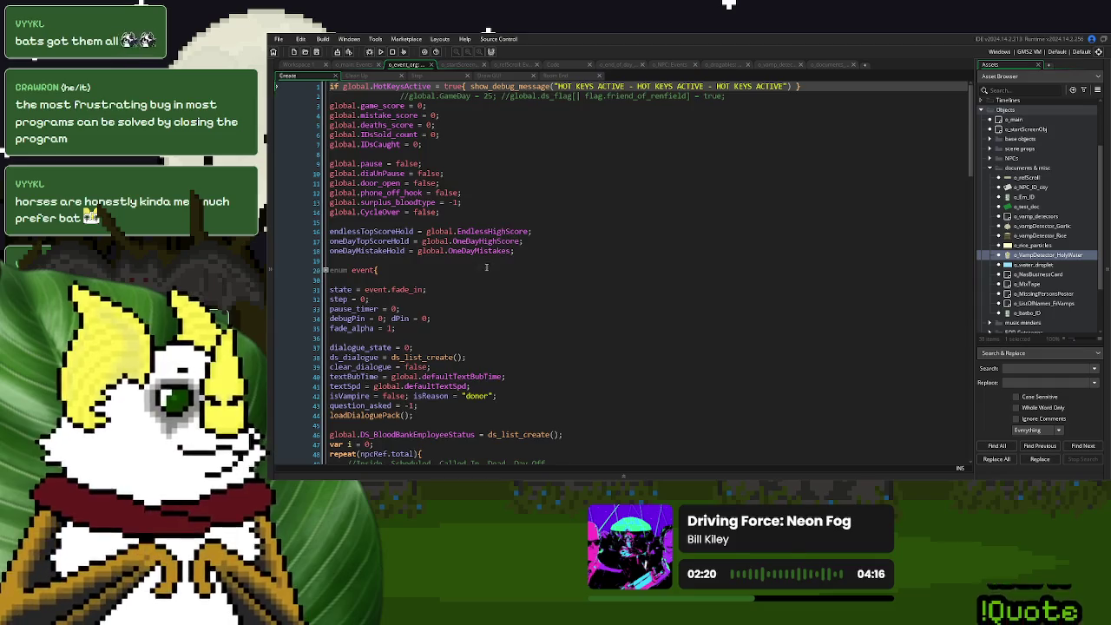
pyautogui.scroll(-15, 483, 269)
pyautogui.scroll(-2, 487, 266)
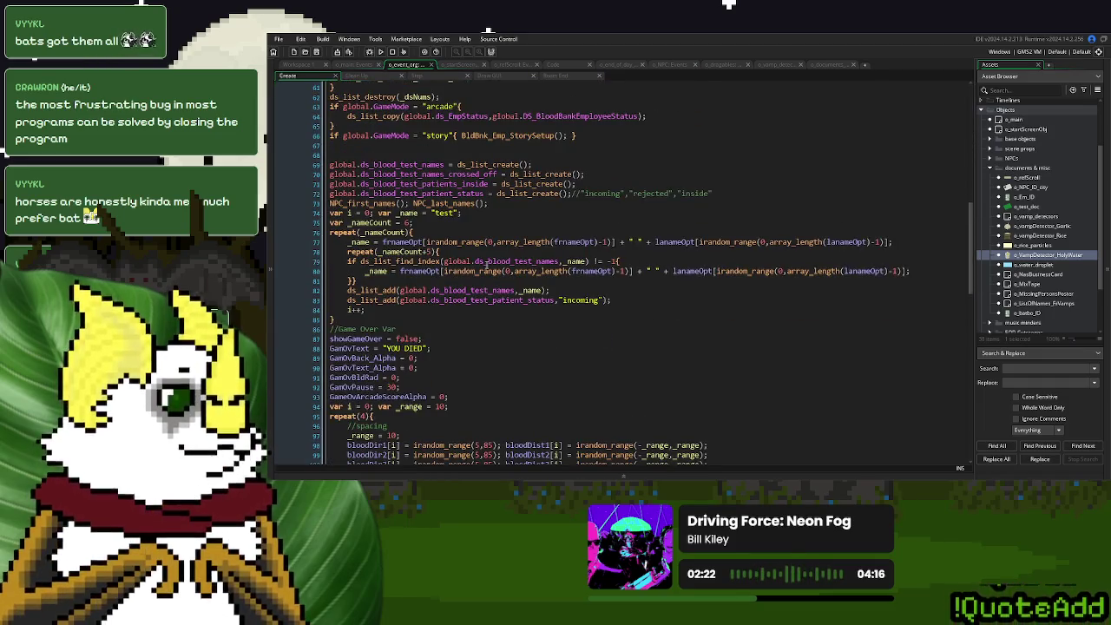
pyautogui.scroll(-20, 497, 253)
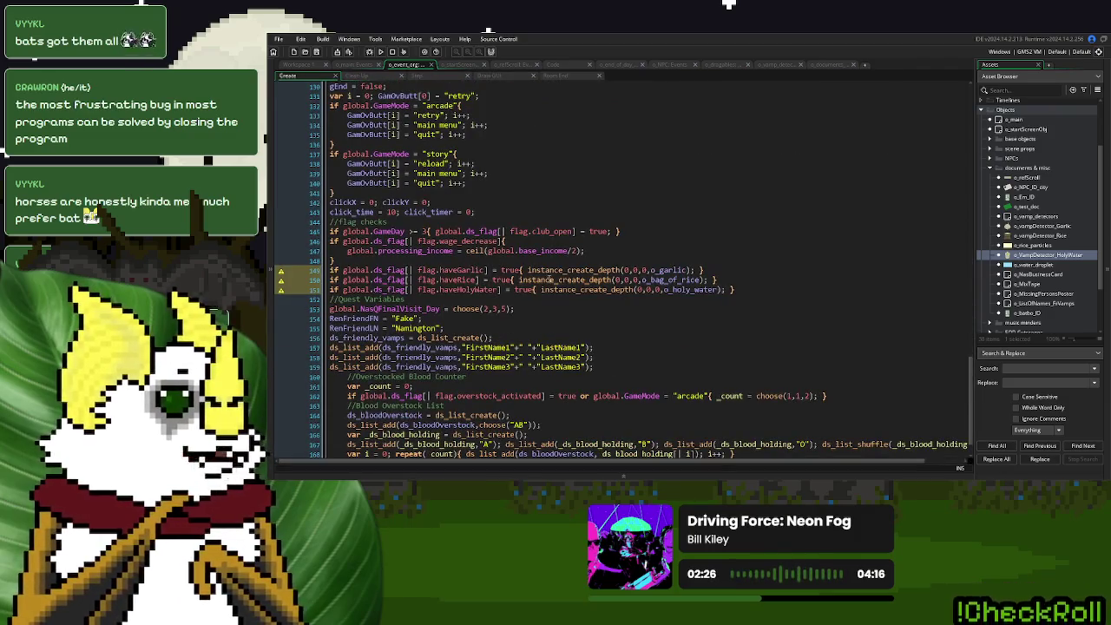
# Paste o_vampDetector_Garlic over o_garlic, o_bag_of_rice and o_holy_water in the spawn lines.
pyautogui.doubleClick(659, 270)
pyautogui.write('o_vampDetector_Garlic')
pyautogui.doubleClick(660, 280)
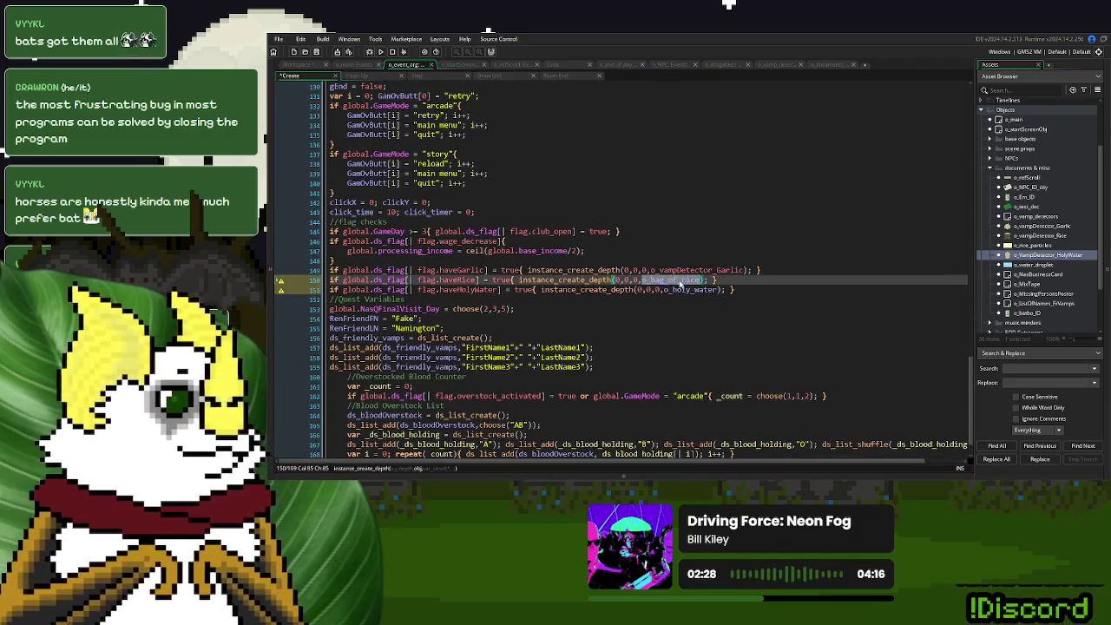
pyautogui.write('o_vampDetector_Garlic')
pyautogui.click(687, 289)
pyautogui.doubleClick(686, 288)
pyautogui.write('o_vampDetector_Garlic')
# Correct the rice and holy water spawns to o_vampDetector_Rice and o_VampDetector_HolyWater.
pyautogui.moveTo(736, 280)
pyautogui.mouseDown()
pyautogui.moveTo(708, 279)
pyautogui.moveTo(757, 291)
pyautogui.mouseUp()
pyautogui.write('RiceHoly')
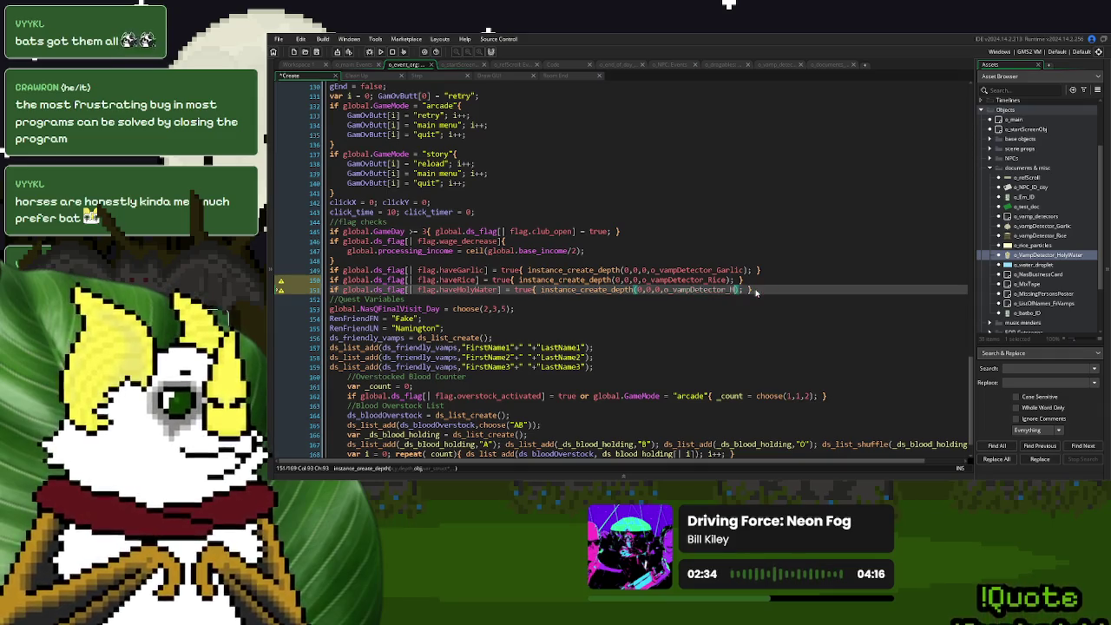
pyautogui.press('Return')
pyautogui.click(805, 289)
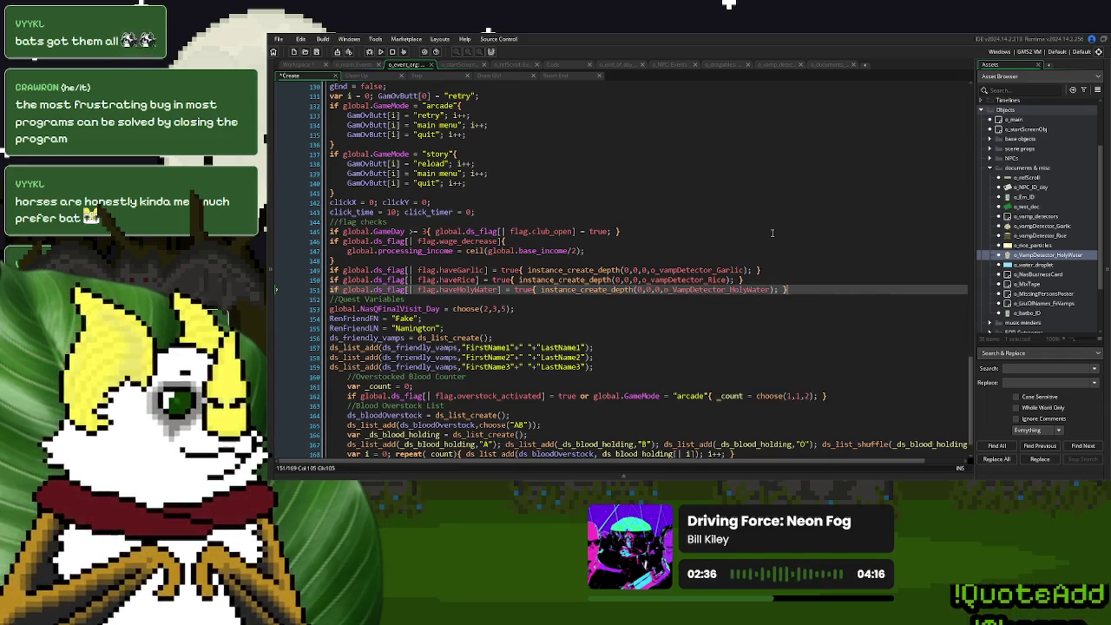
pyautogui.doubleClick(725, 270)
pyautogui.hotkey('ctrl', 'c')
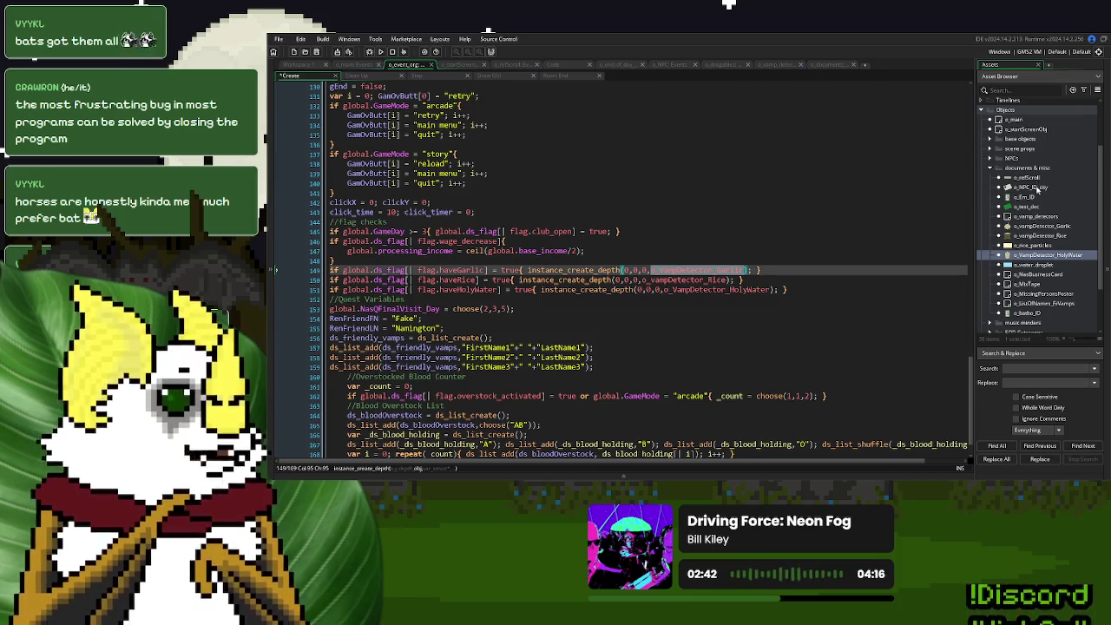
pyautogui.scroll(3, 1049, 232)
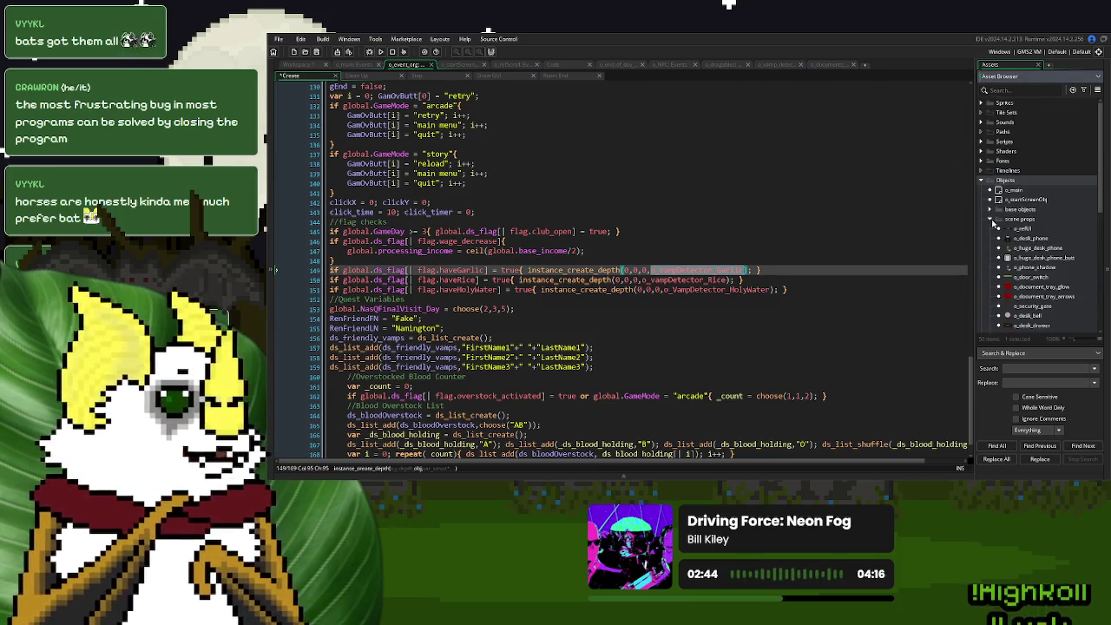
# Open o_document_tray_arrows from the scene props folder and bring up its Step event code.
pyautogui.click(991, 220)
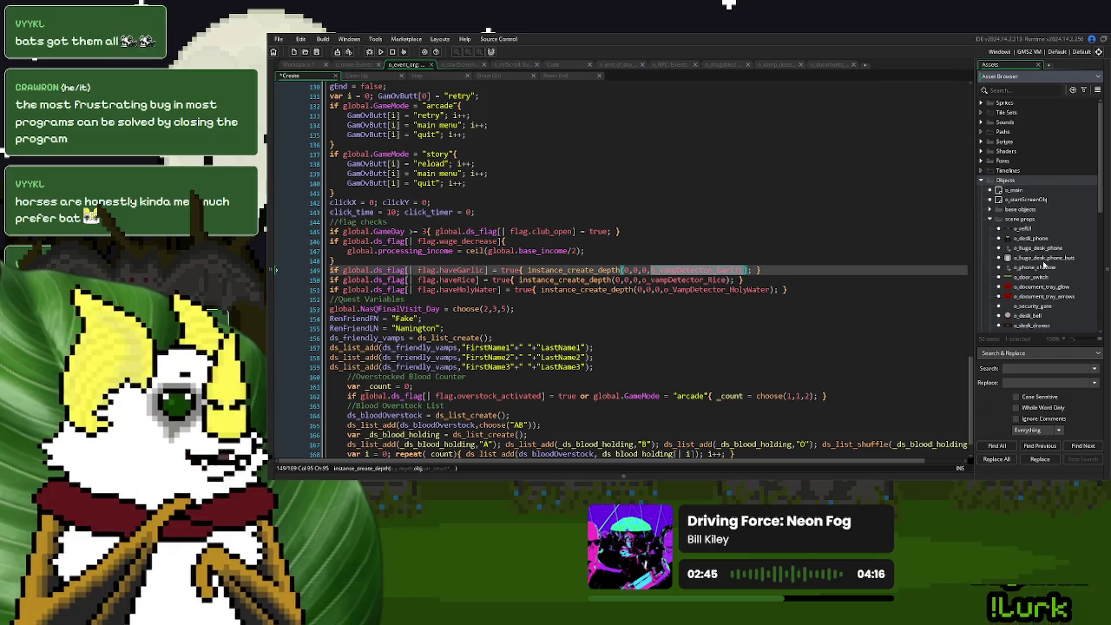
pyautogui.doubleClick(1048, 296)
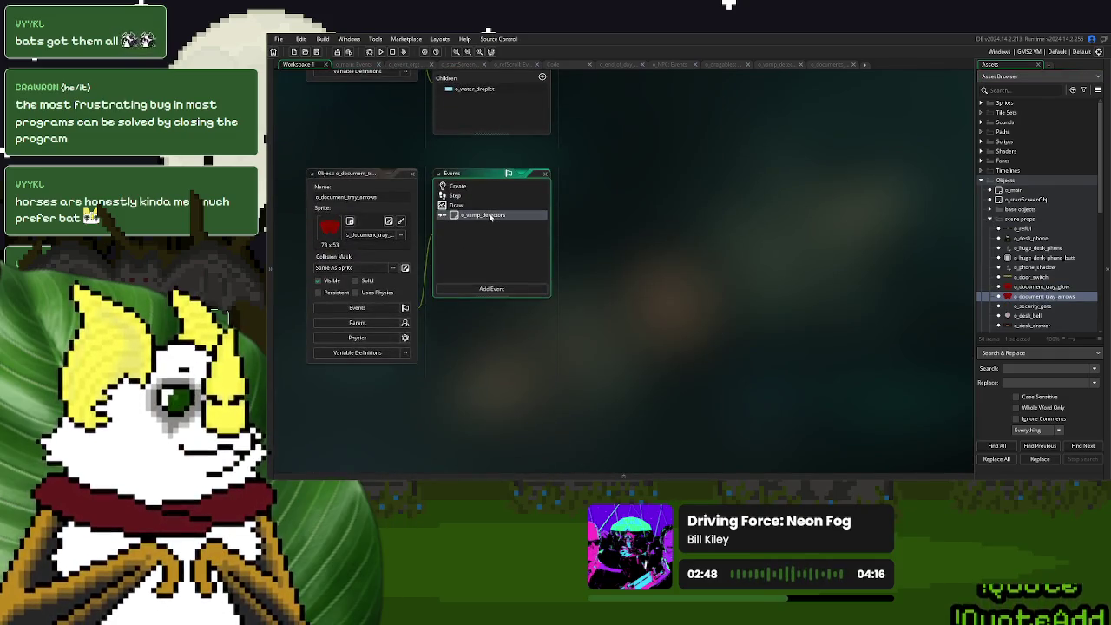
pyautogui.click(491, 216)
pyautogui.click(506, 206)
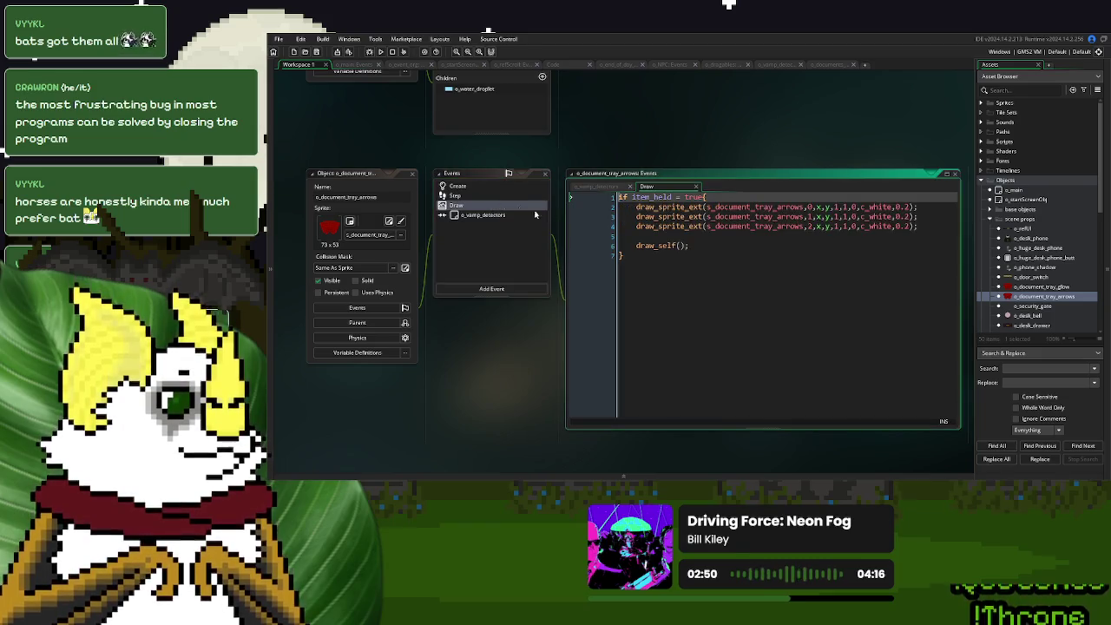
pyautogui.click(482, 196)
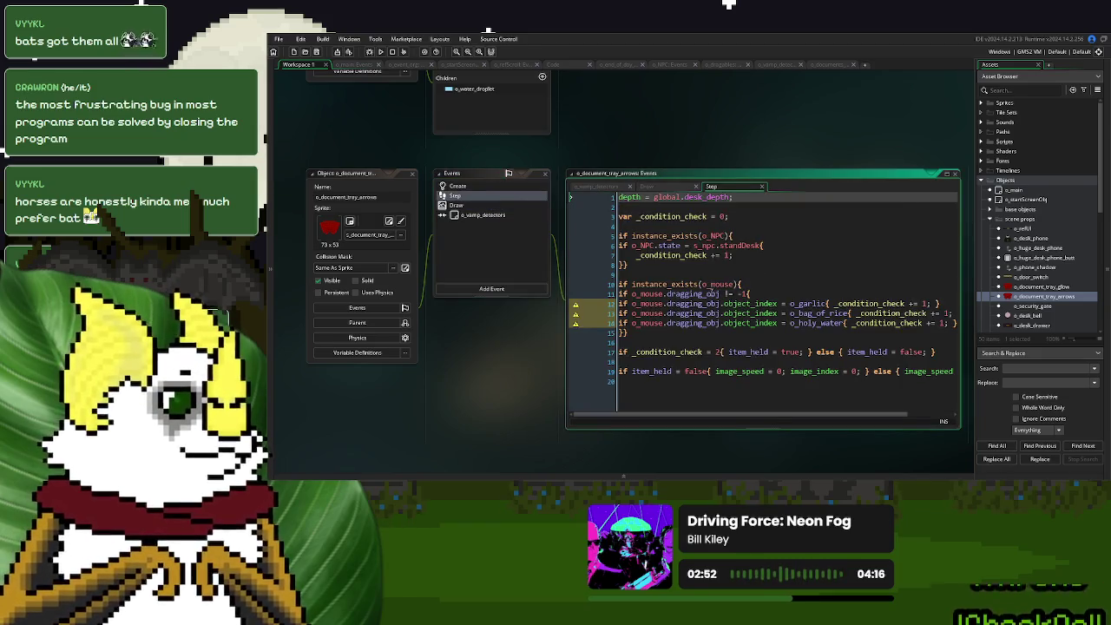
# Paste the garlic detector name over the o_garlic, o_bag_of_rice and o_holy_water checks.
pyautogui.doubleClick(806, 302)
pyautogui.hotkey('ctrl', 'v')
pyautogui.doubleClick(807, 313)
pyautogui.hotkey('ctrl', 'v')
pyautogui.doubleClick(820, 323)
pyautogui.hotkey('ctrl', 'v')
# Change the second and third checks to the Rice and HolyWater detectors, then view the detector's flag code.
pyautogui.doubleClick(868, 313)
pyautogui.write('B')
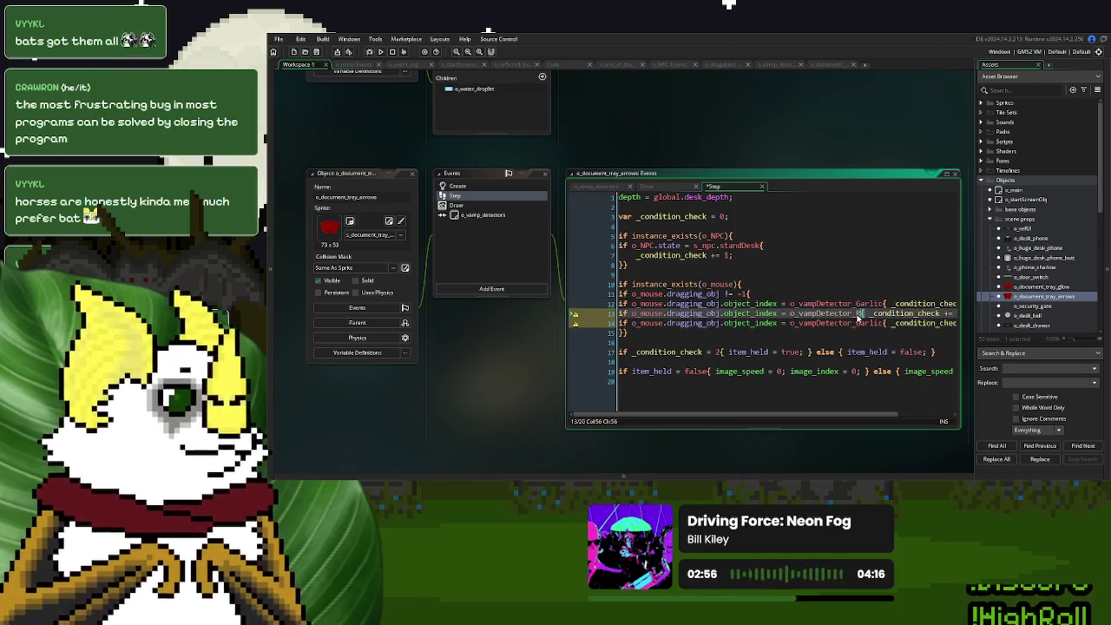
pyautogui.write('ice')
pyautogui.doubleClick(868, 323)
pyautogui.moveTo(871, 326); pyautogui.dragTo(857, 327)
pyautogui.write('Hol')
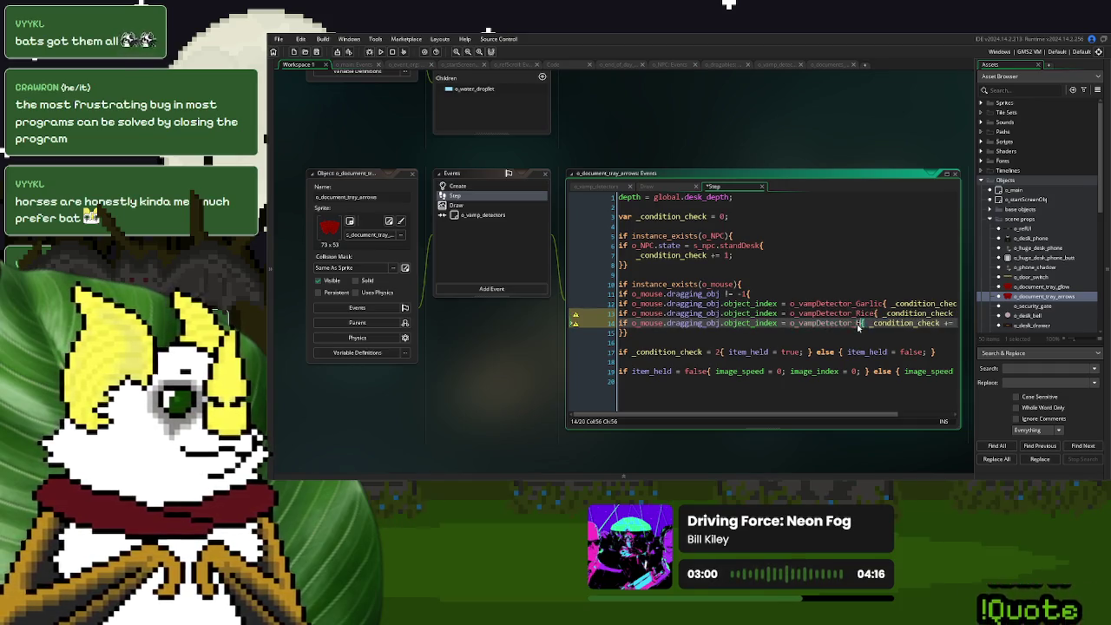
pyautogui.press('Return')
pyautogui.click(868, 303)
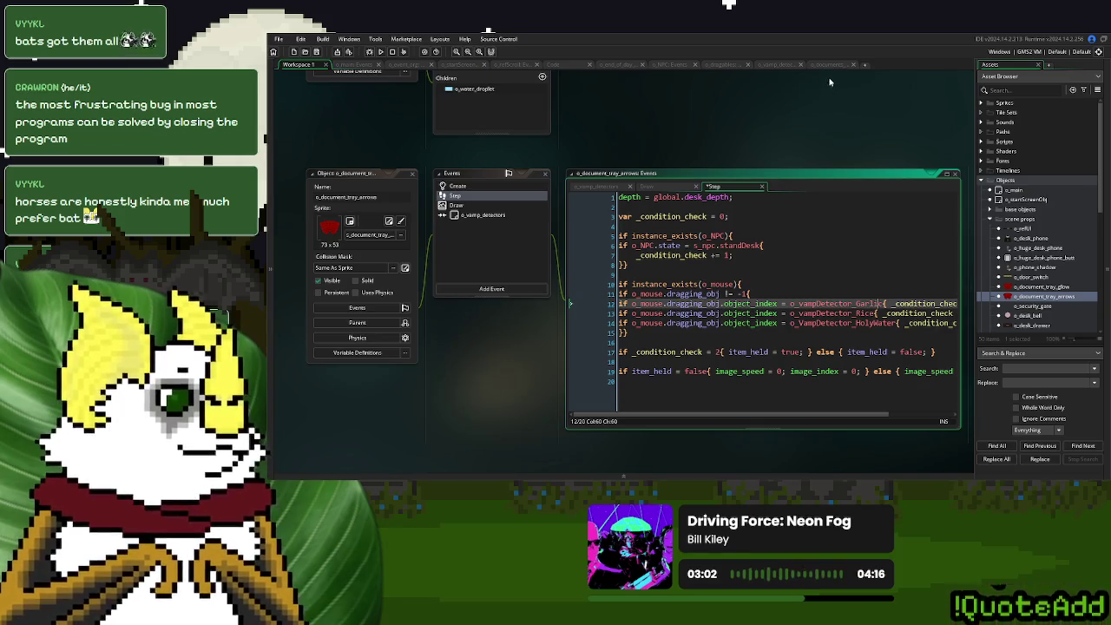
pyautogui.click(828, 65)
pyautogui.click(787, 67)
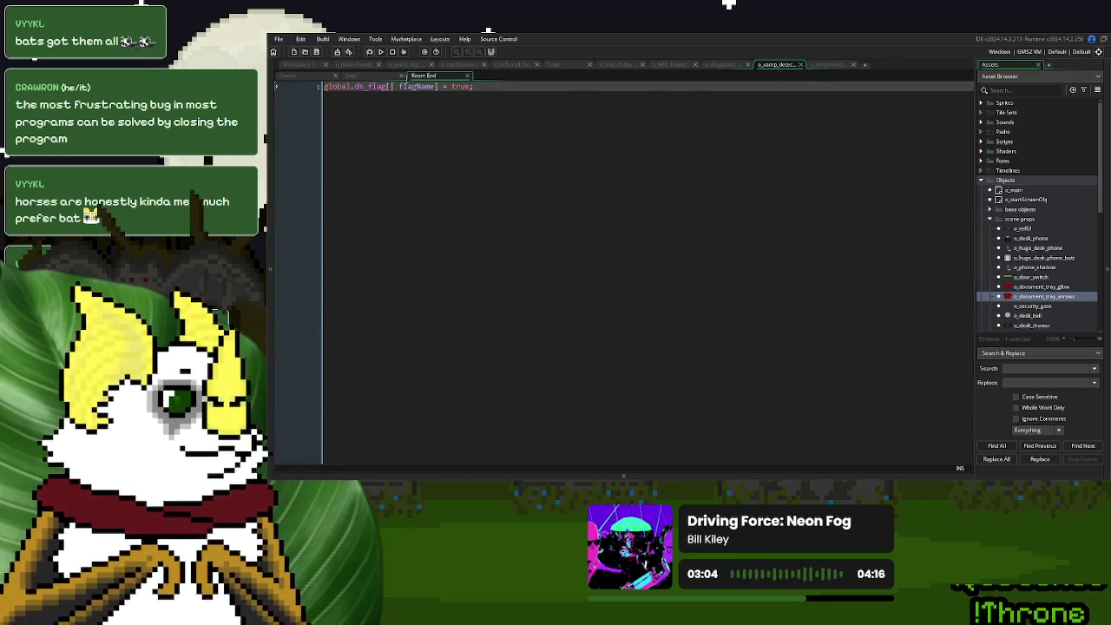
# Review the detector's isHeld check, then test-run the game via New Game and close it.
pyautogui.click(352, 76)
pyautogui.click(452, 135)
pyautogui.click(380, 51)
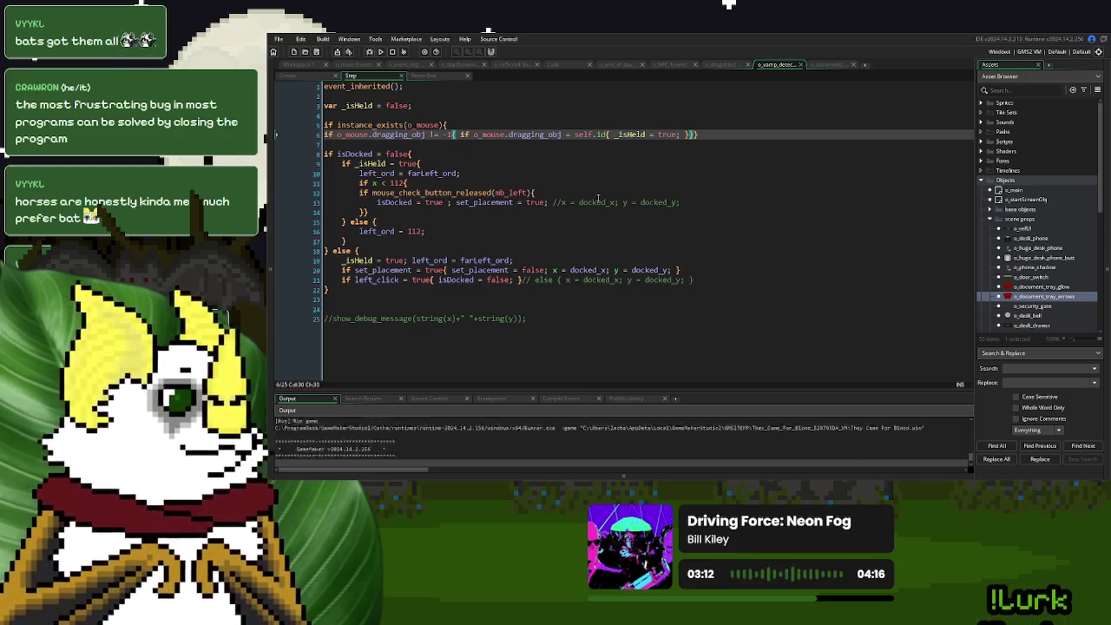
pyautogui.click(740, 174)
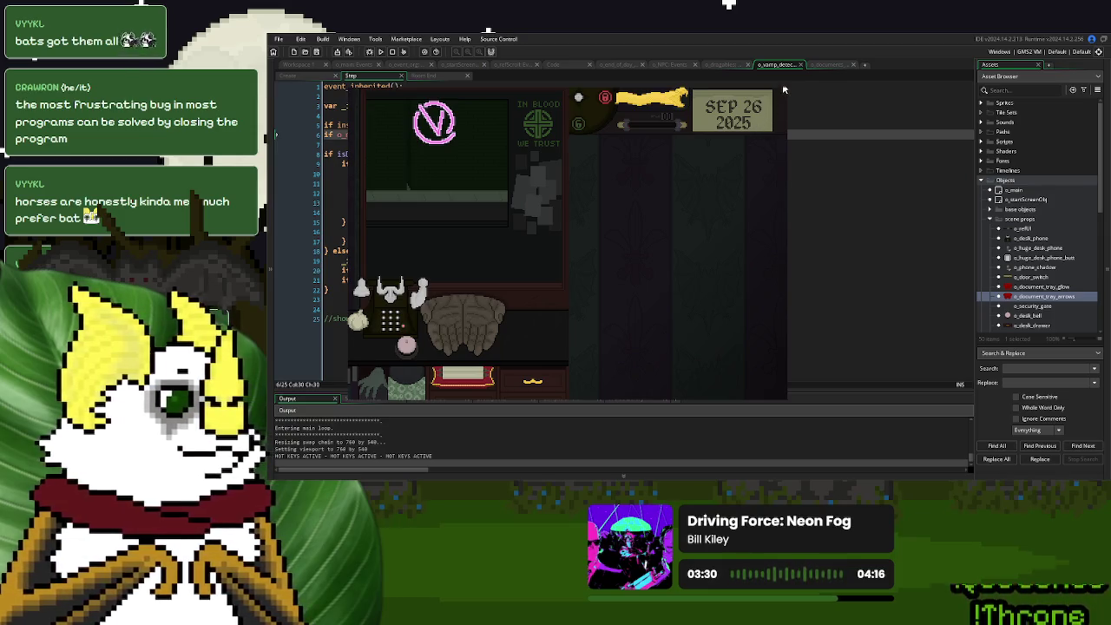
pyautogui.press('Escape')
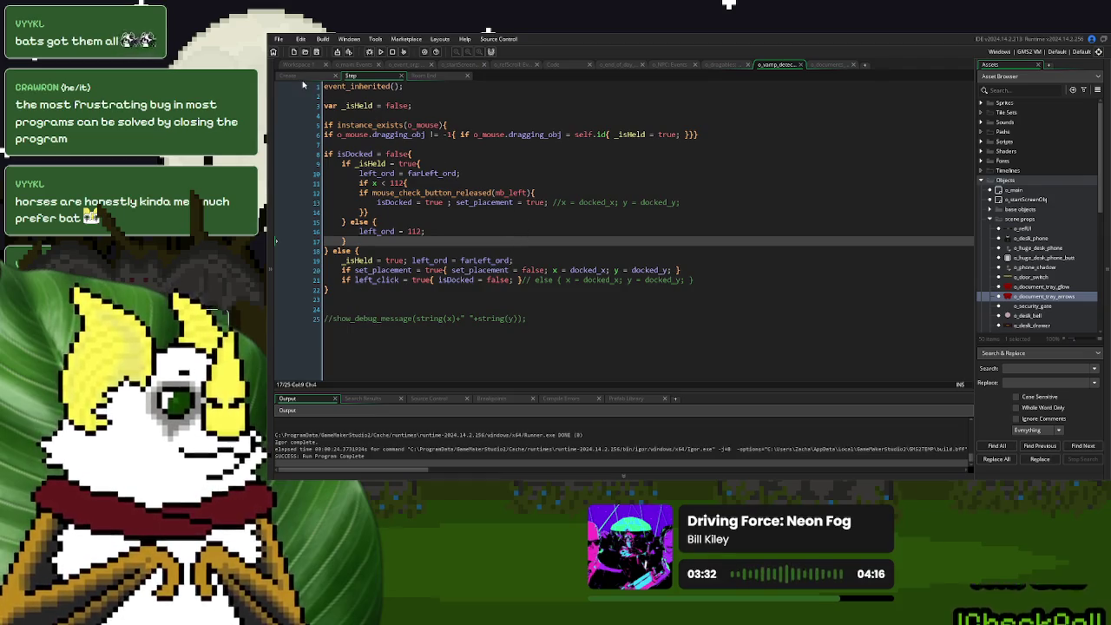
# Highlight the docked_x uses, view the detector's Create event, and return to the object workspace.
pyautogui.doubleClick(588, 269)
pyautogui.click(293, 77)
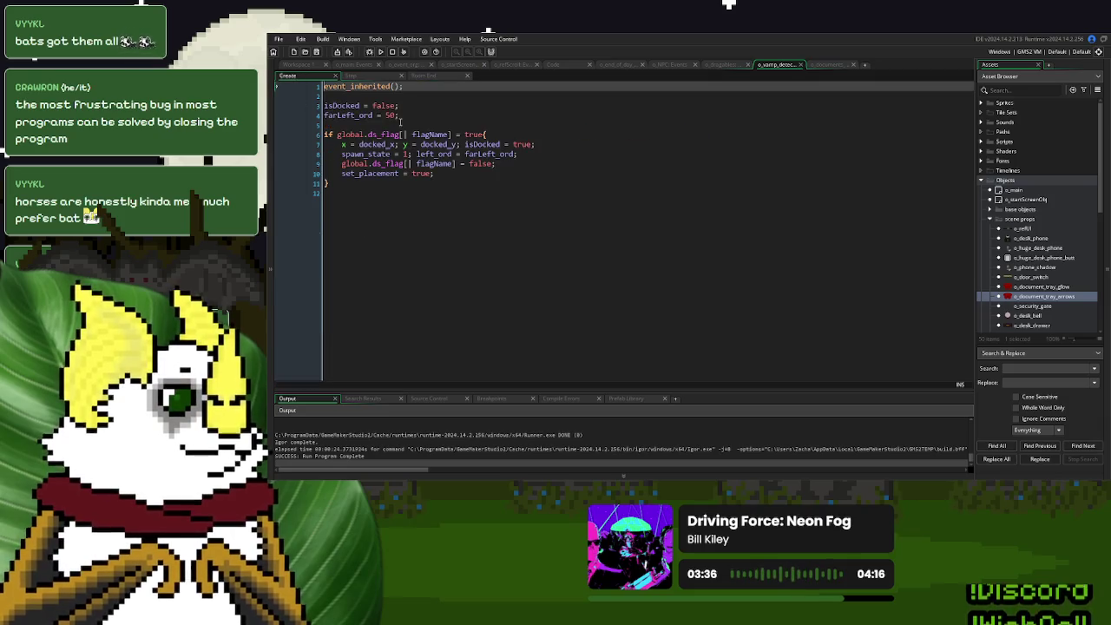
pyautogui.click(300, 65)
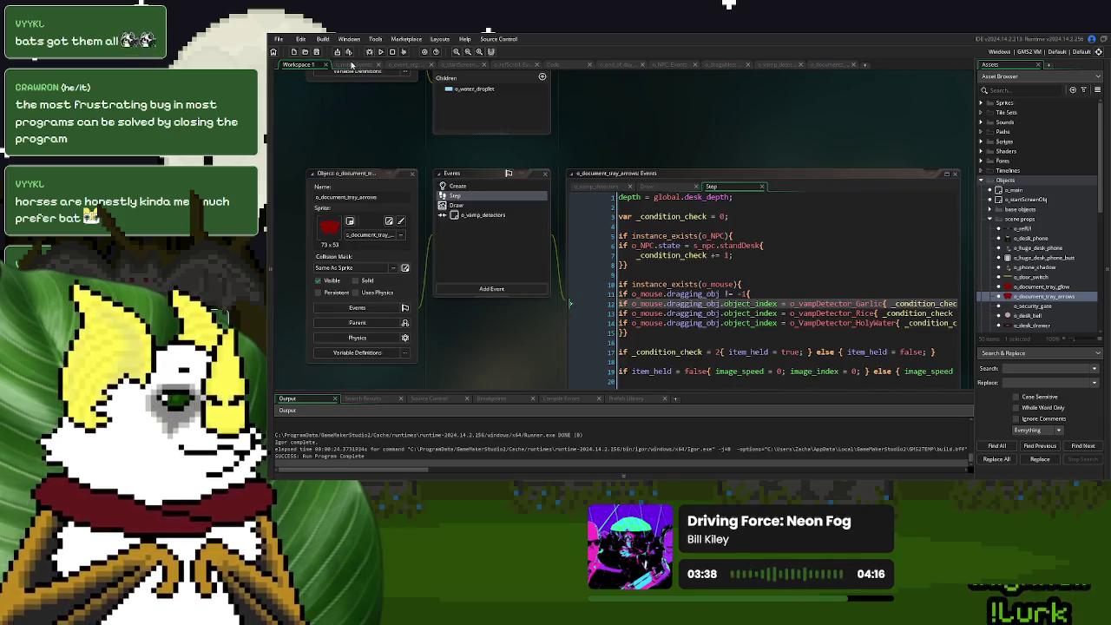
# Collapse scene props in the Asset Browser and open o_vampDetector_Garlic from documents & misc.
pyautogui.click(620, 333)
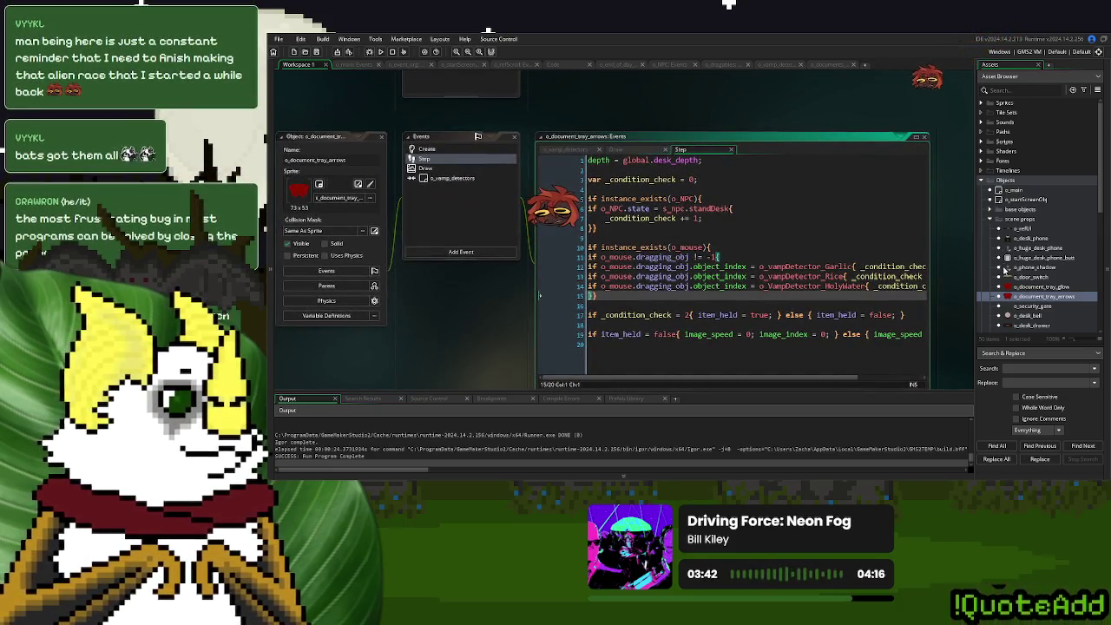
pyautogui.scroll(-3, 1004, 272)
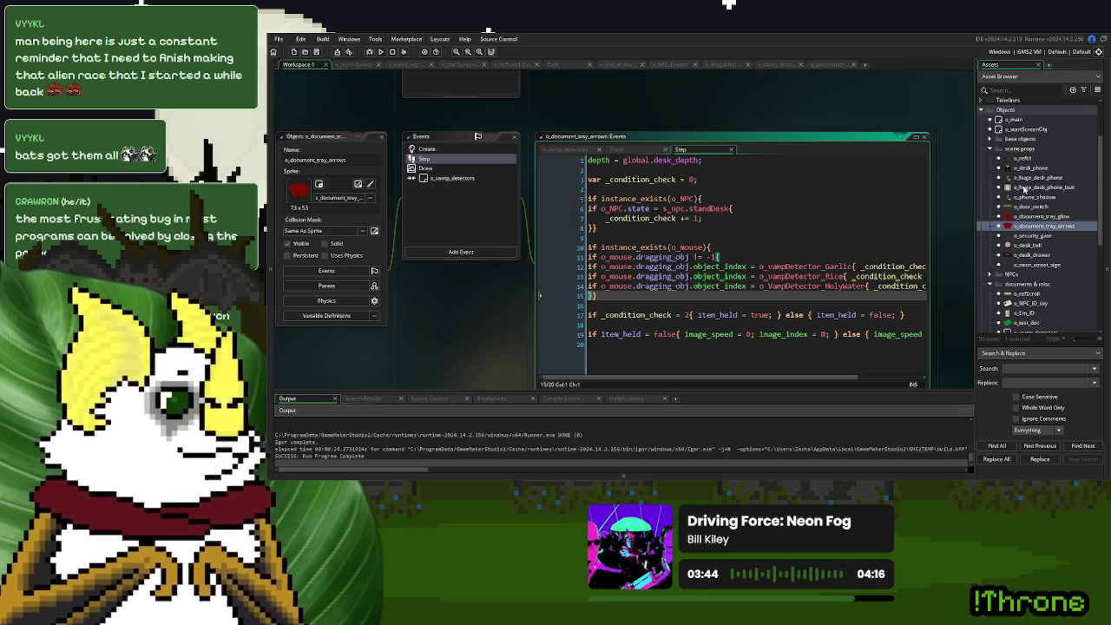
pyautogui.click(989, 149)
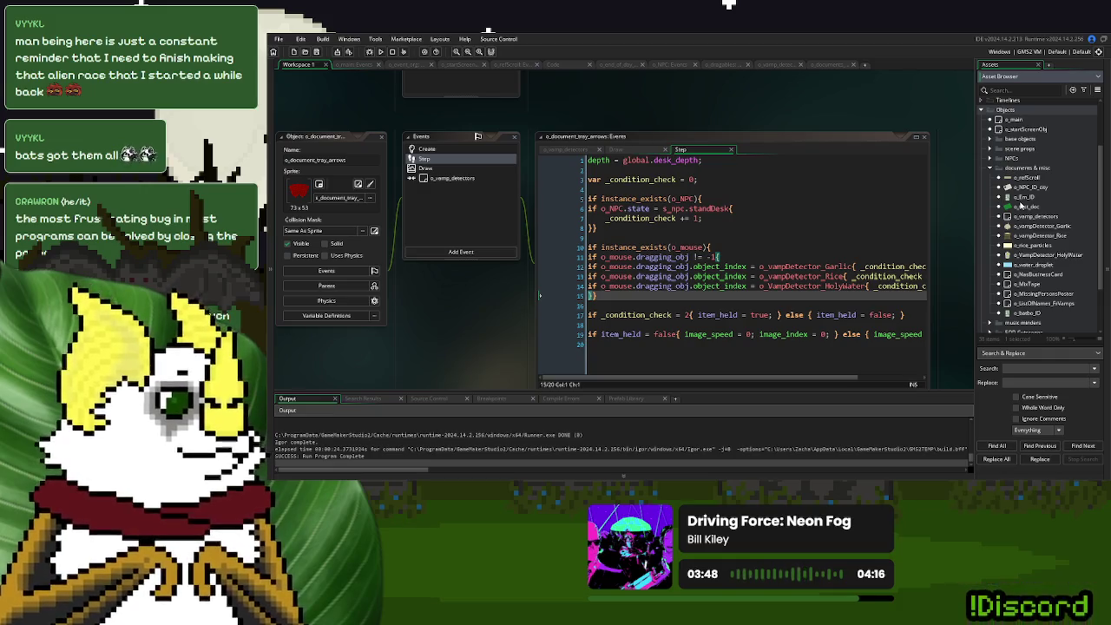
pyautogui.scroll(-2, 1021, 205)
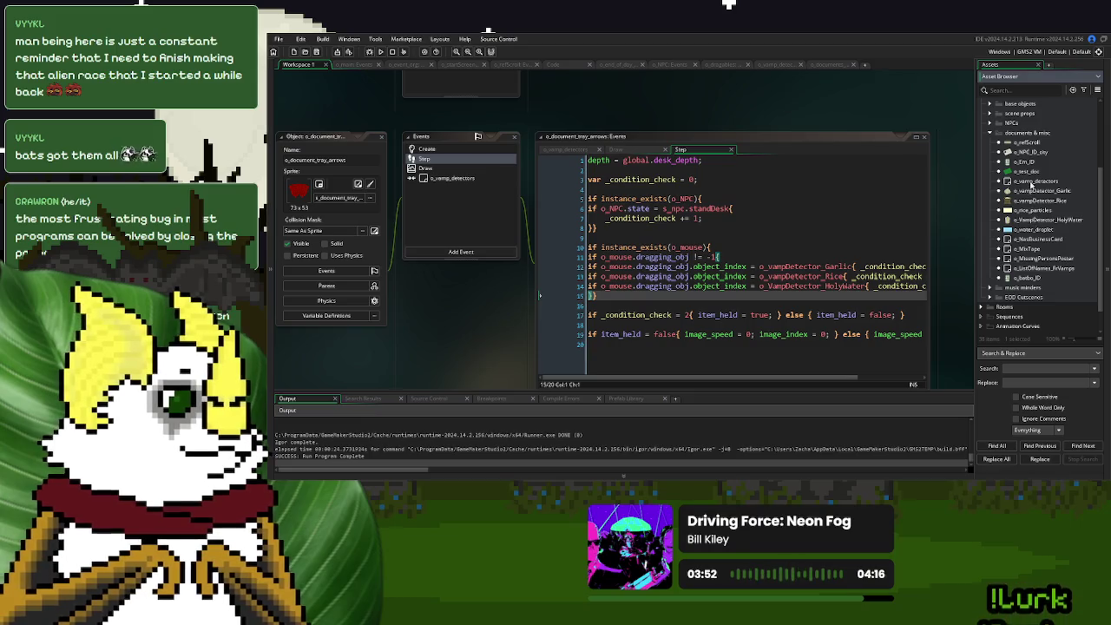
pyautogui.doubleClick(1033, 190)
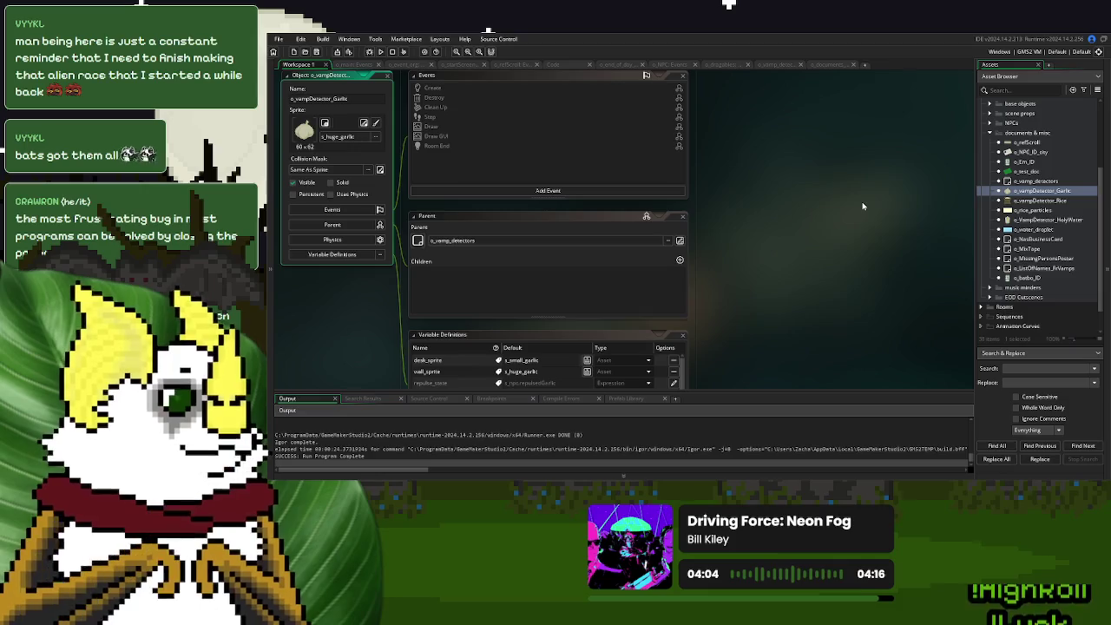
# Override docked_x to 200 in the Garlic detector's Variable Definitions.
pyautogui.scroll(-3, 783, 226)
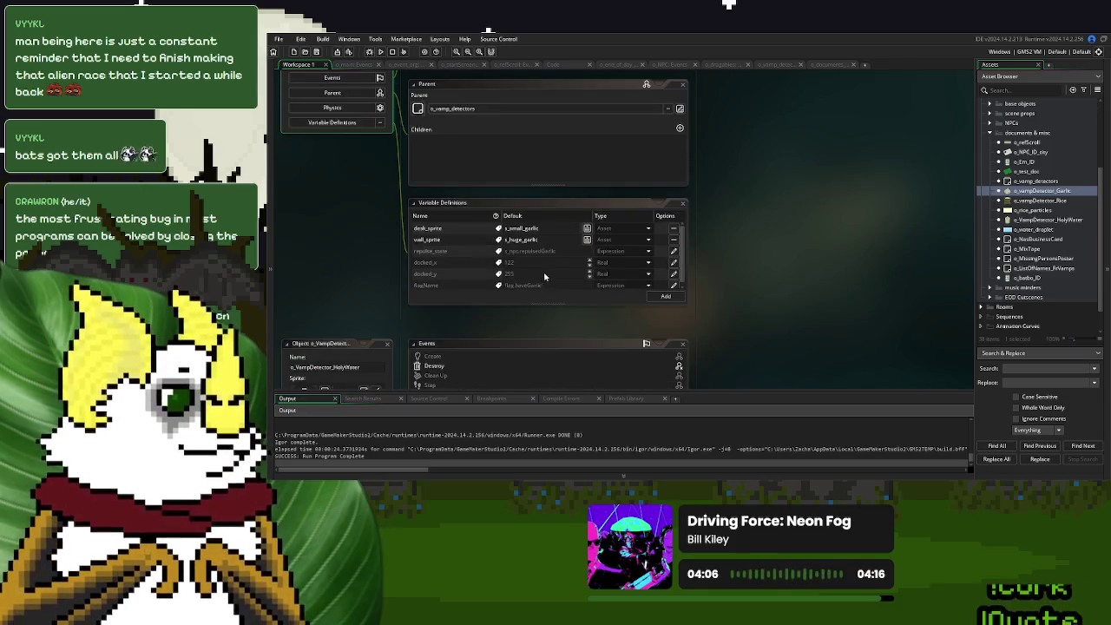
pyautogui.scroll(-1, 544, 276)
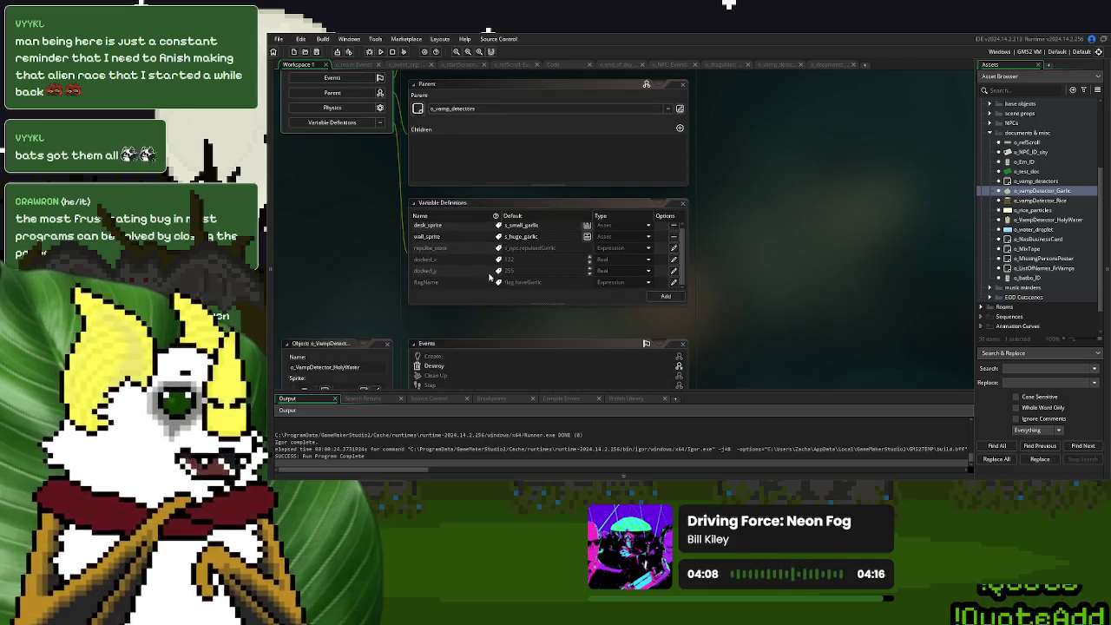
pyautogui.click(675, 259)
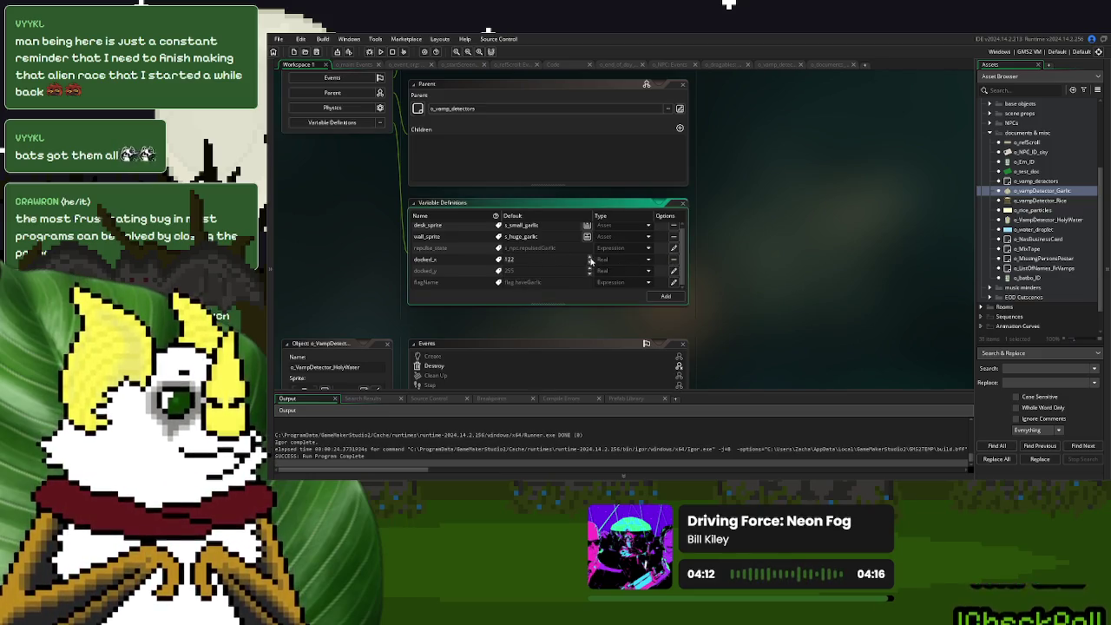
pyautogui.write('200')
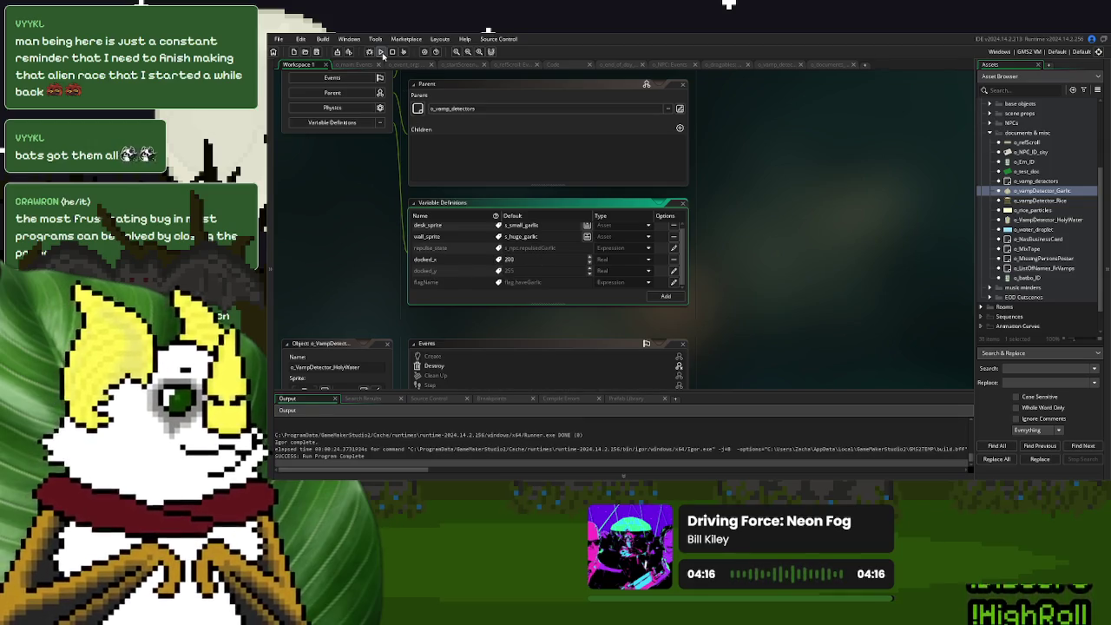
# Test-run the game with New Game, close it, and open o_documents' Step event code.
pyautogui.click(380, 52)
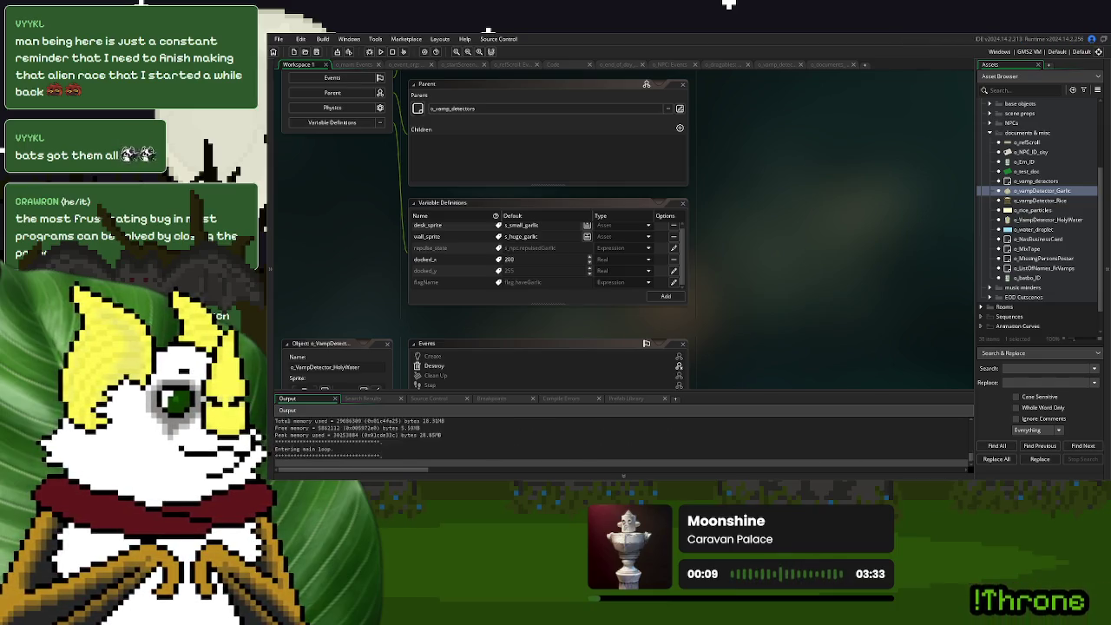
pyautogui.click(684, 193)
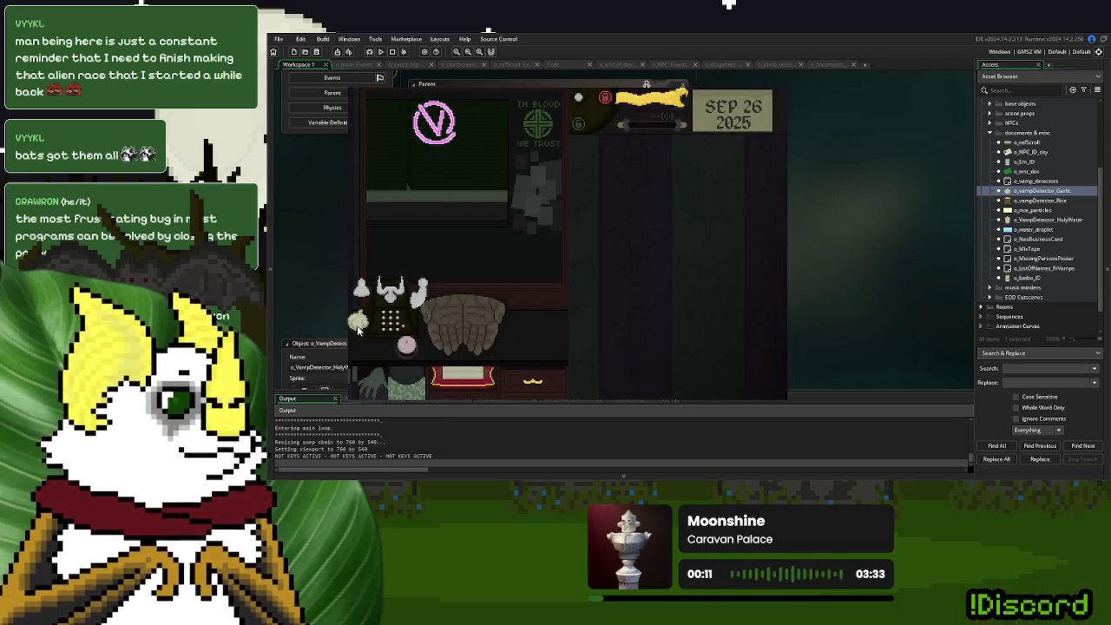
pyautogui.press('Escape')
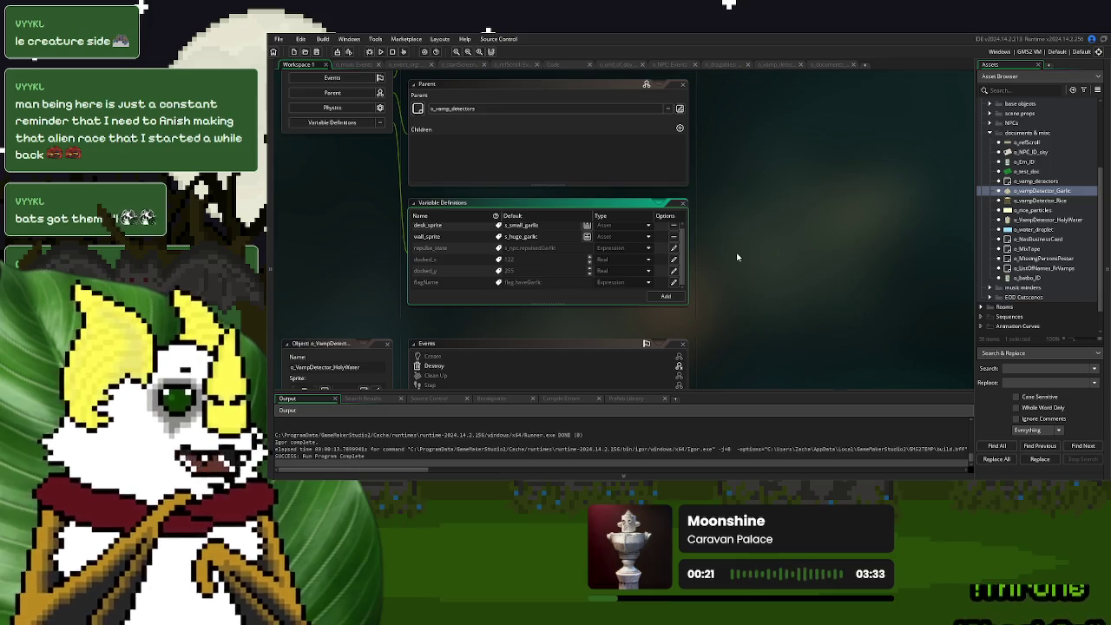
pyautogui.click(830, 64)
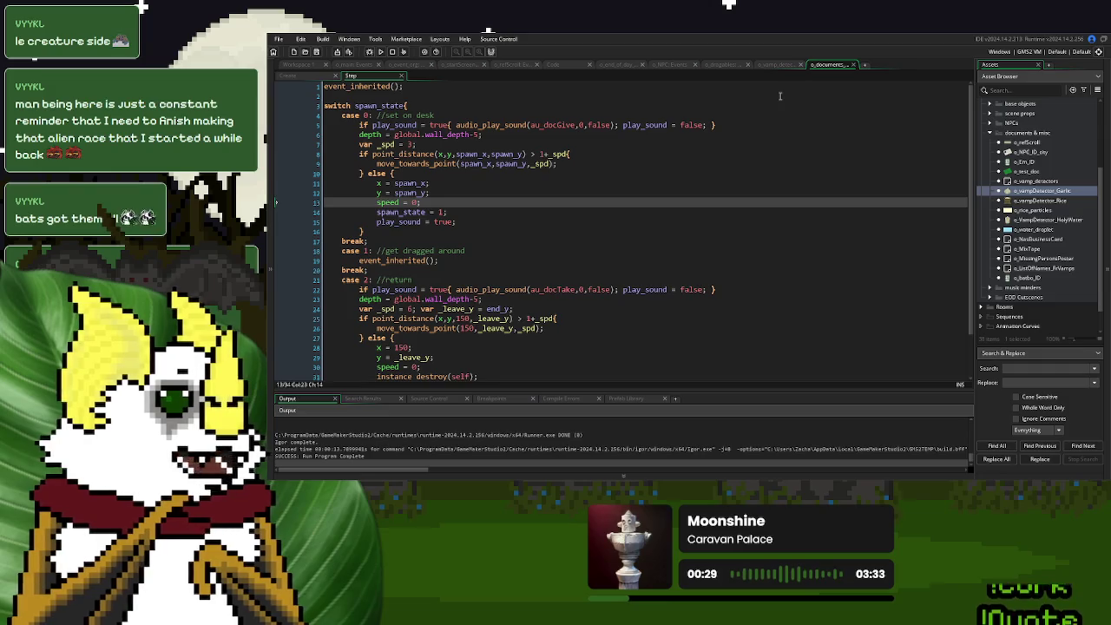
# In o_event_org's Create code, declare var _itemSpawnX = 0; var _itemSpawnY = 0; after line 148.
pyautogui.click(408, 65)
pyautogui.click(701, 273)
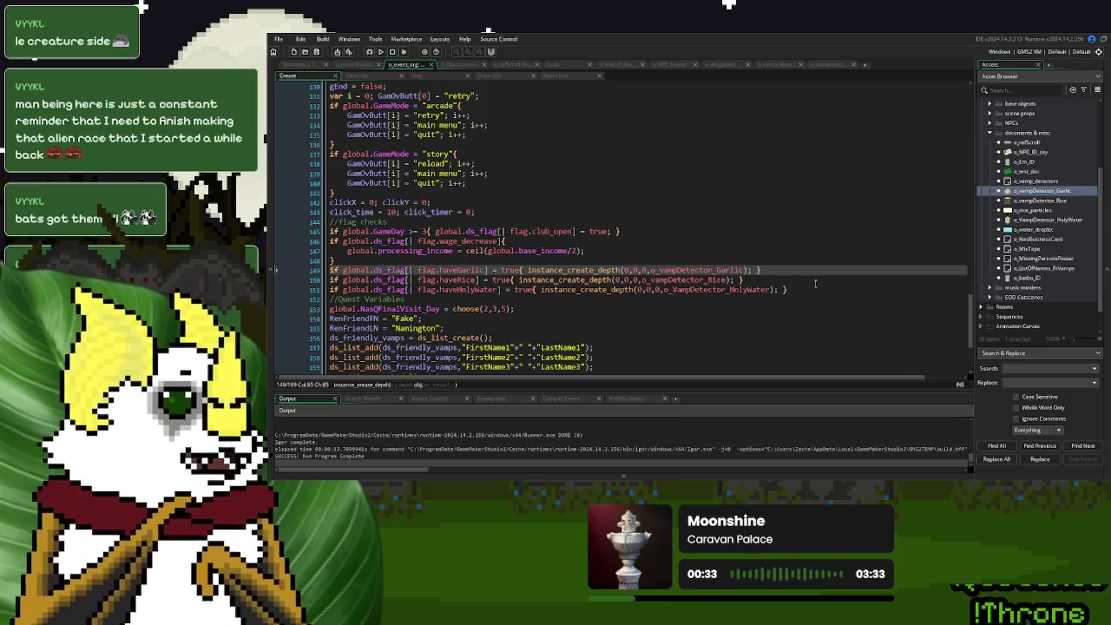
pyautogui.click(553, 257)
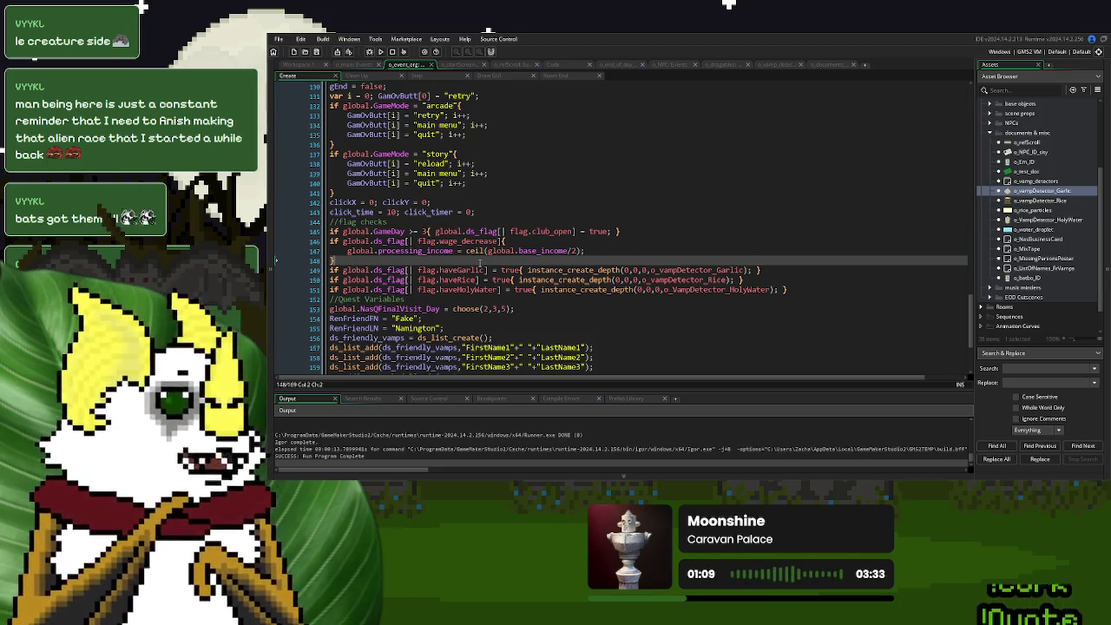
pyautogui.press('Return')
pyautogui.write('var ')
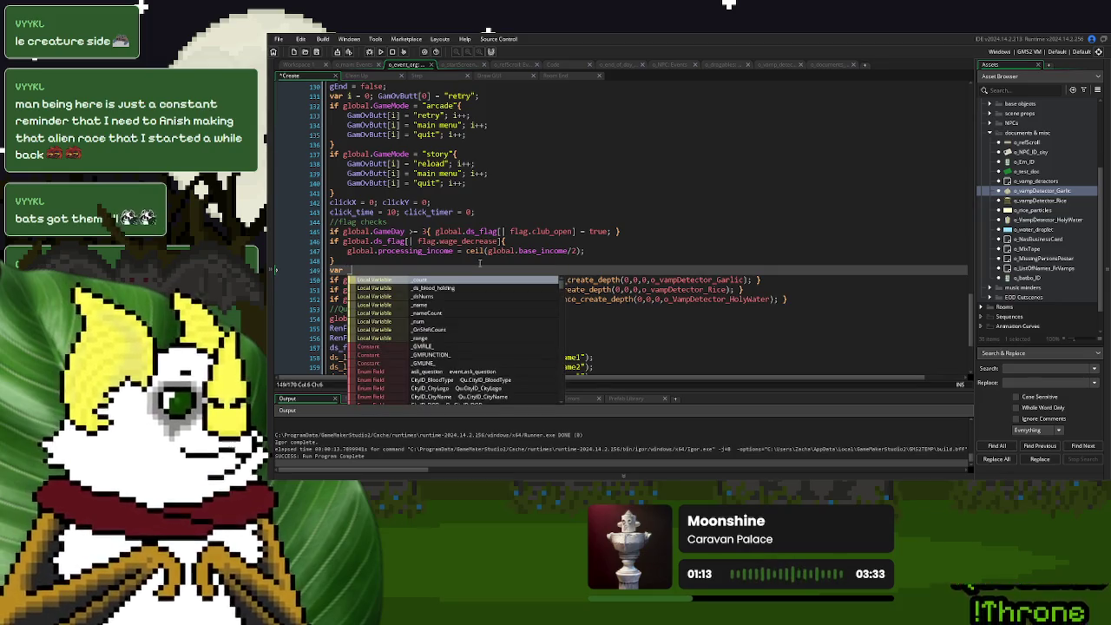
pyautogui.write('_itemSpa')
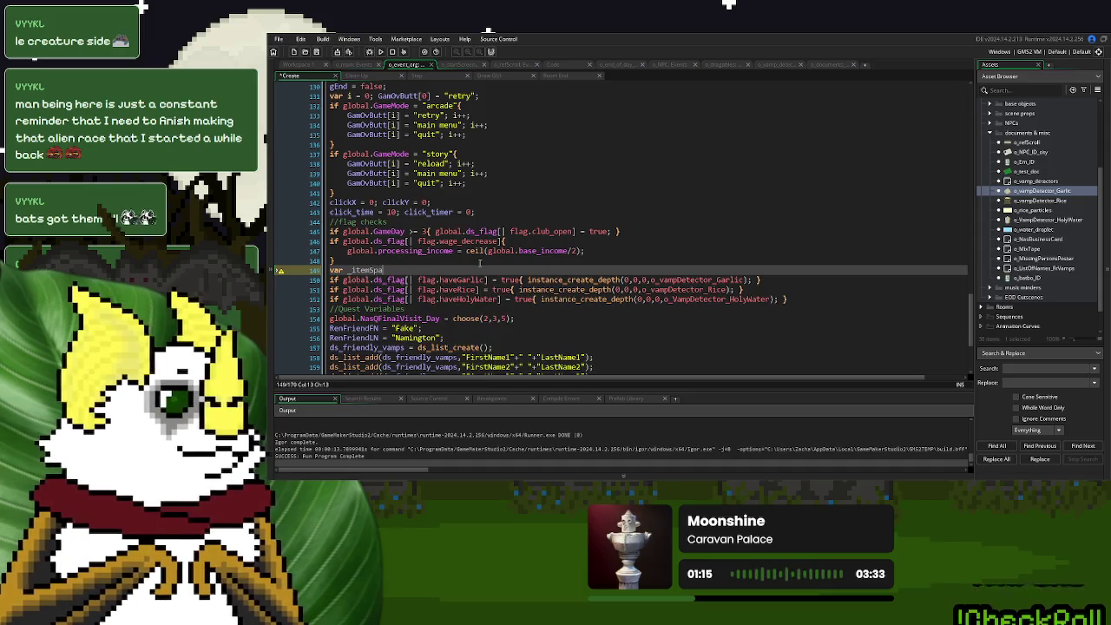
pyautogui.write('wnX')
pyautogui.write(' = 0; ')
pyautogui.write('var _itemSpawn')
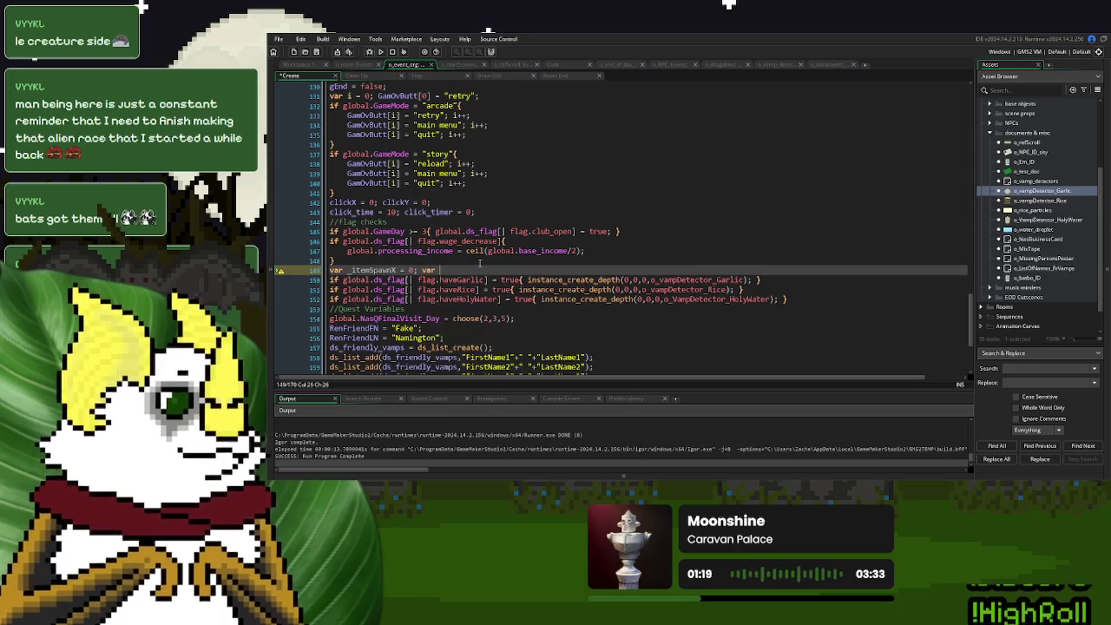
pyautogui.write('Y = 0')
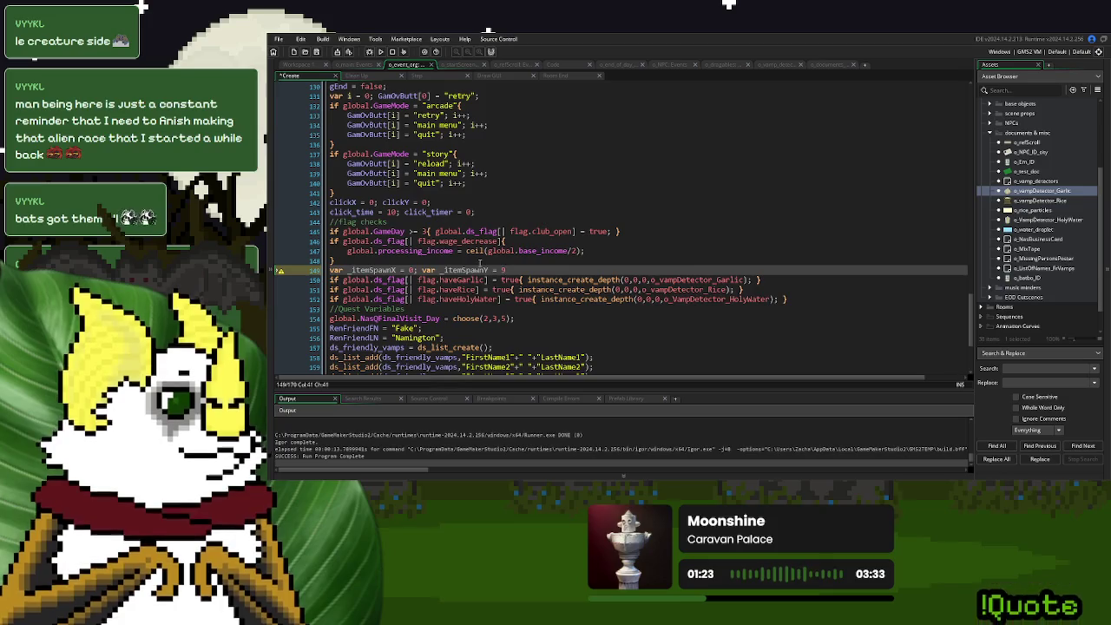
pyautogui.write(';')
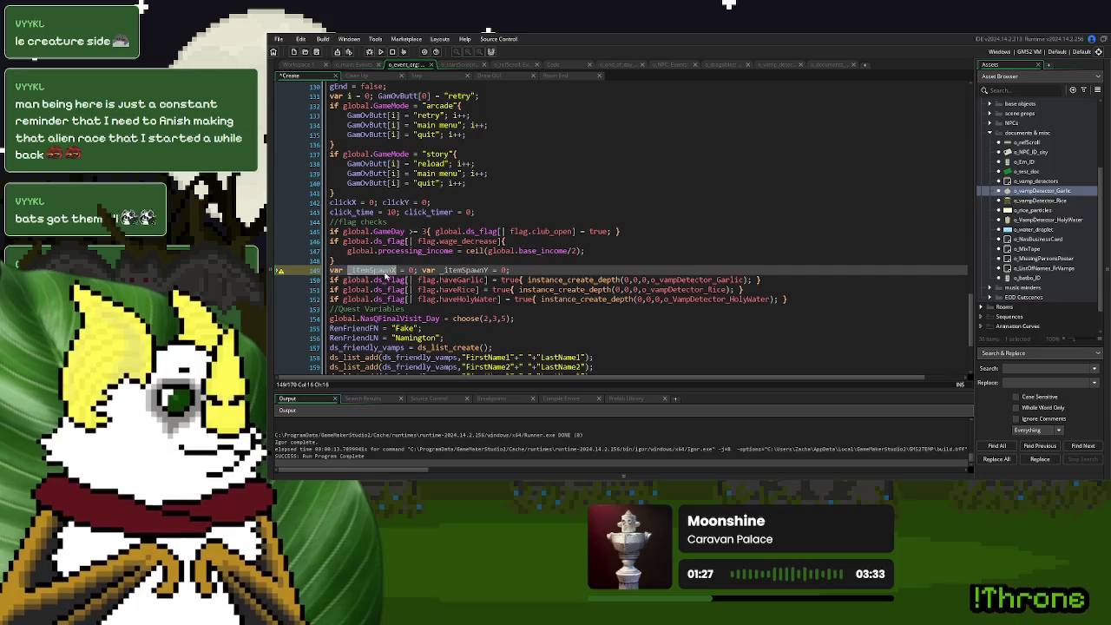
# Use _itemSpawnX as the x argument in the three detector spawn calls on lines 150-152.
pyautogui.click(626, 280)
pyautogui.doubleClick(626, 279)
pyautogui.write('_itemSpawnX')
pyautogui.doubleClick(619, 289)
pyautogui.hotkey('ctrl', 'v')
pyautogui.doubleClick(640, 299)
pyautogui.write('_itemSpawnX')
# Use _itemSpawnY as the y argument in the three detector spawn calls on lines 150-152.
pyautogui.doubleClick(464, 270)
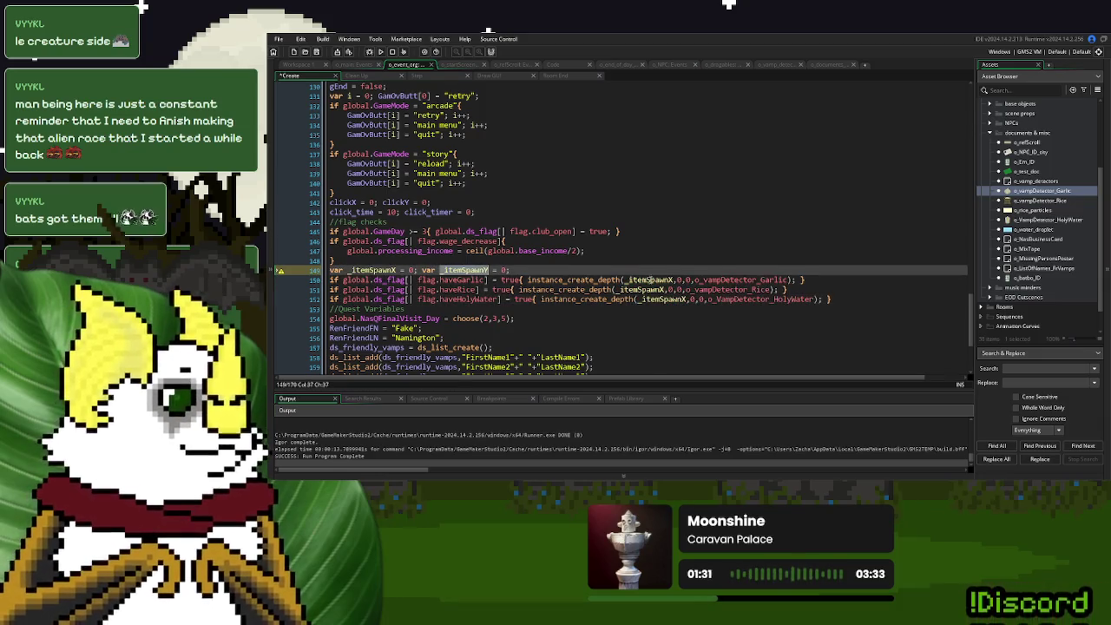
pyautogui.hotkey('ctrl', 'c')
pyautogui.doubleClick(681, 279)
pyautogui.hotkey('ctrl', 'v')
pyautogui.doubleClick(671, 288)
pyautogui.hotkey('ctrl', 'v')
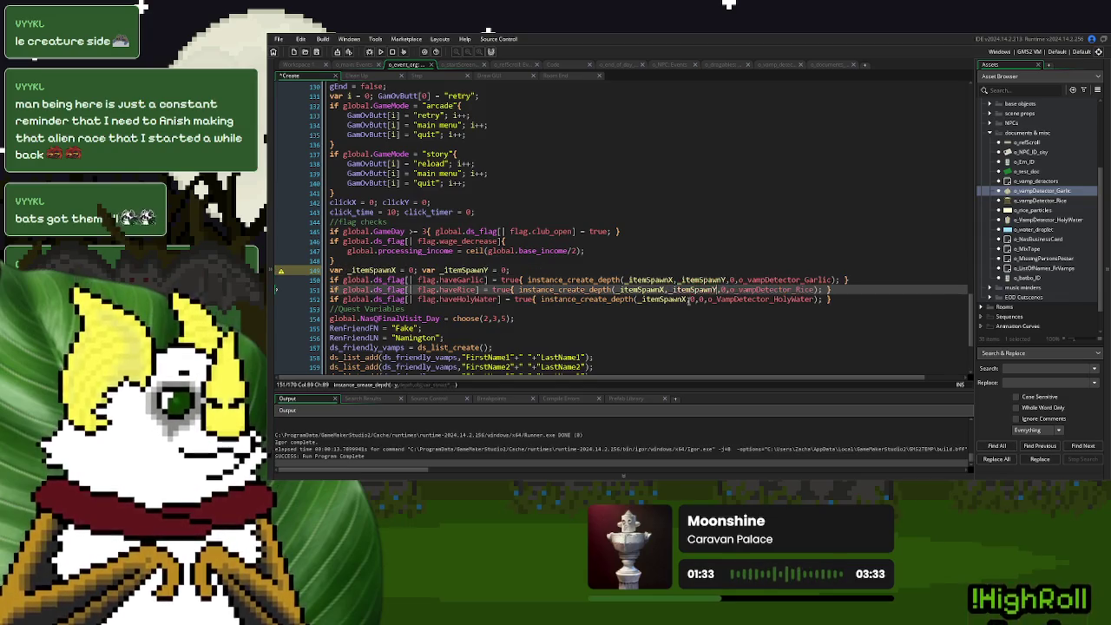
pyautogui.doubleClick(692, 298)
pyautogui.hotkey('ctrl', 'v')
pyautogui.click(797, 279)
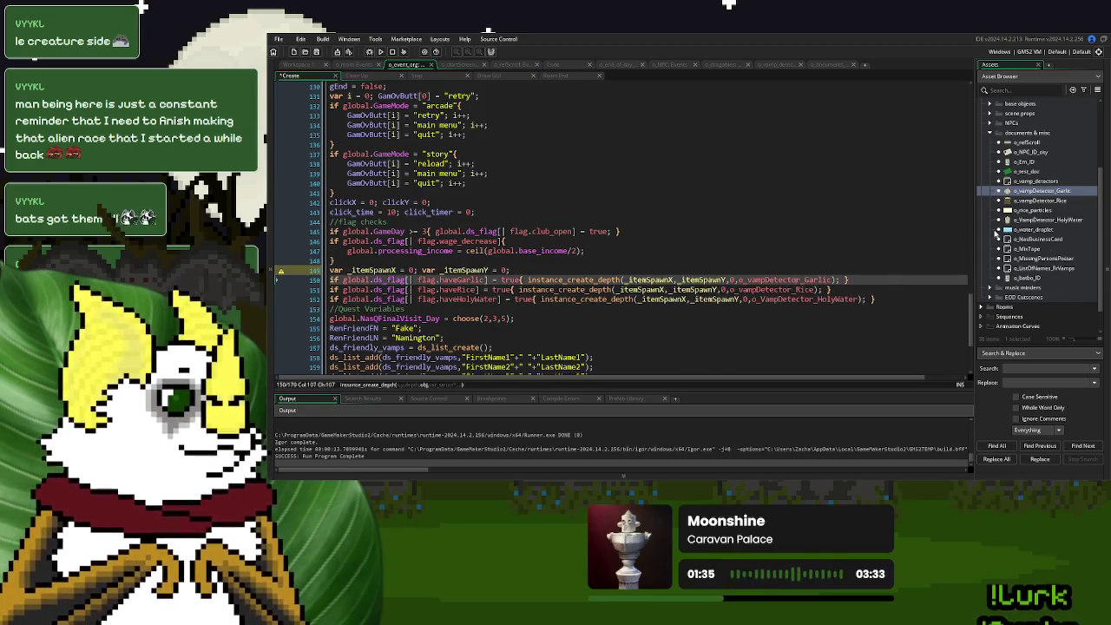
# Open the r_BloodBank room from the Rooms folder.
pyautogui.scroll(-1, 1043, 268)
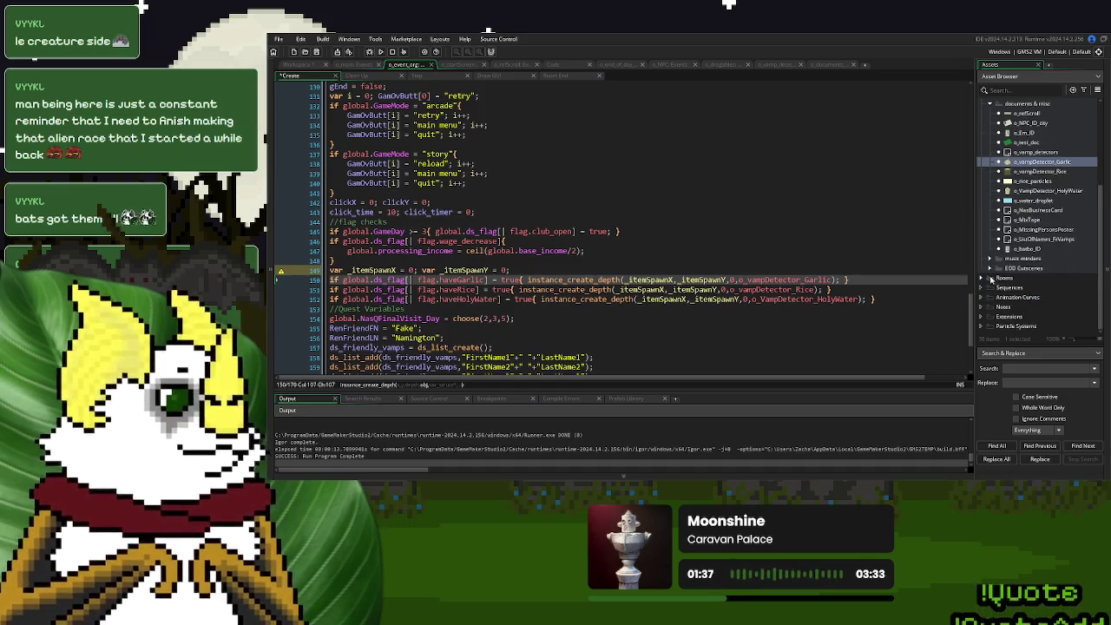
pyautogui.click(989, 278)
pyautogui.click(1024, 297)
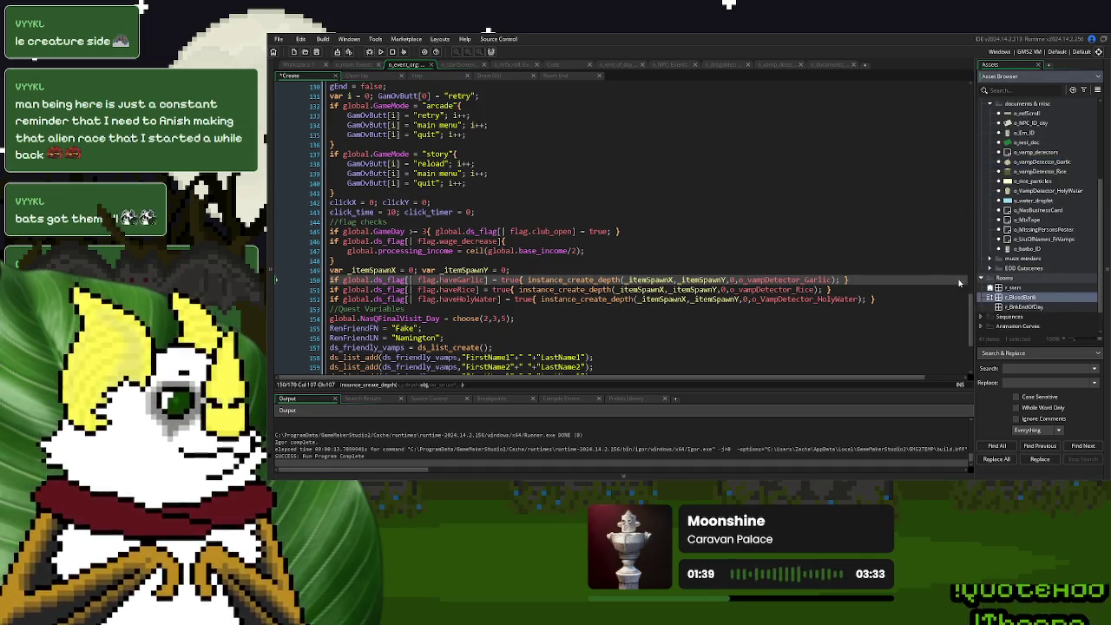
pyautogui.press('Return')
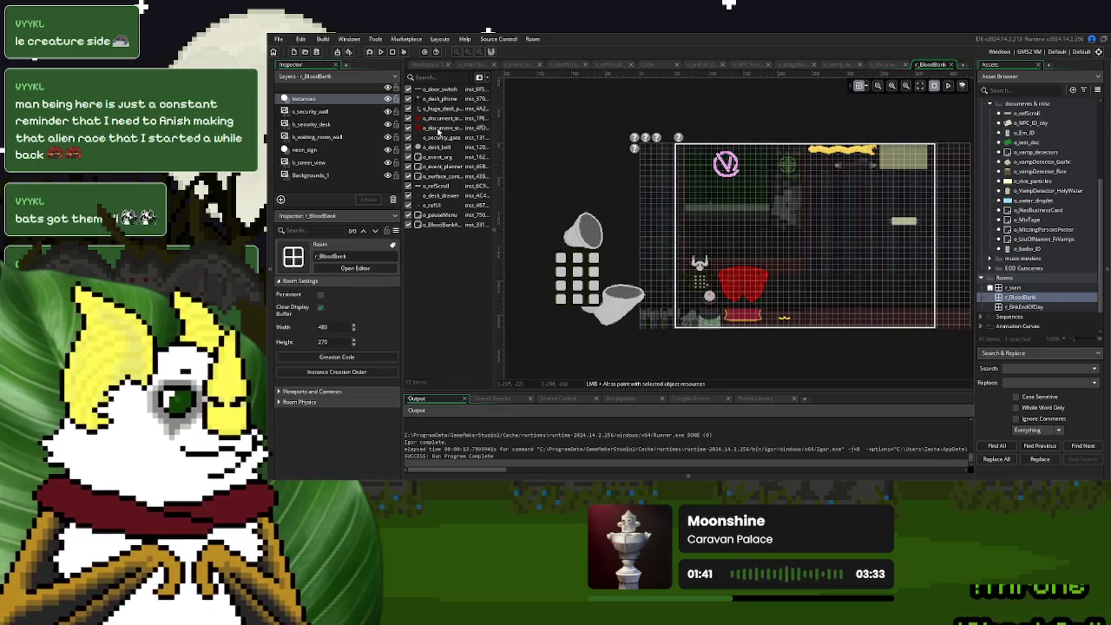
# Check the tray arrows instance's position in r_BloodBank, then close the room and collapse the inspector.
pyautogui.click(441, 129)
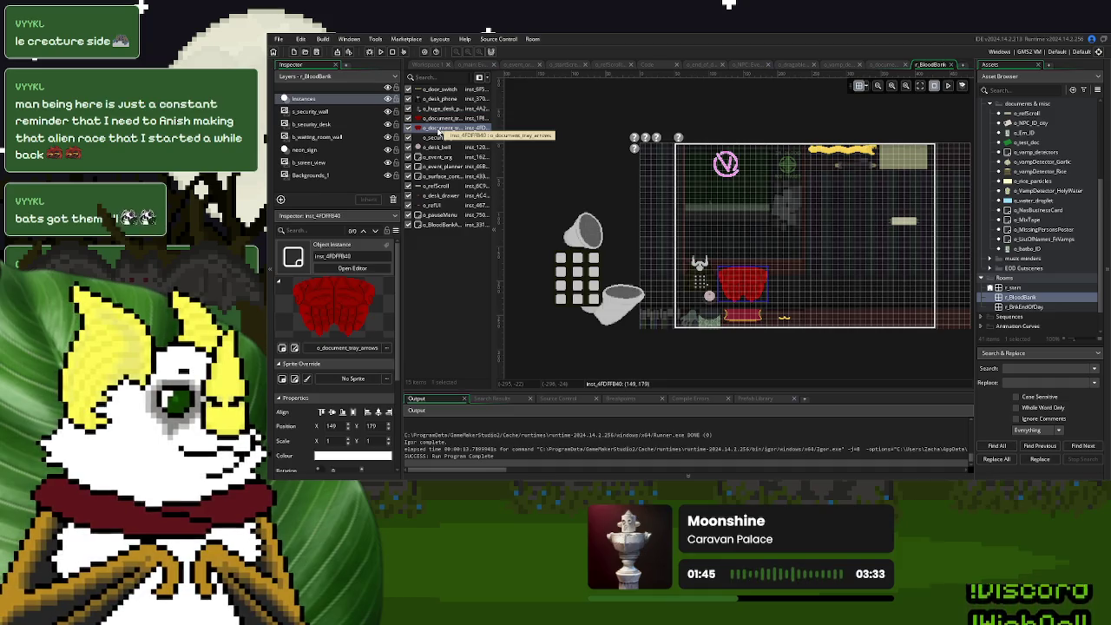
pyautogui.click(950, 64)
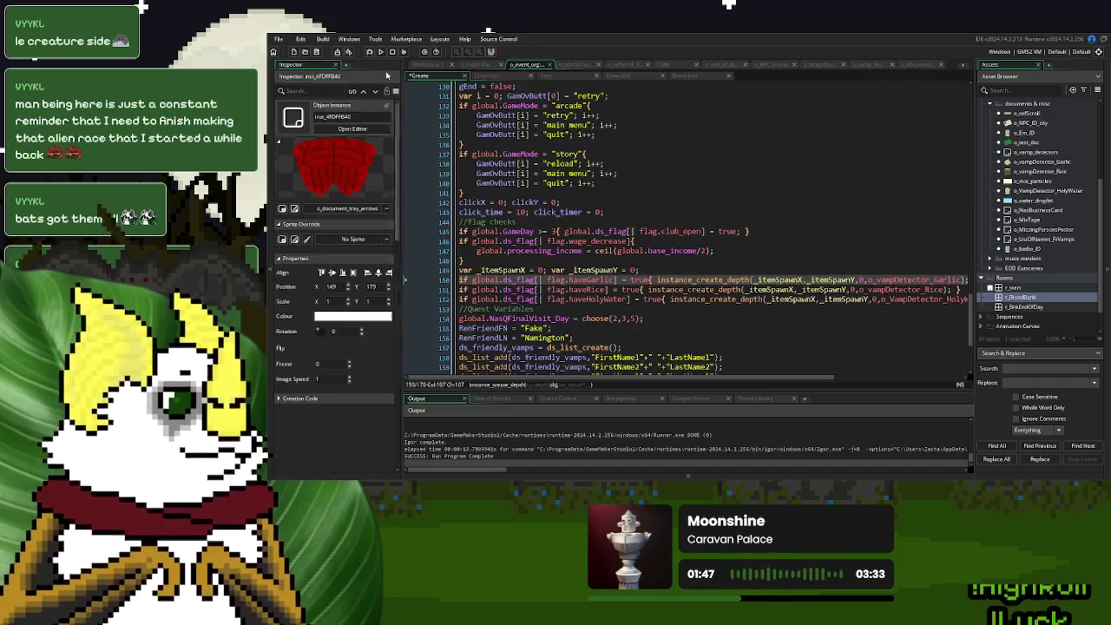
pyautogui.click(335, 68)
# Set the item spawn starting values to 150 and test-run a New Game.
pyautogui.click(402, 270)
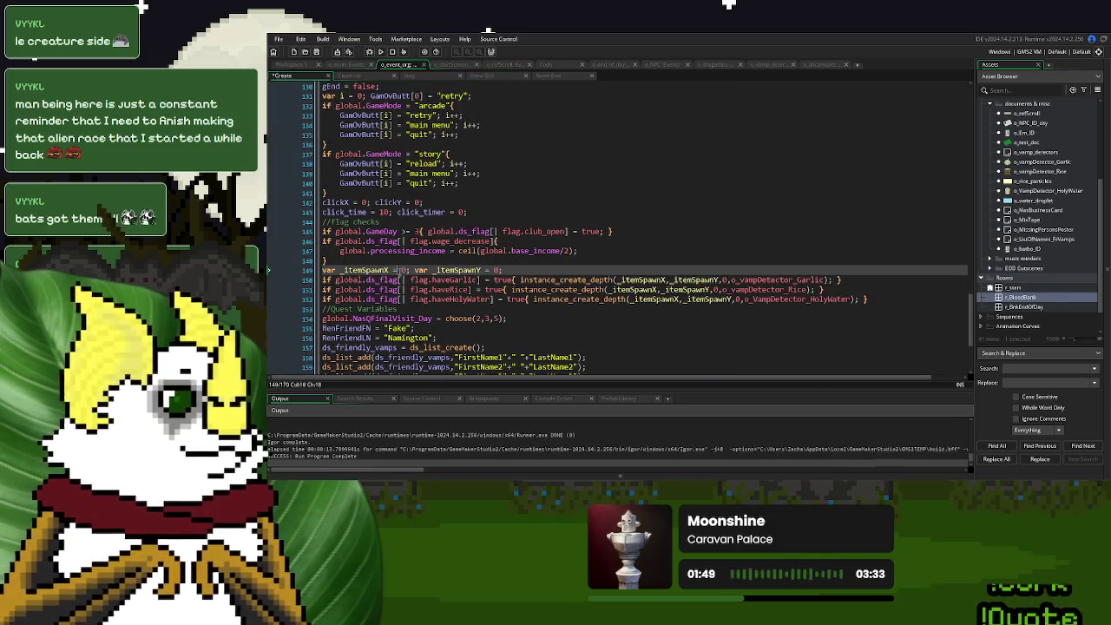
pyautogui.write('150')
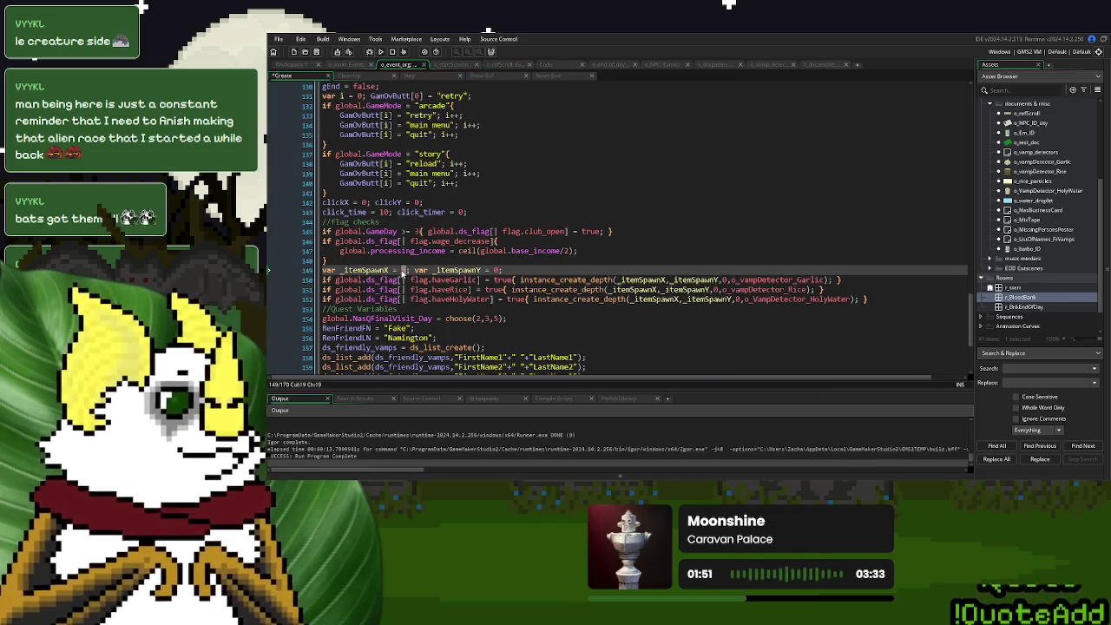
pyautogui.hotkey('shift', 'Left')
pyautogui.write('150')
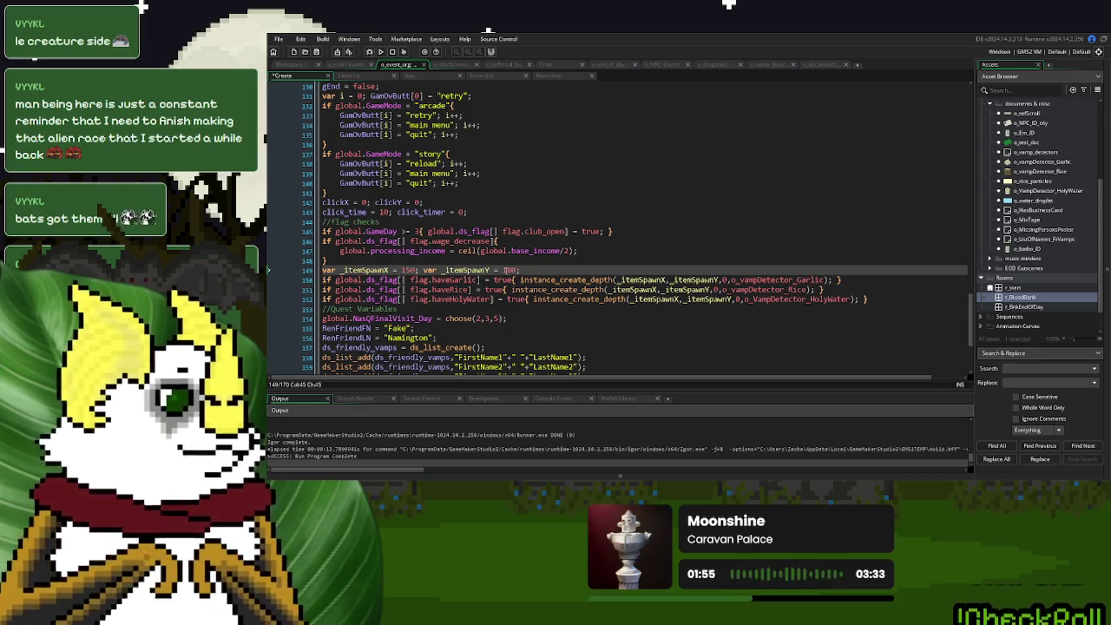
pyautogui.press('F5')
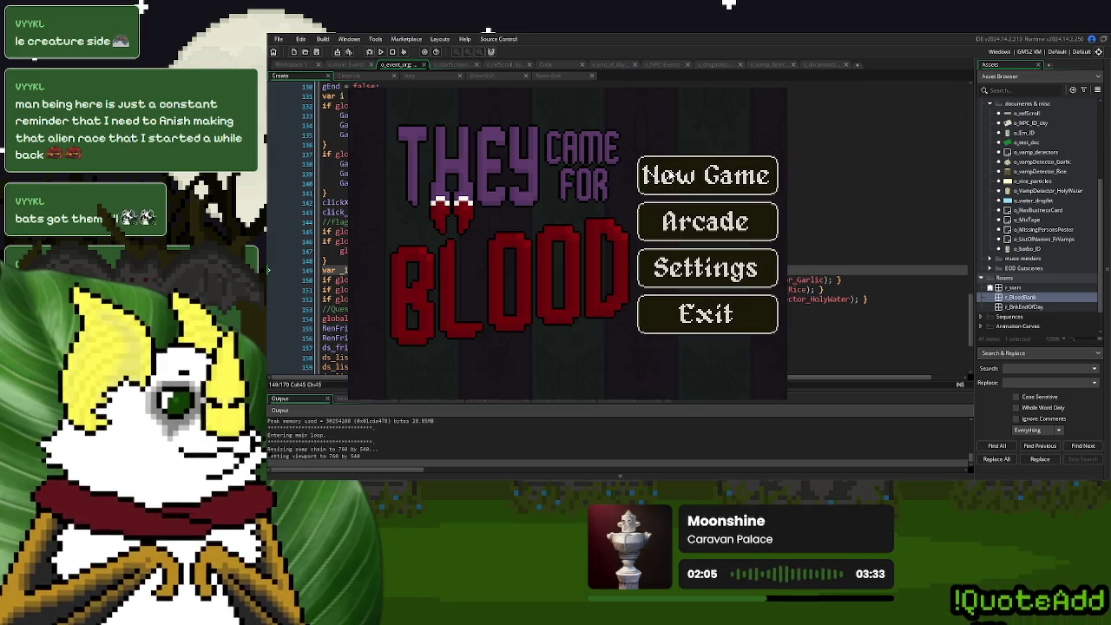
pyautogui.click(668, 175)
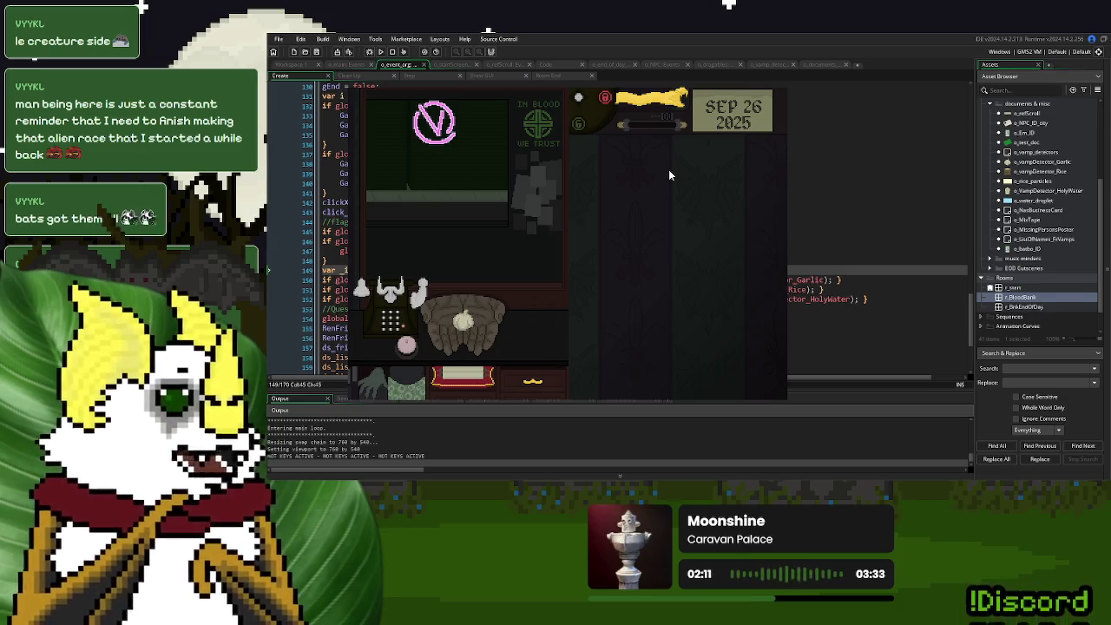
pyautogui.click(781, 85)
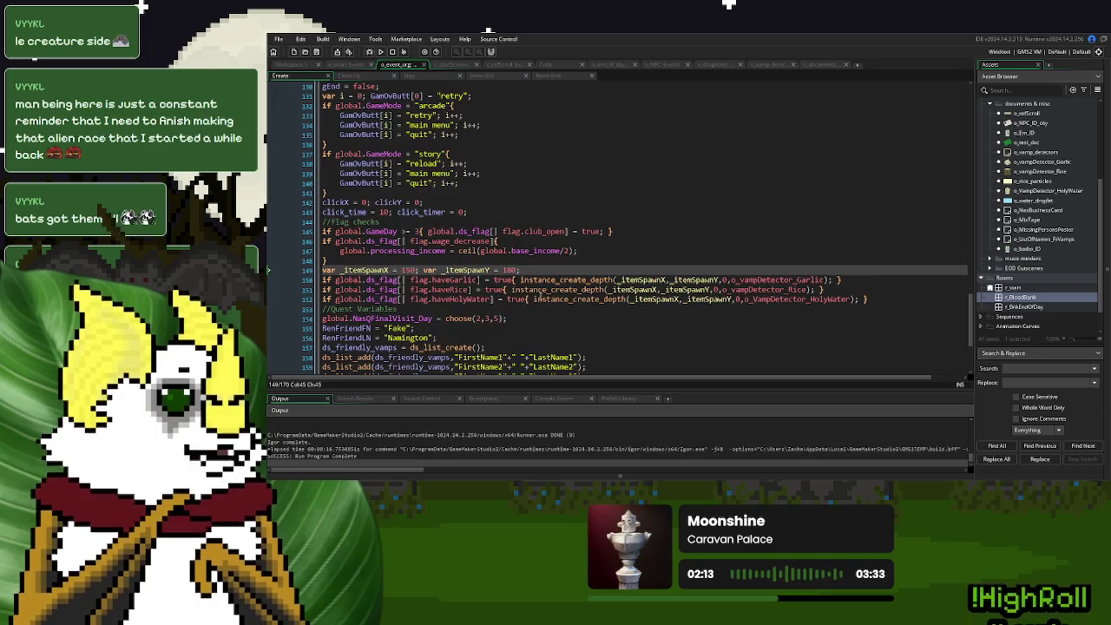
# Change the spawn Y value to 250, rerun, and test picking up an item from the red tray.
pyautogui.doubleClick(509, 270)
pyautogui.write('250')
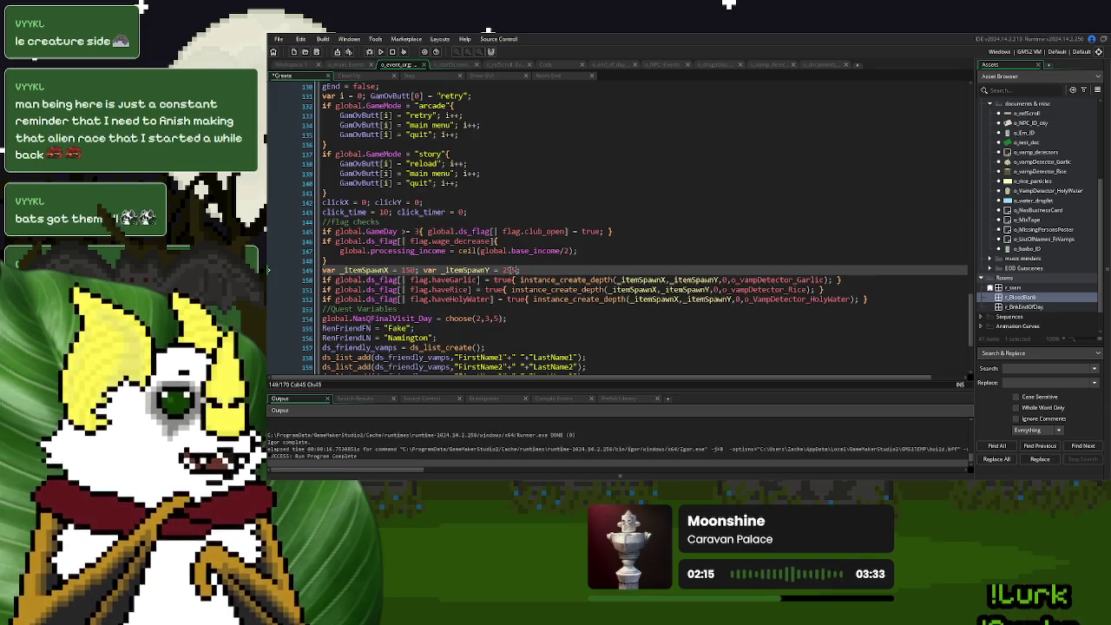
pyautogui.press('F5')
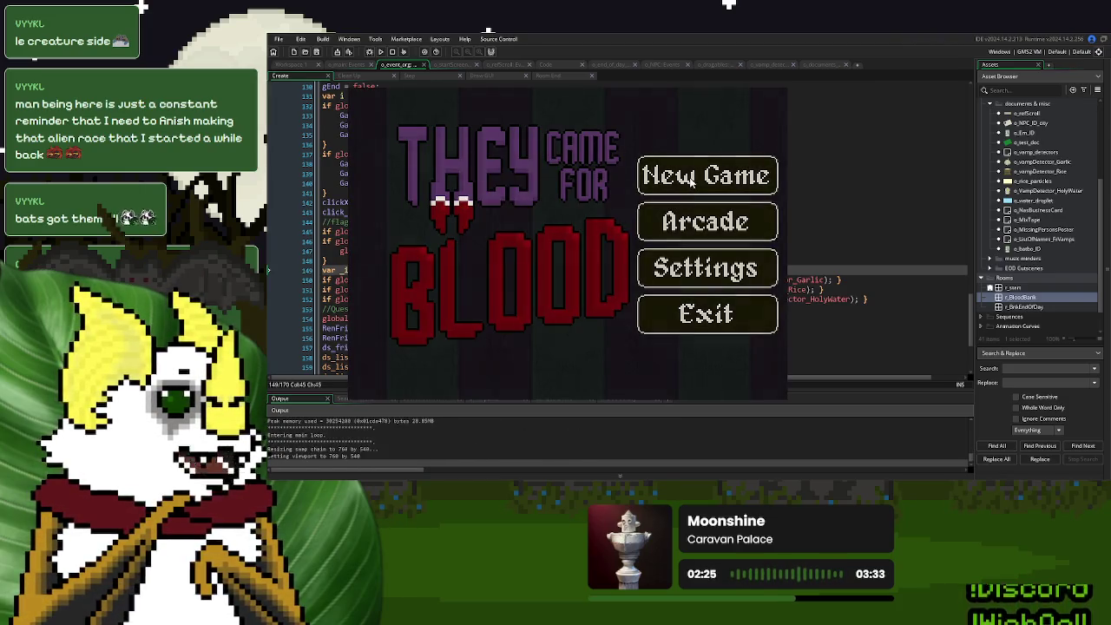
pyautogui.click(690, 177)
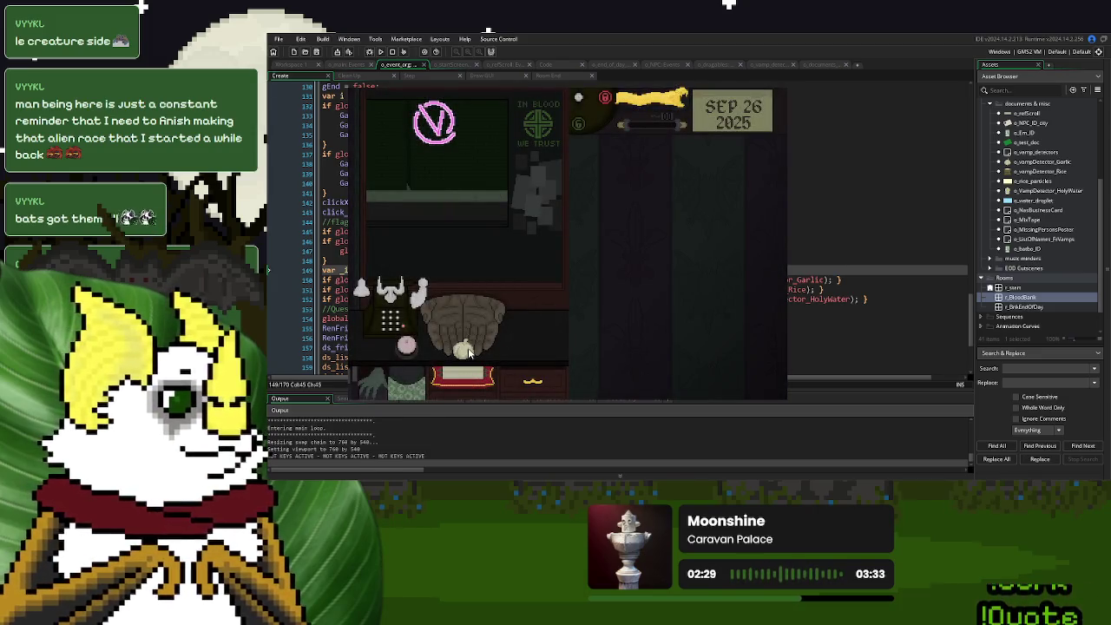
pyautogui.click(458, 379)
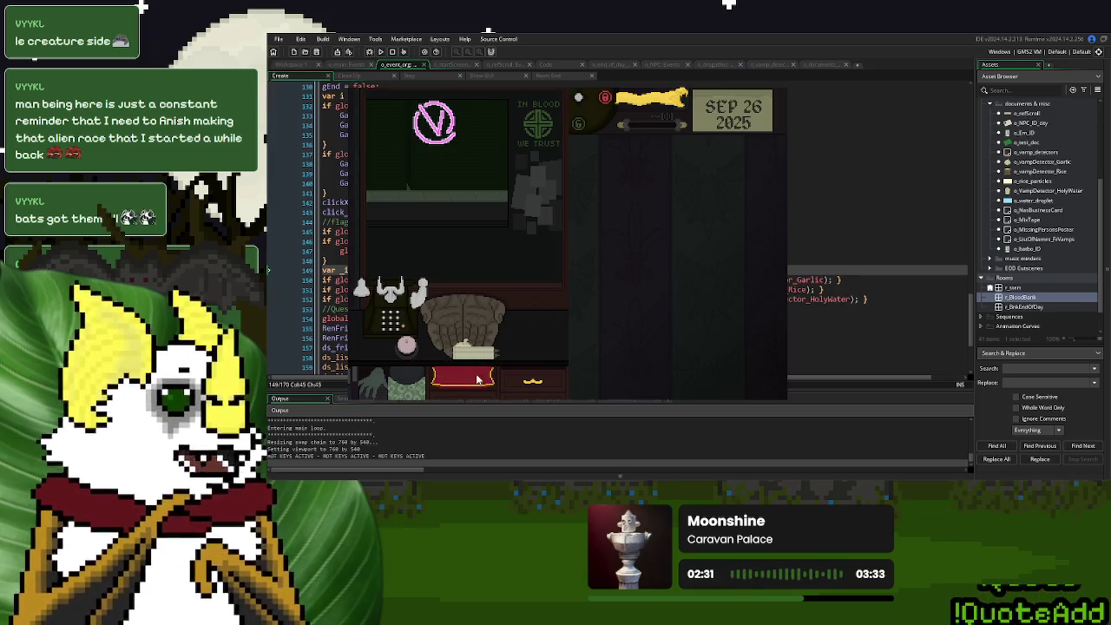
pyautogui.click(459, 373)
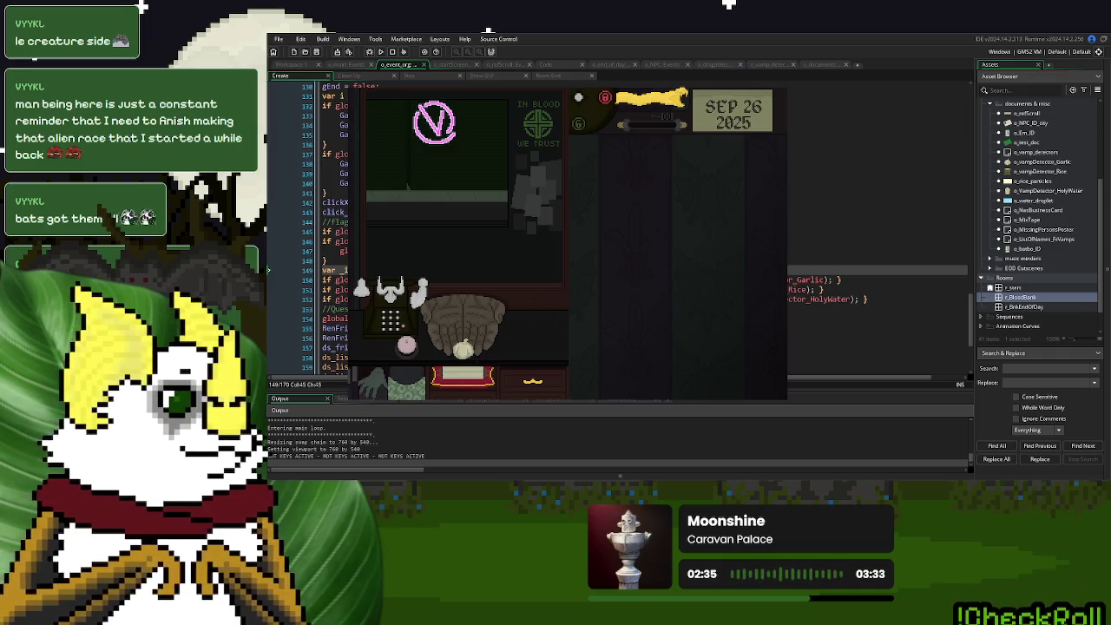
pyautogui.press('Escape')
pyautogui.click(506, 270)
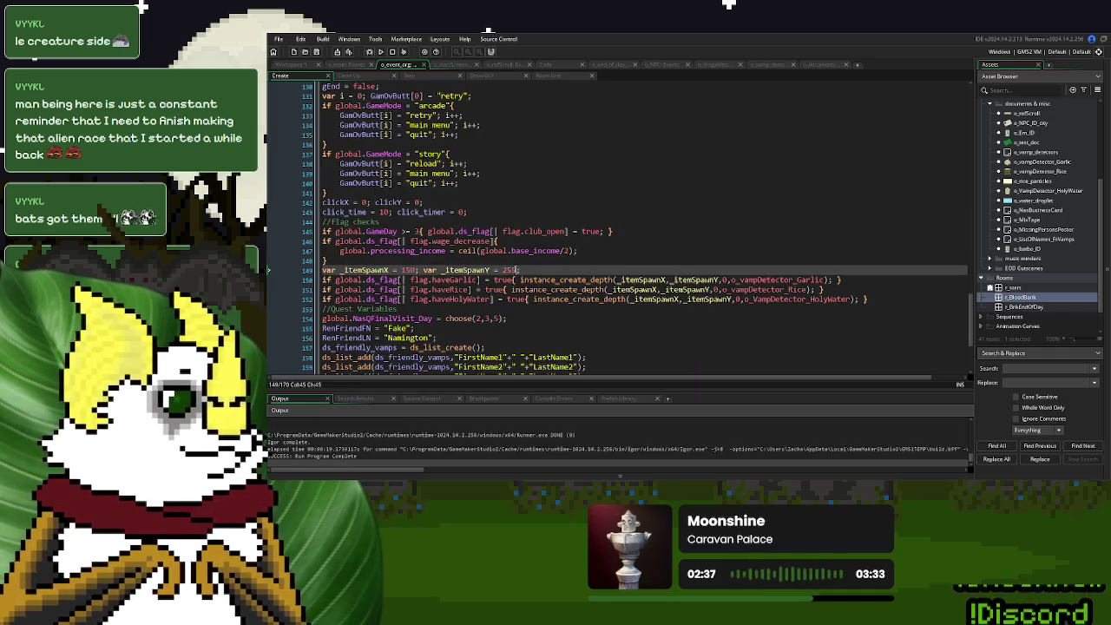
# Set spawn Y to 200, run, and drag the garlic beside the pink orb and onto the hands.
pyautogui.doubleClick(508, 269)
pyautogui.write('200')
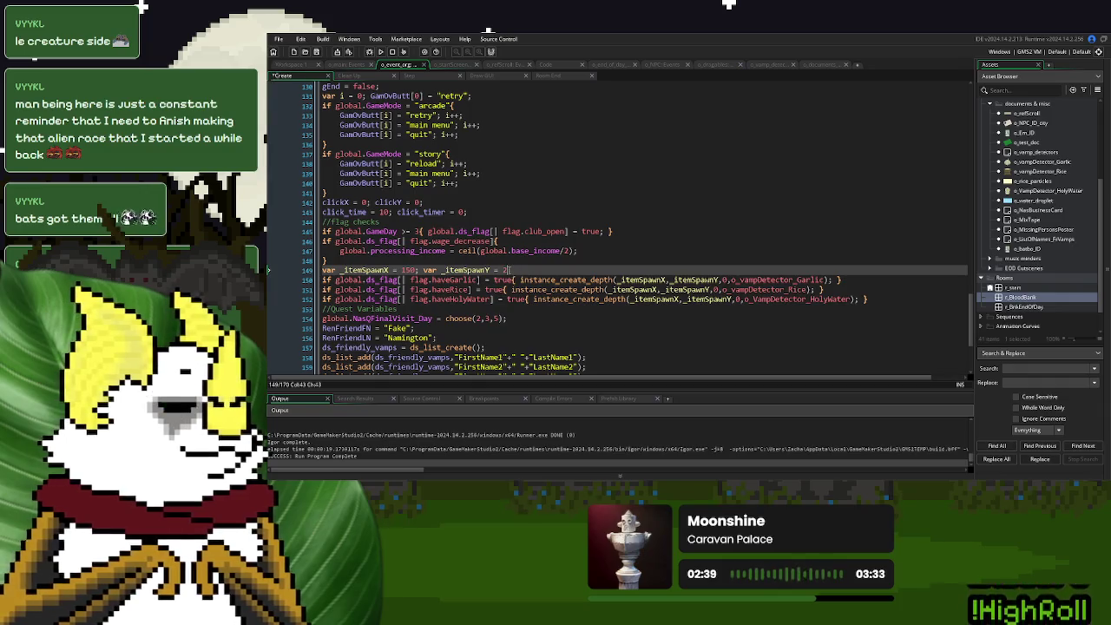
pyautogui.click(380, 51)
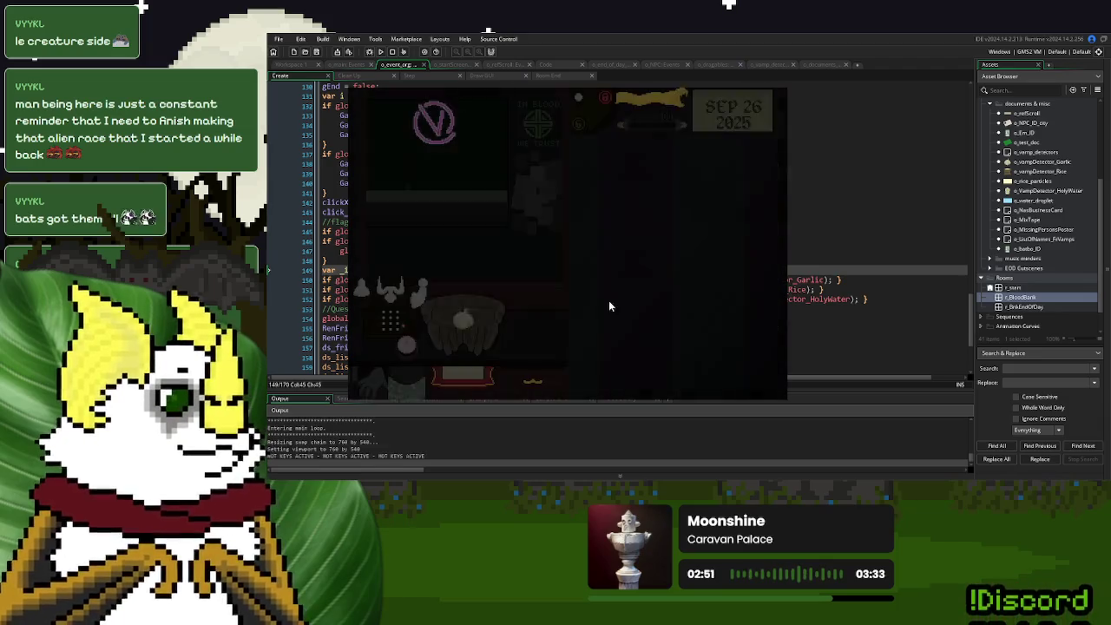
pyautogui.moveTo(538, 336)
pyautogui.mouseDown()
pyautogui.moveTo(415, 347)
pyautogui.moveTo(431, 347)
pyautogui.mouseUp()
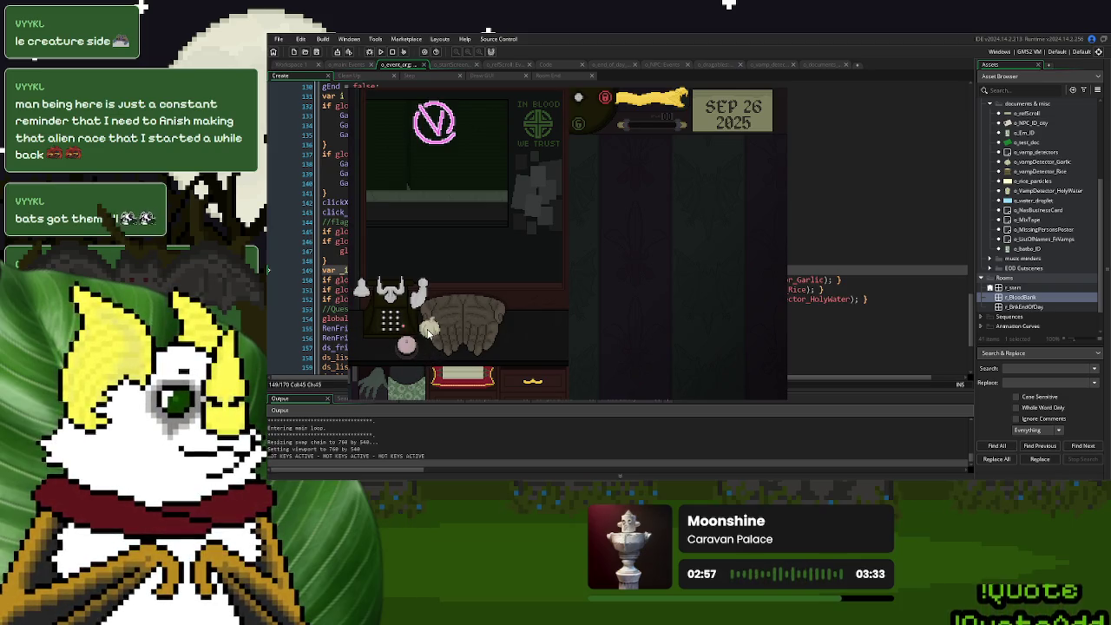
pyautogui.moveTo(426, 351); pyautogui.dragTo(477, 337)
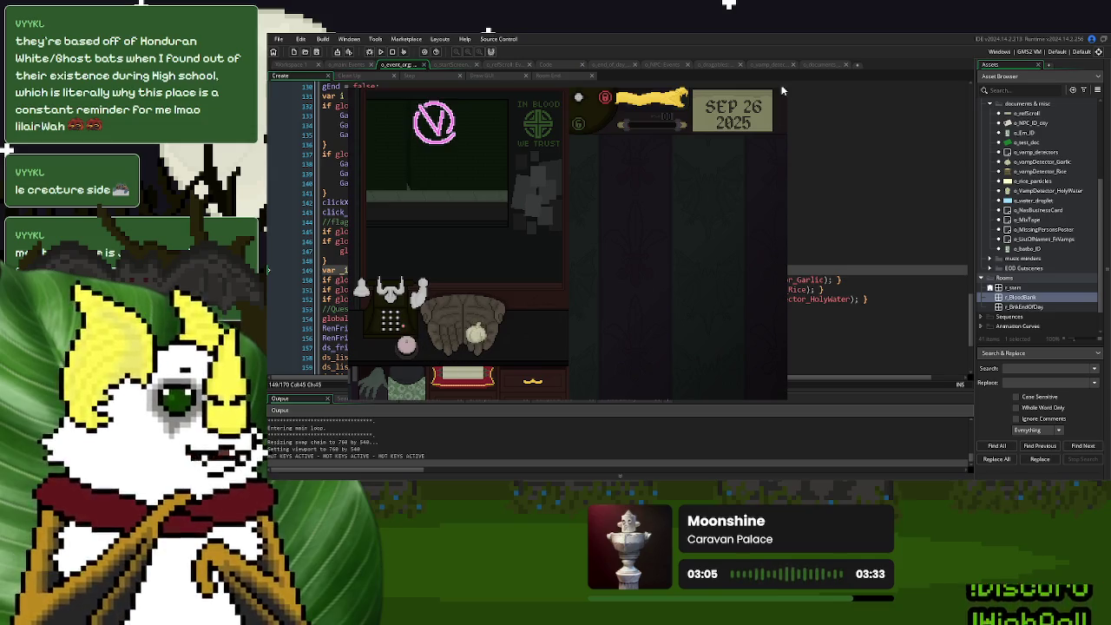
pyautogui.press('Escape')
# Review the detector's docking code and delete the commented-out else after line 21 in Step.
pyautogui.click(769, 64)
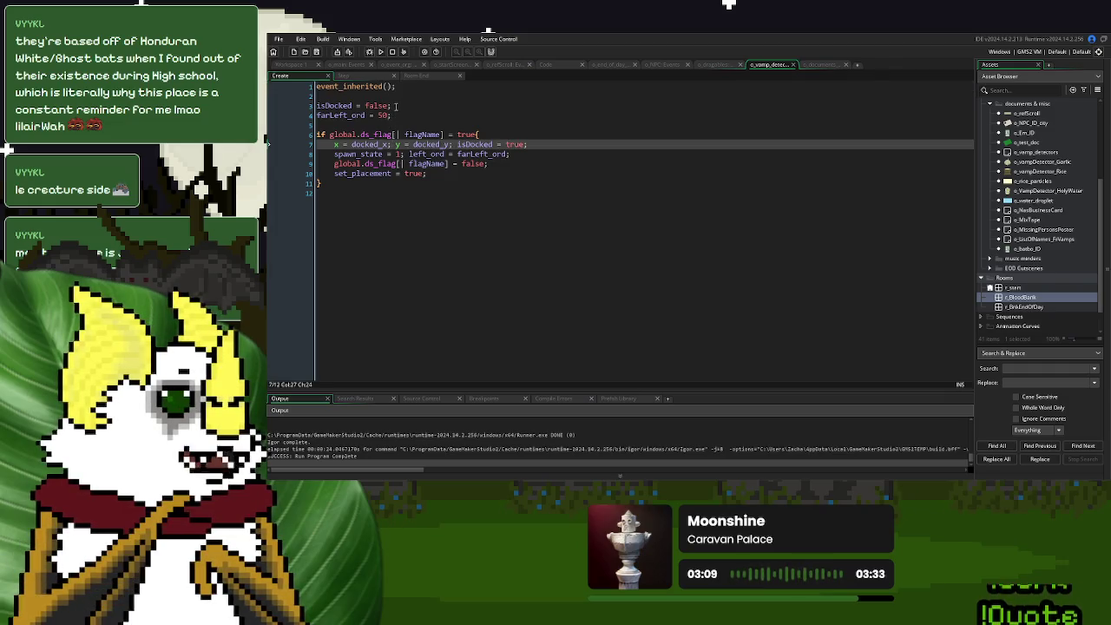
pyautogui.click(399, 106)
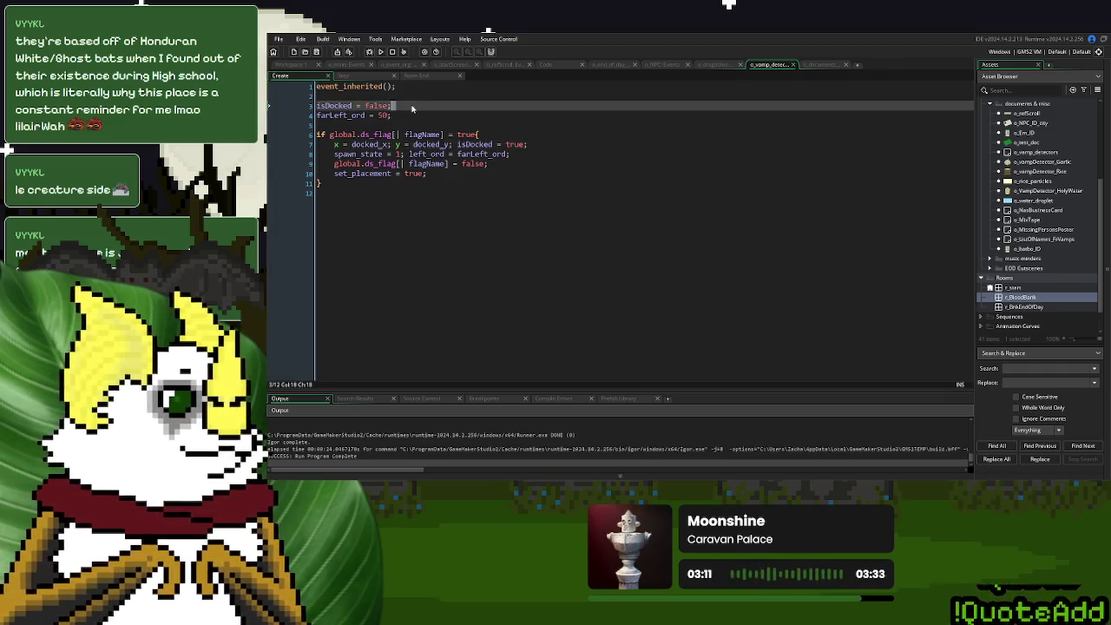
pyautogui.click(439, 125)
pyautogui.click(420, 153)
pyautogui.click(445, 135)
pyautogui.click(434, 174)
pyautogui.click(363, 76)
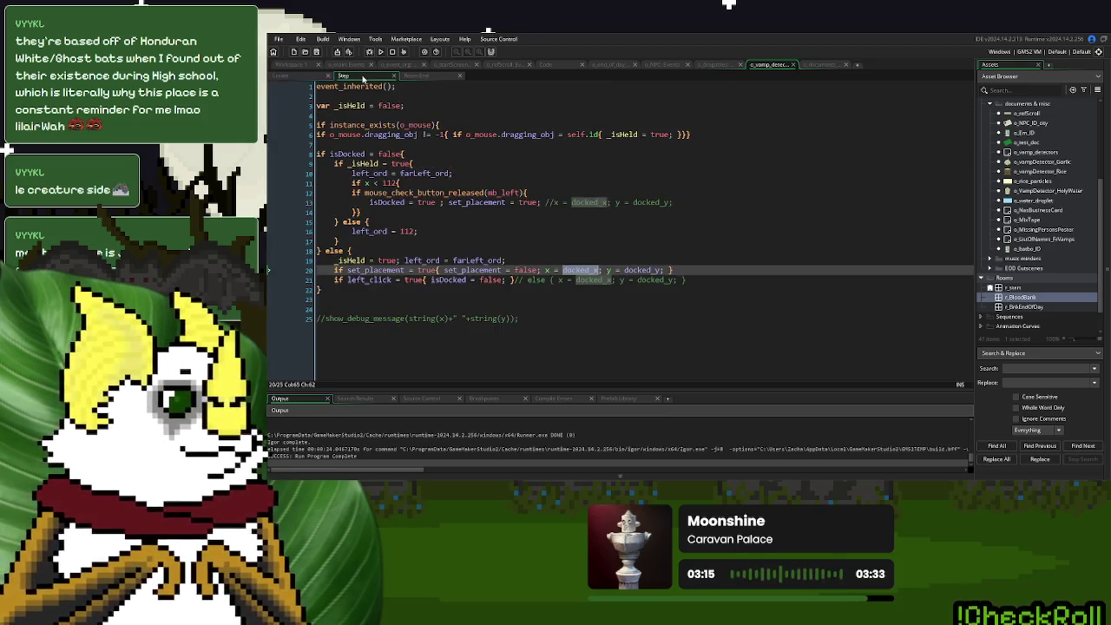
pyautogui.click(469, 237)
pyautogui.click(481, 272)
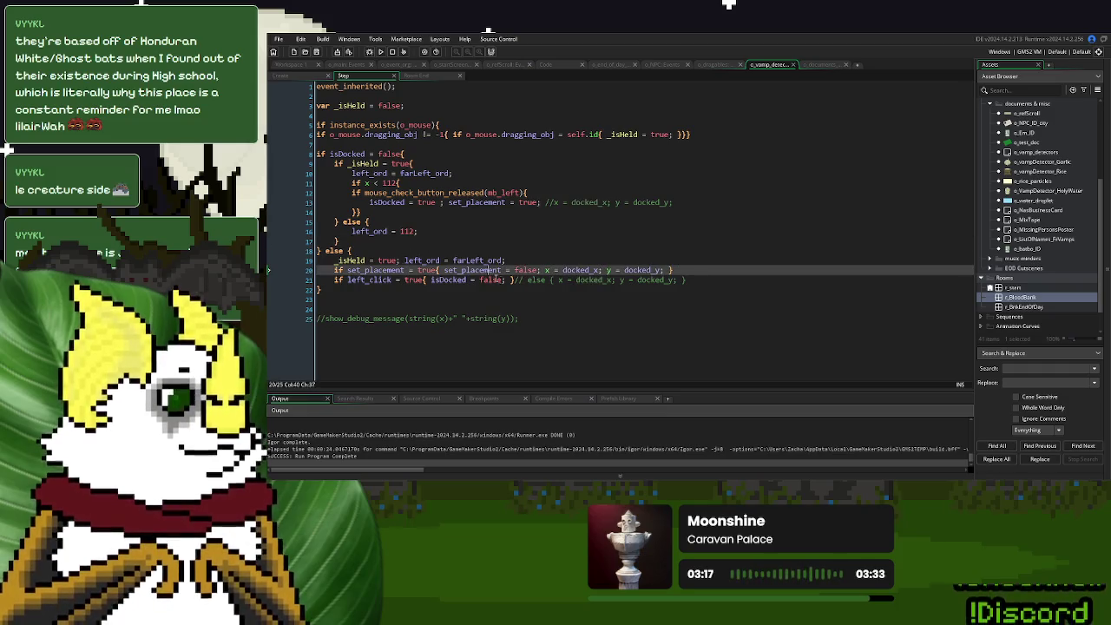
pyautogui.click(509, 280)
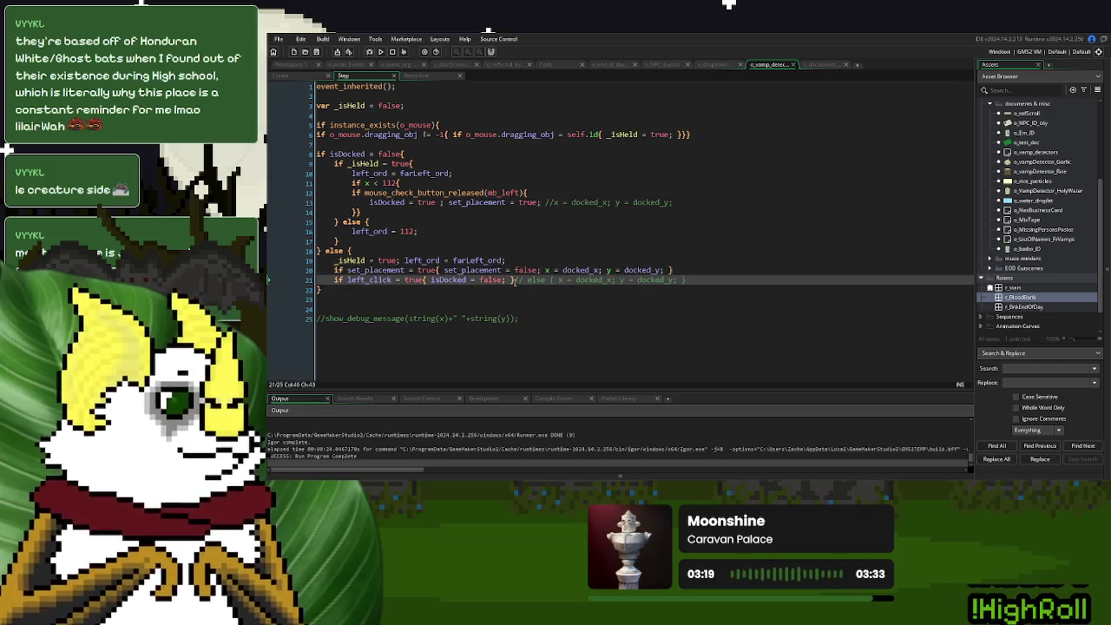
pyautogui.moveTo(697, 280); pyautogui.dragTo(512, 280)
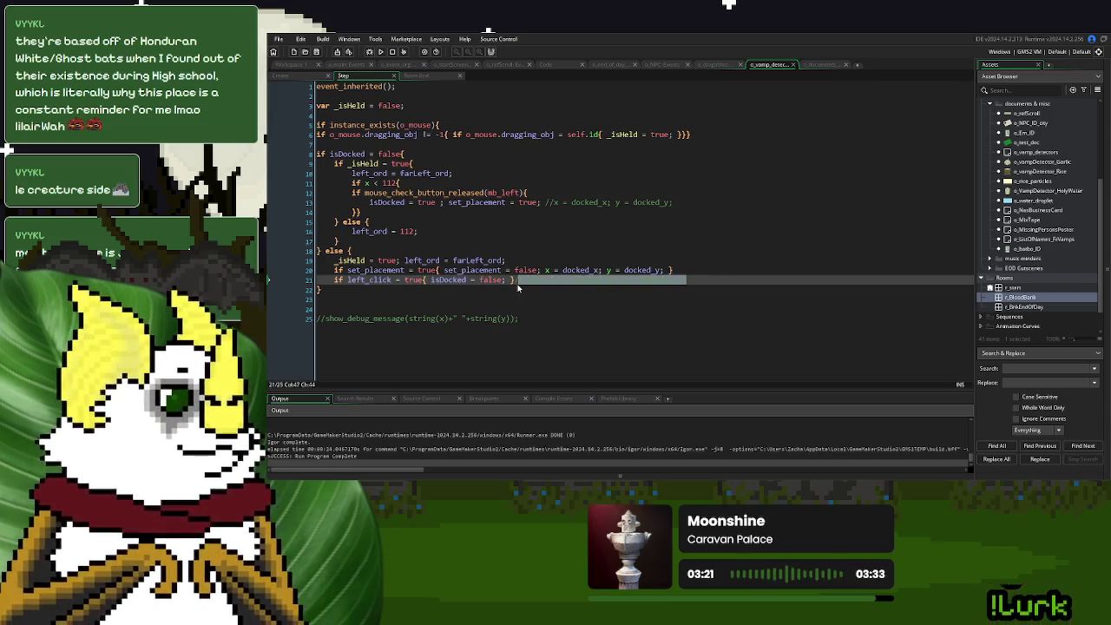
pyautogui.press('Delete')
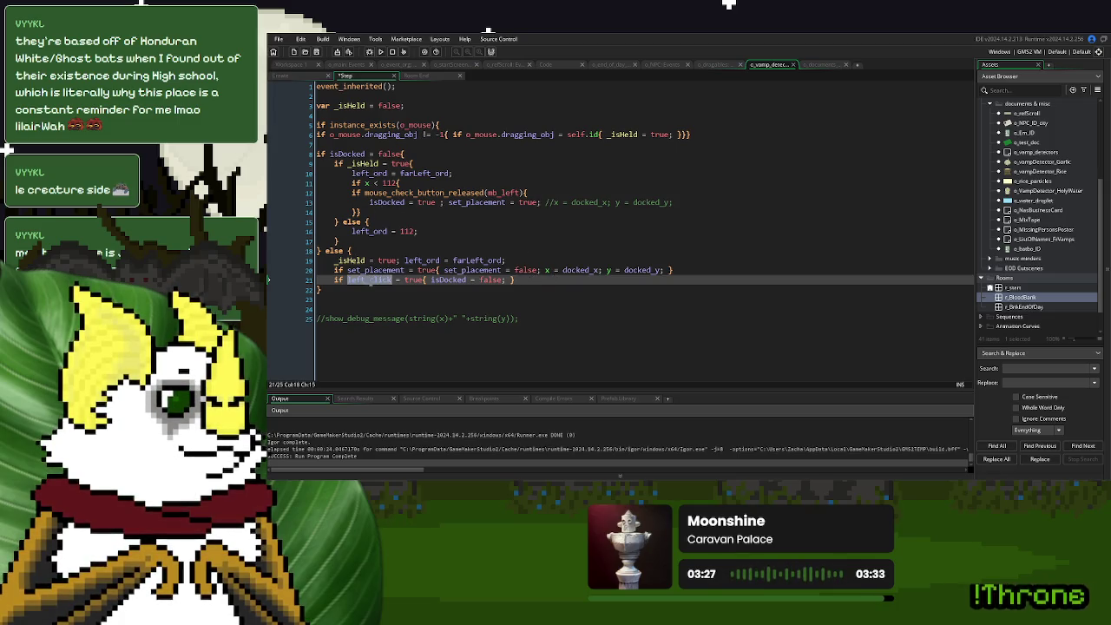
# Replace left_click with _isHeld in the line 21 condition.
pyautogui.click(391, 203)
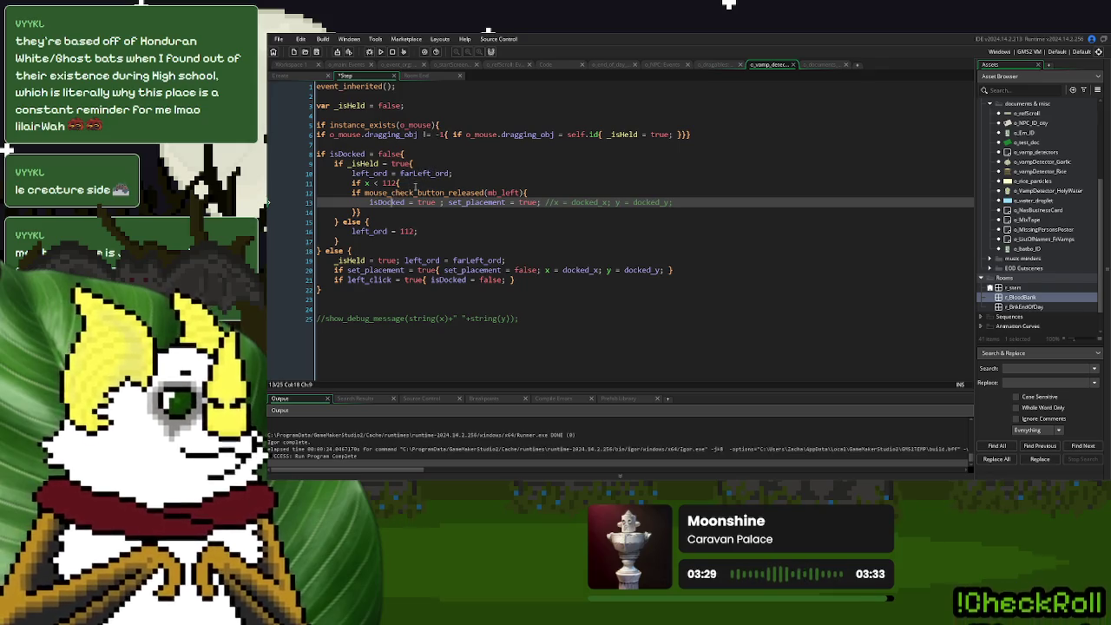
pyautogui.click(623, 134)
pyautogui.click(429, 250)
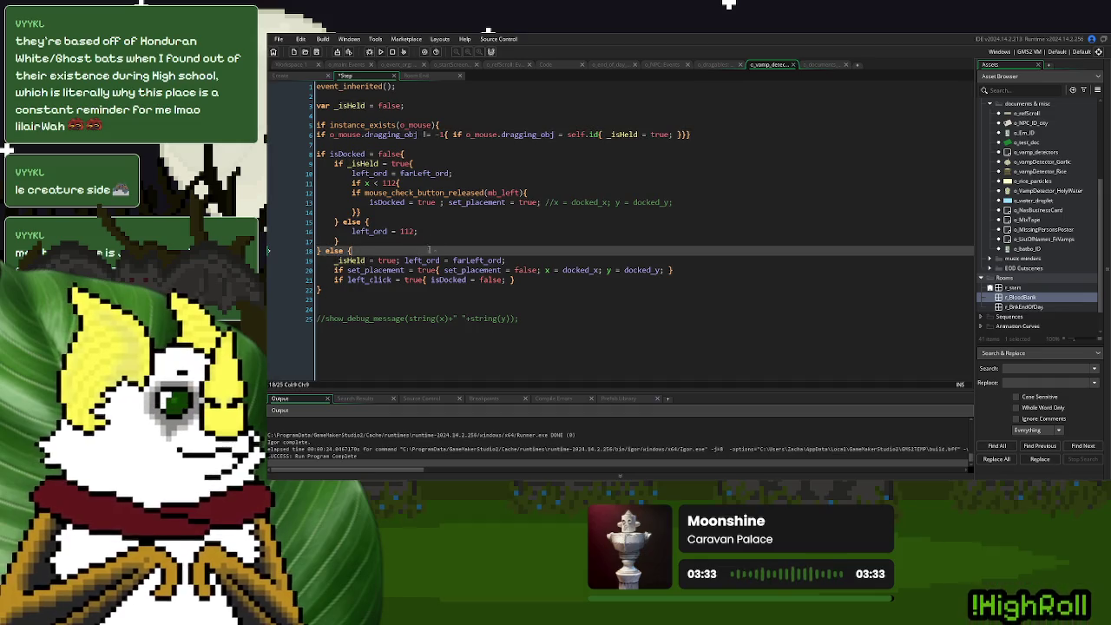
pyautogui.doubleClick(624, 134)
pyautogui.click(381, 289)
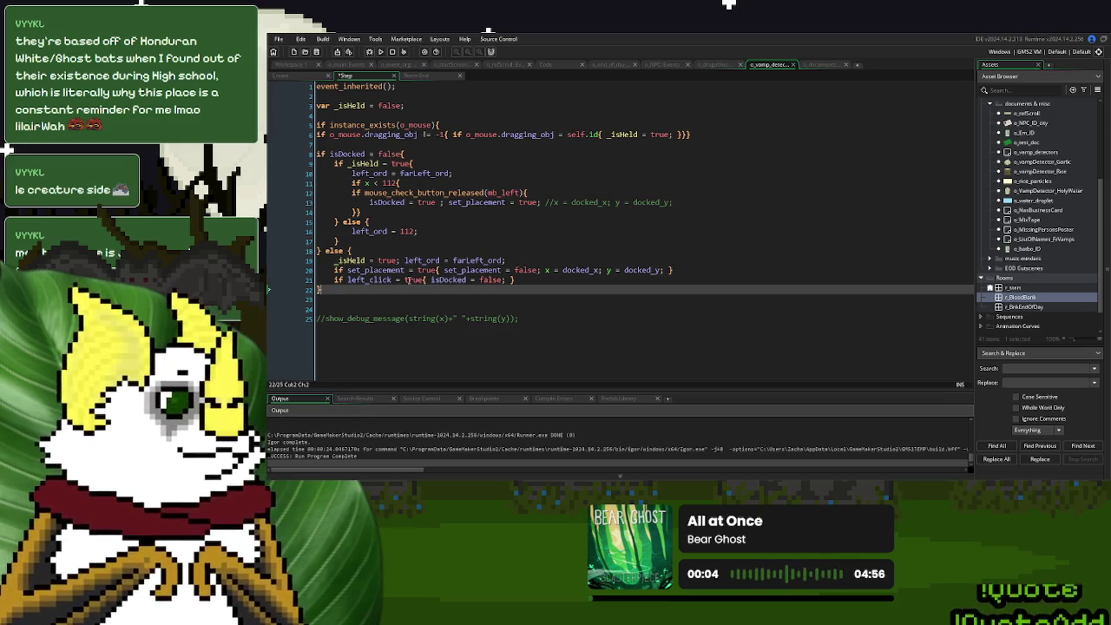
pyautogui.doubleClick(368, 279)
pyautogui.write('_isHeld')
# Delete the forced _isHeld = true on line 19 and run the game.
pyautogui.moveTo(507, 279); pyautogui.dragTo(334, 279)
pyautogui.click(418, 260)
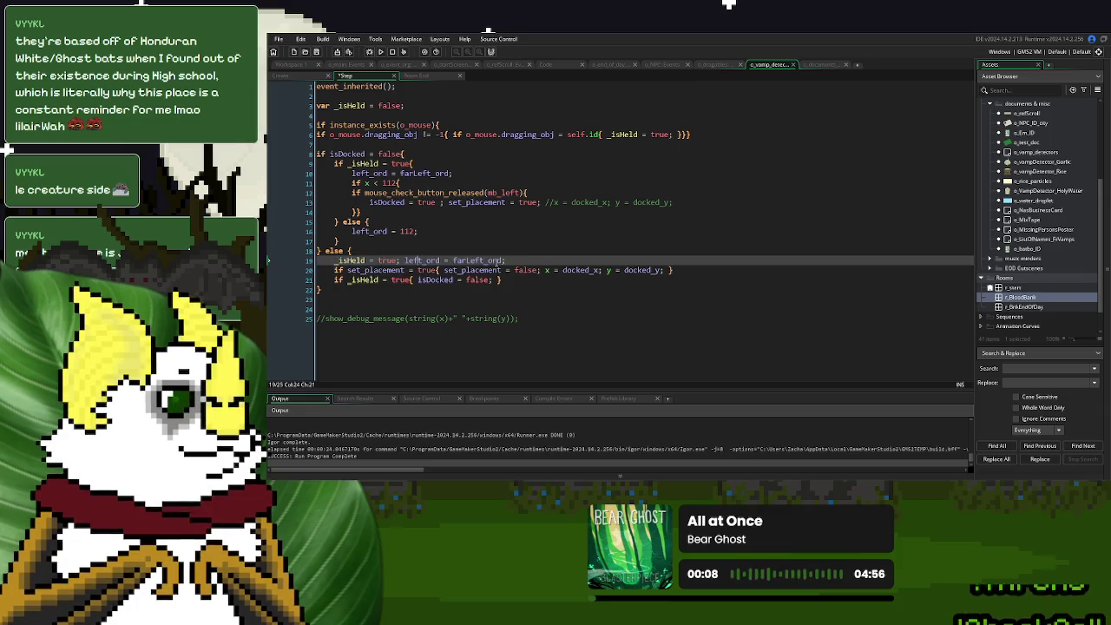
pyautogui.moveTo(405, 260); pyautogui.dragTo(331, 265)
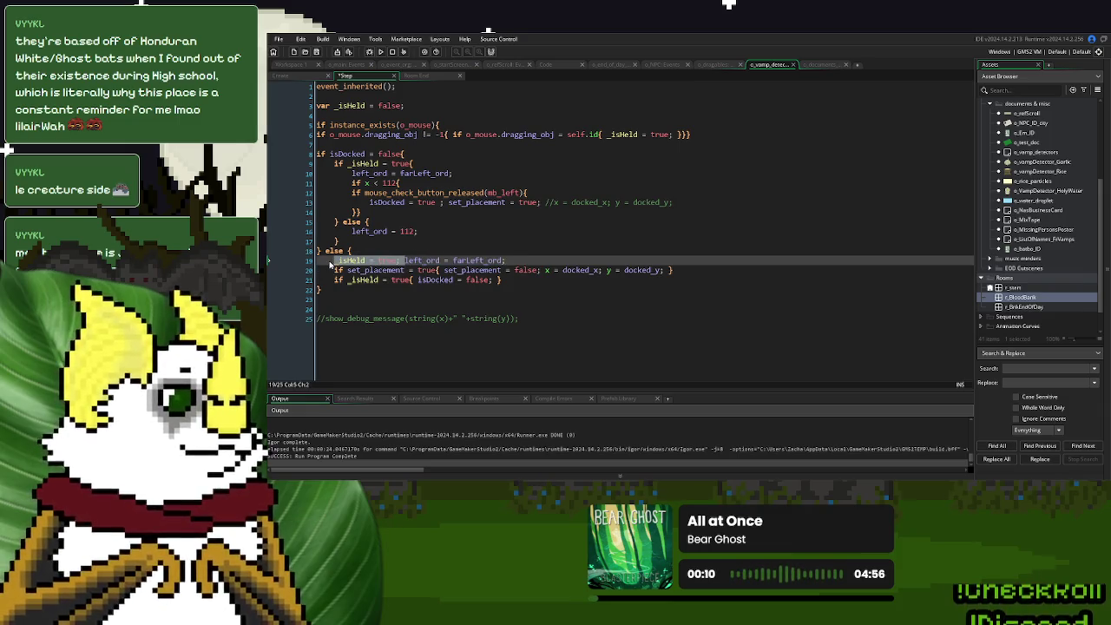
pyautogui.press('BackSpace')
pyautogui.click(456, 242)
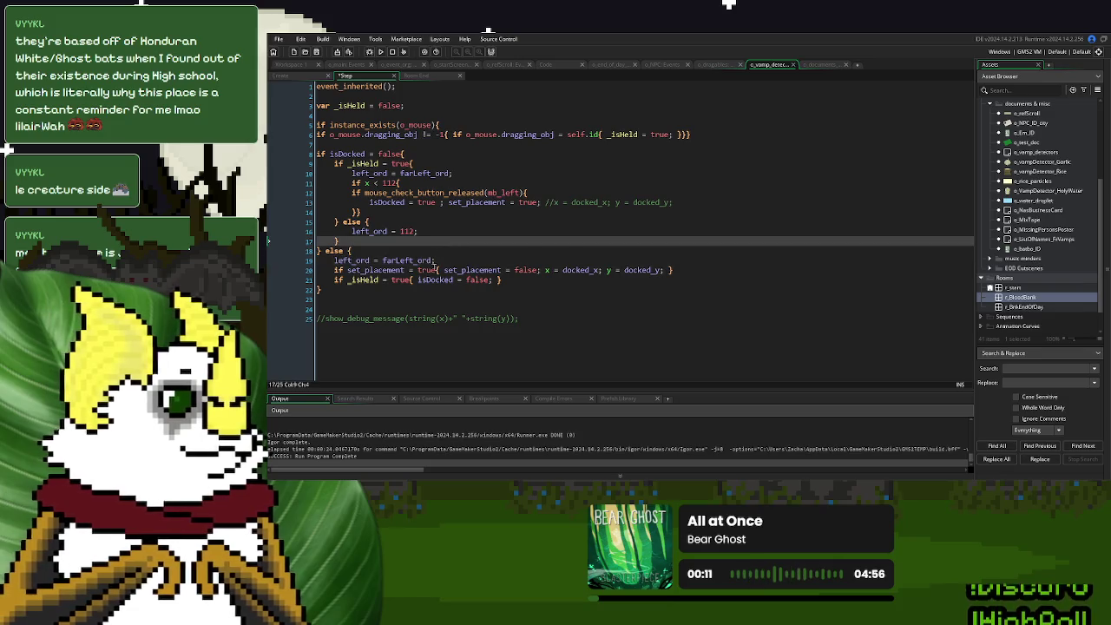
pyautogui.click(439, 269)
pyautogui.click(457, 260)
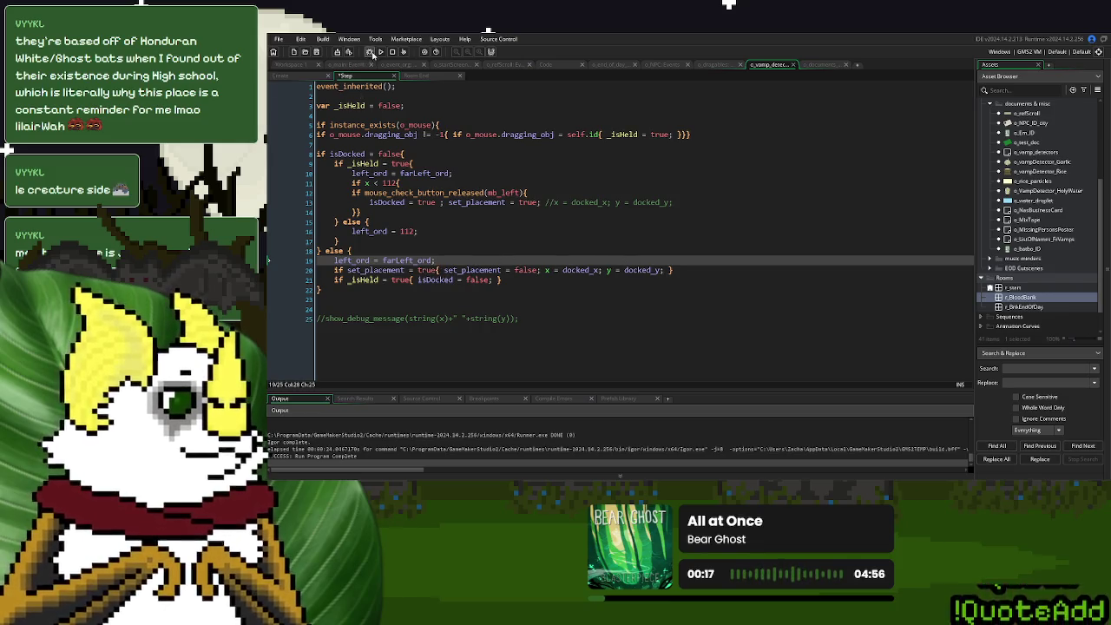
pyautogui.click(380, 51)
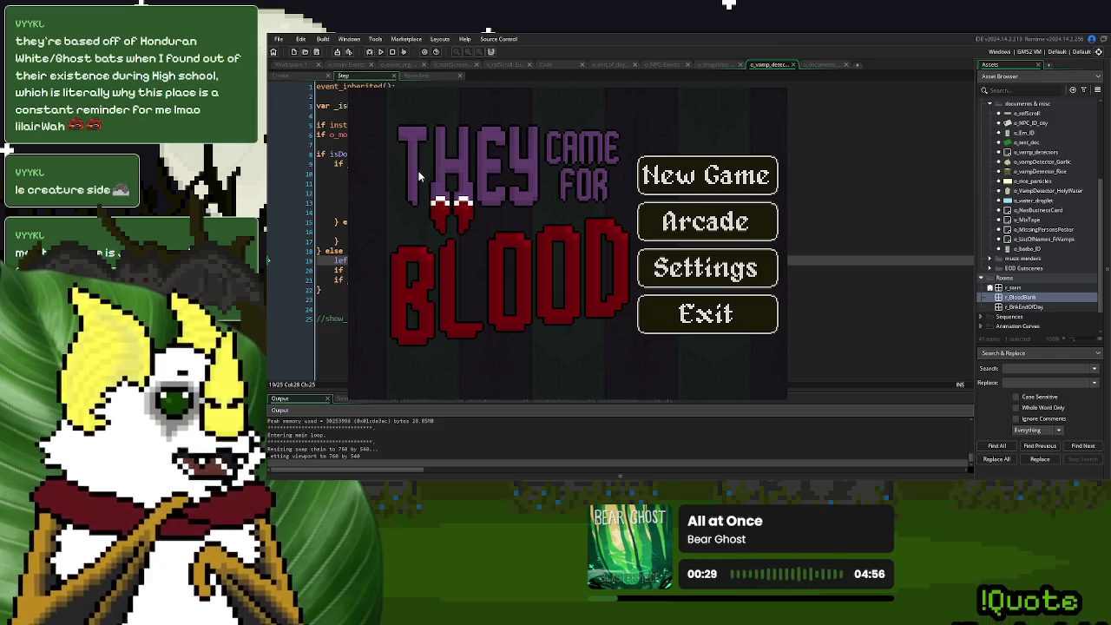
pyautogui.click(677, 162)
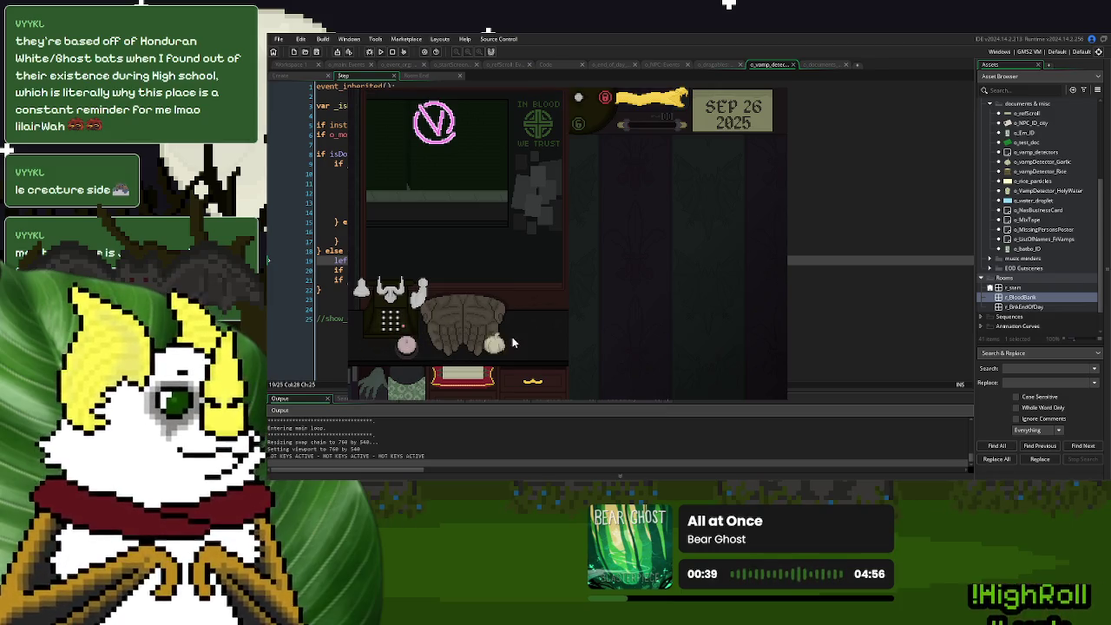
pyautogui.press('Escape')
pyautogui.click(504, 240)
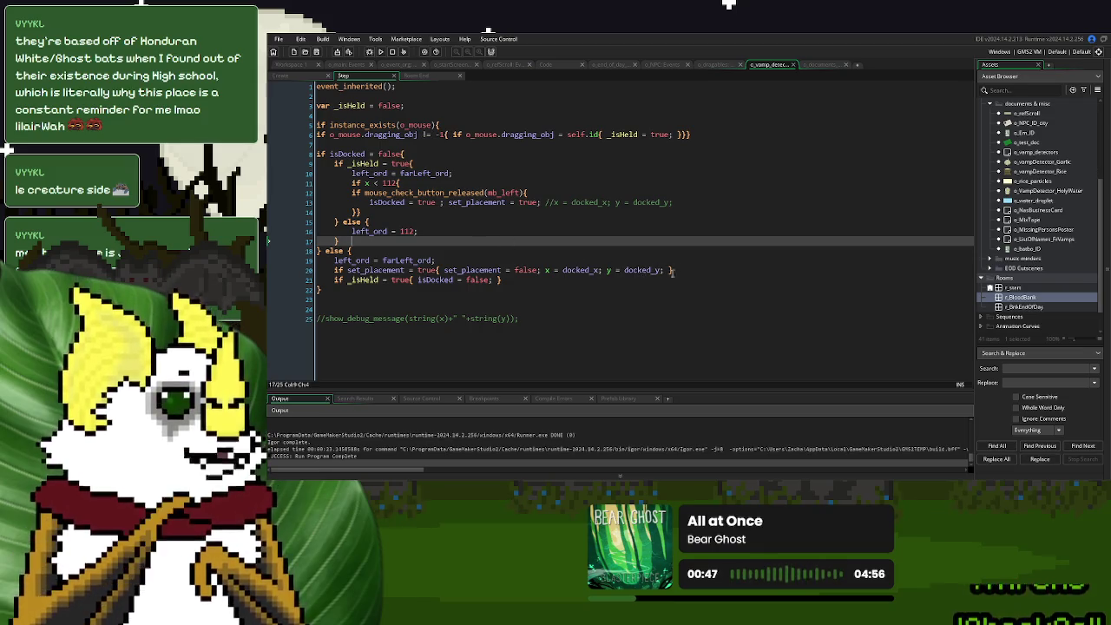
# Remove set_placement from the docking line 13 and comment out the set_placement line 20.
pyautogui.moveTo(666, 270)
pyautogui.mouseDown()
pyautogui.moveTo(521, 271)
pyautogui.moveTo(545, 271)
pyautogui.mouseUp()
pyautogui.moveTo(546, 202)
pyautogui.mouseDown()
pyautogui.moveTo(559, 203)
pyautogui.moveTo(448, 206)
pyautogui.mouseUp()
pyautogui.press('BackSpace')
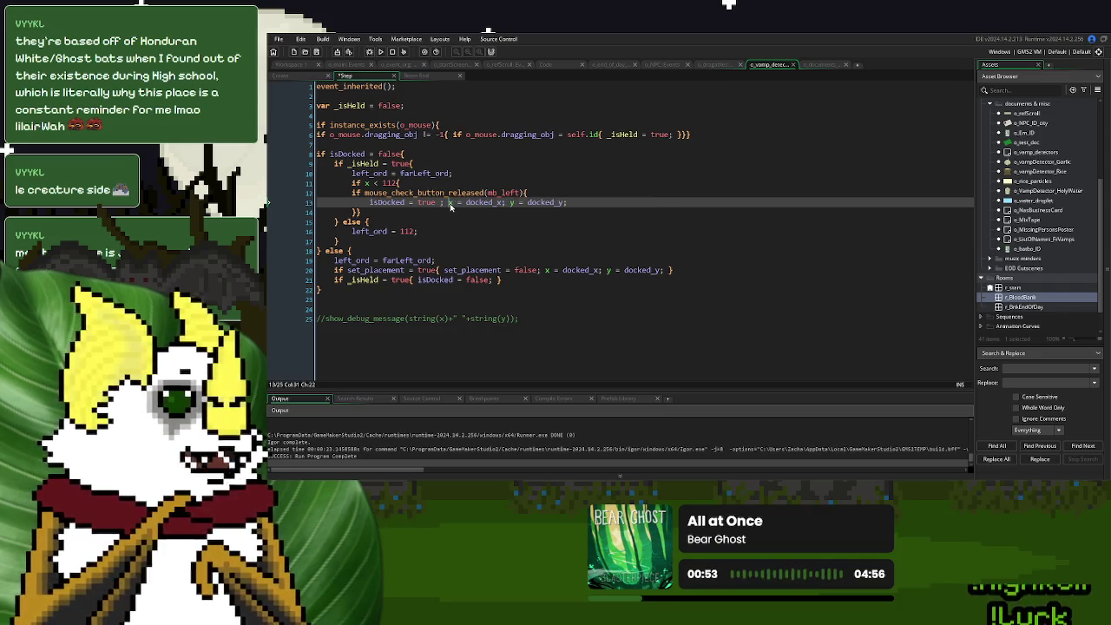
pyautogui.click(334, 270)
pyautogui.write('//')
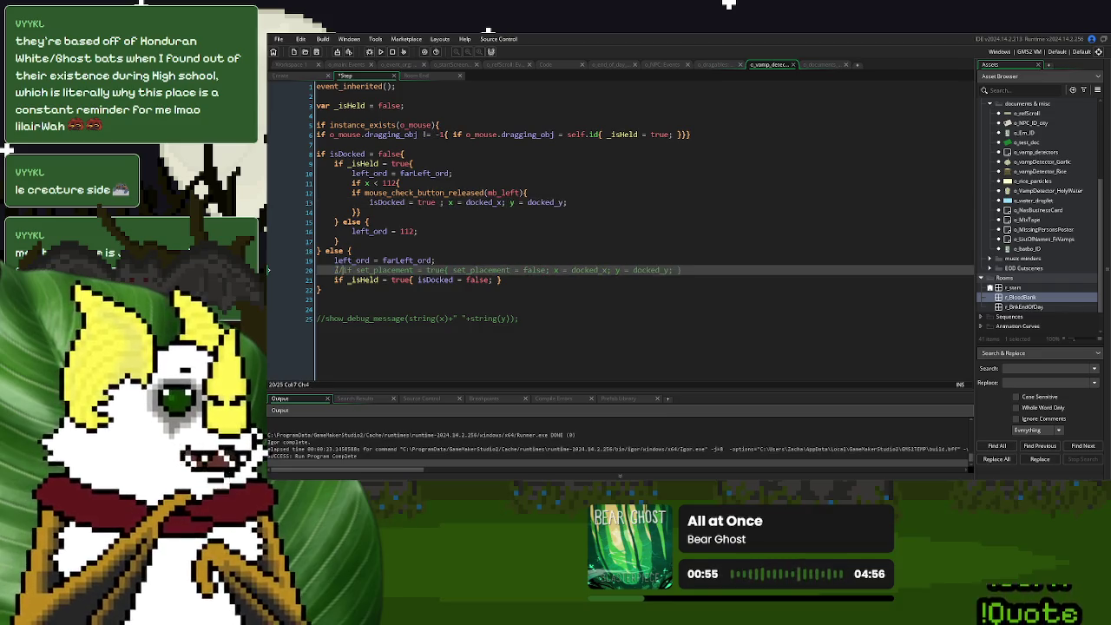
# In Create, put isDocked = true on its own line and delete set_placement = true.
pyautogui.click(302, 78)
pyautogui.click(356, 163)
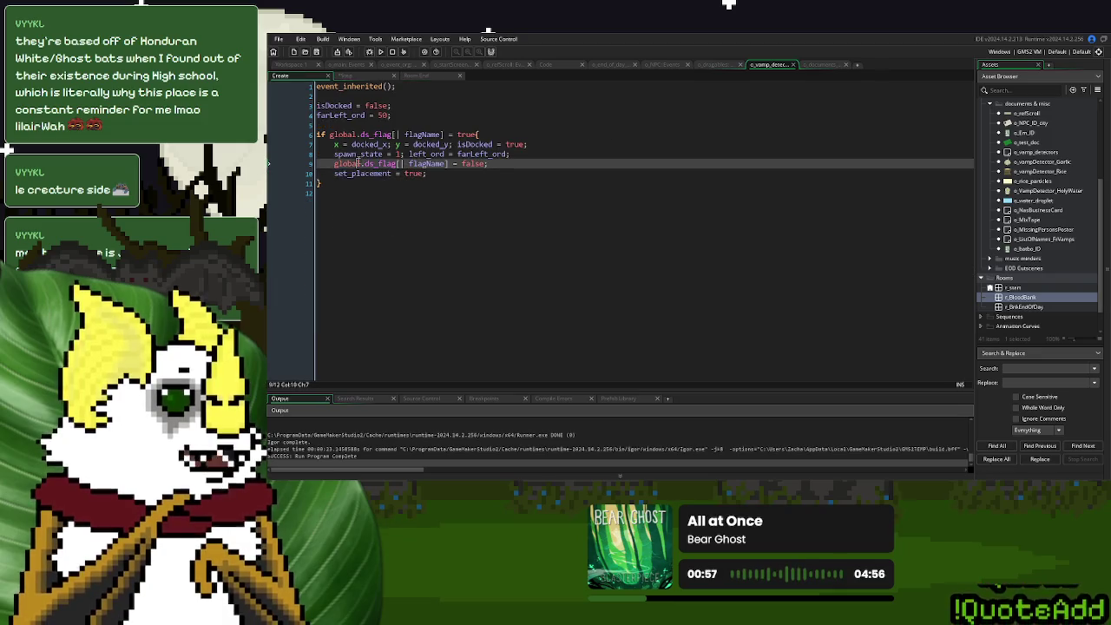
pyautogui.click(457, 144)
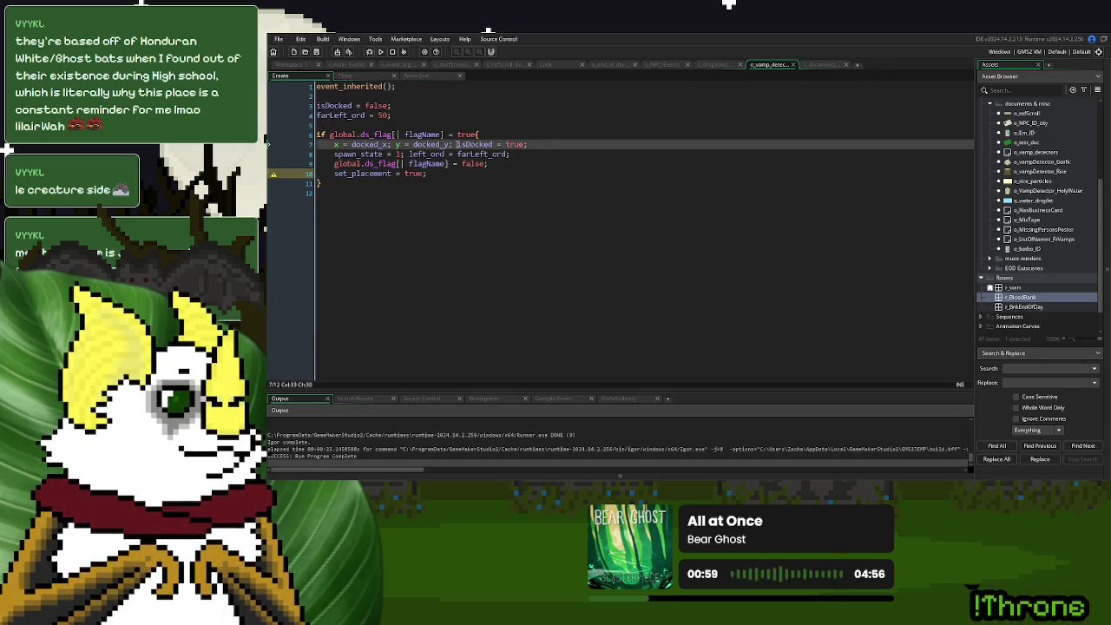
pyautogui.press('Return')
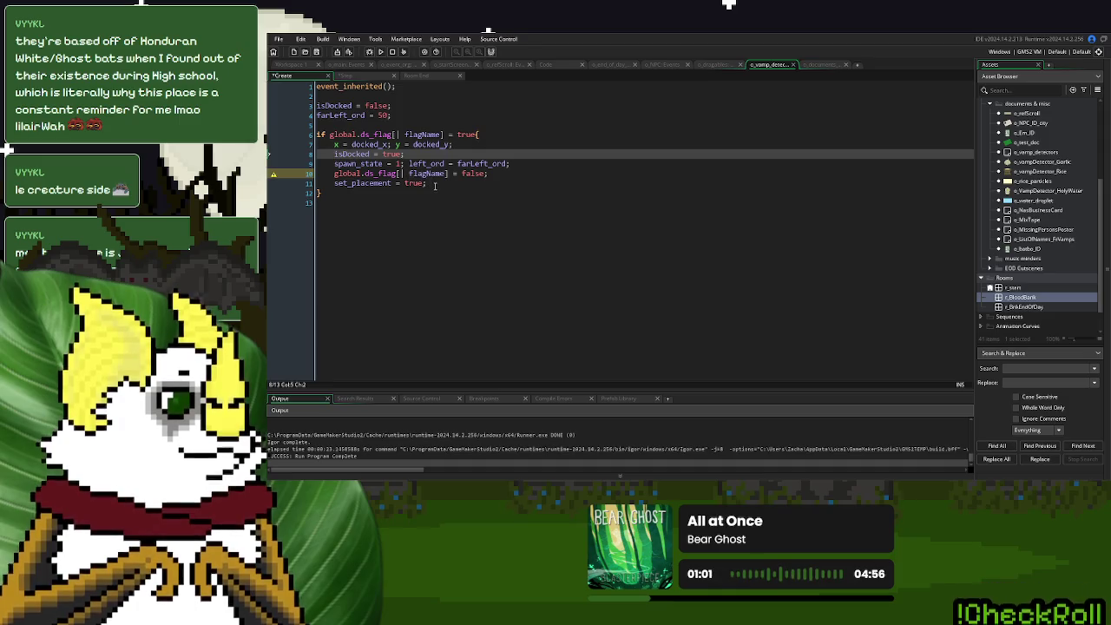
pyautogui.moveTo(435, 184); pyautogui.dragTo(333, 185)
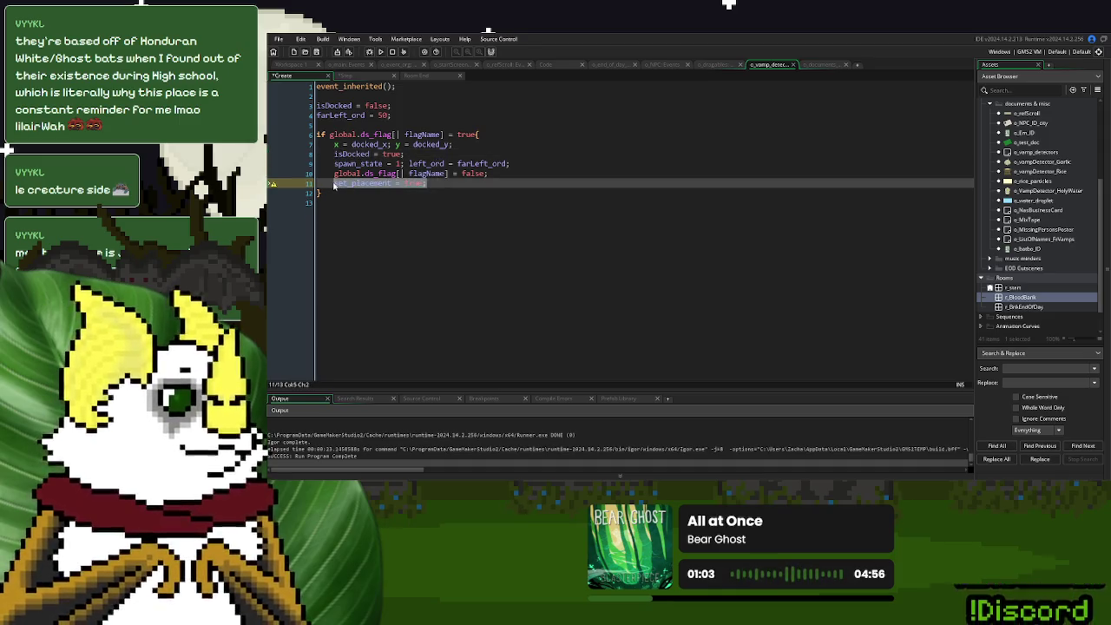
pyautogui.press('BackSpace')
pyautogui.press('BackSpace')
pyautogui.press('BackSpace')
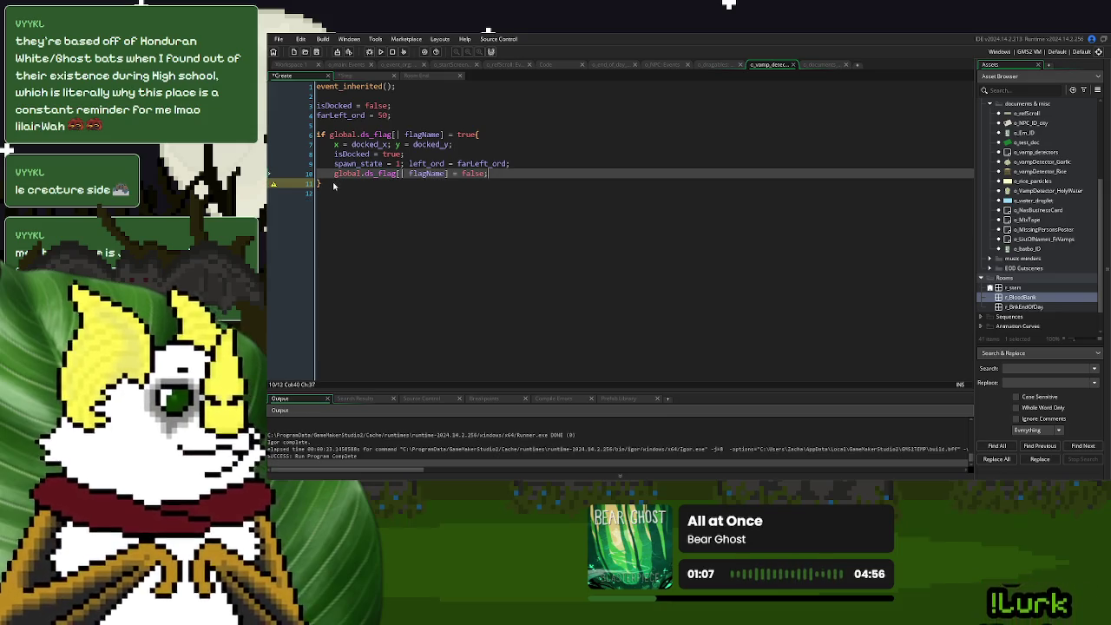
# Delete the commented-out set_placement line from the Step code.
pyautogui.click(347, 76)
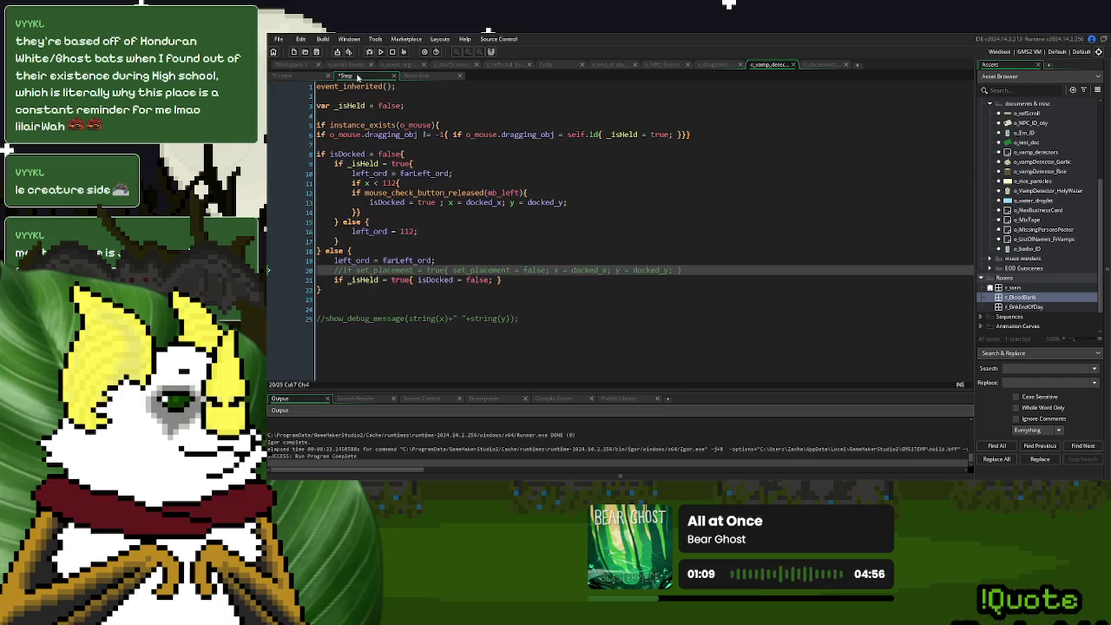
pyautogui.click(332, 280)
pyautogui.moveTo(333, 279); pyautogui.dragTo(332, 275)
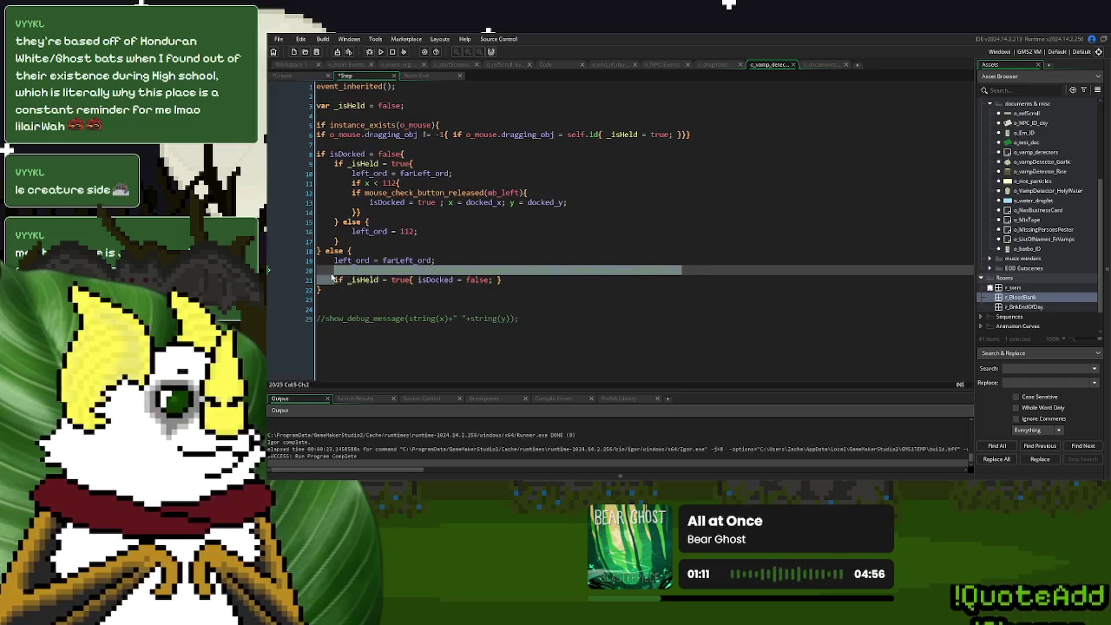
pyautogui.press('BackSpace')
pyautogui.doubleClick(338, 270)
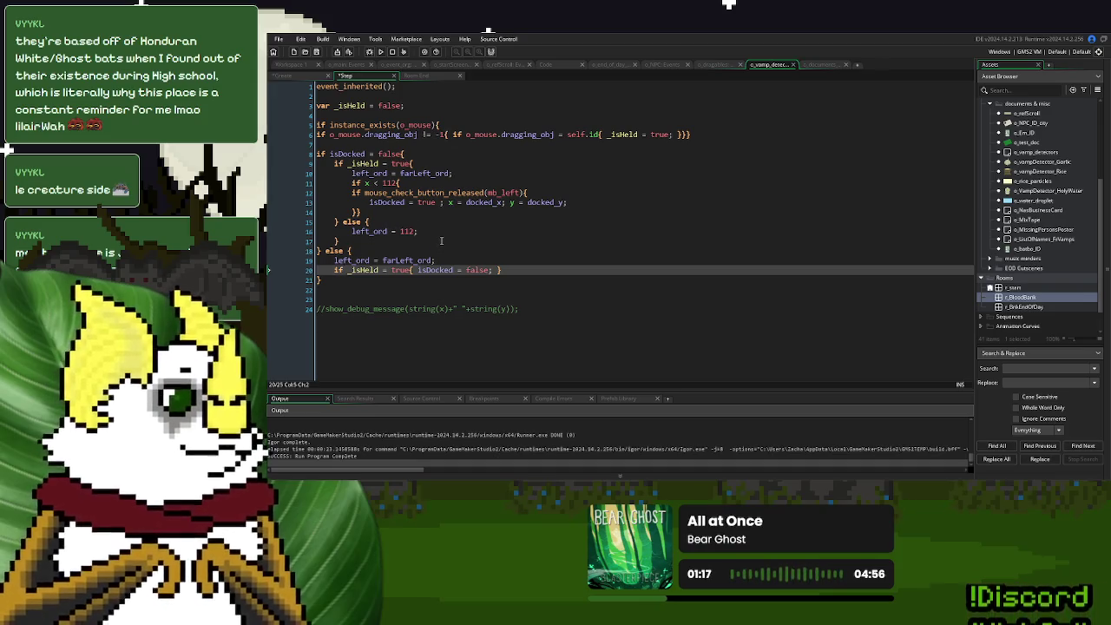
# Add show_debug_message("NOT DOCKED") inside the isDocked = false check.
pyautogui.click(422, 154)
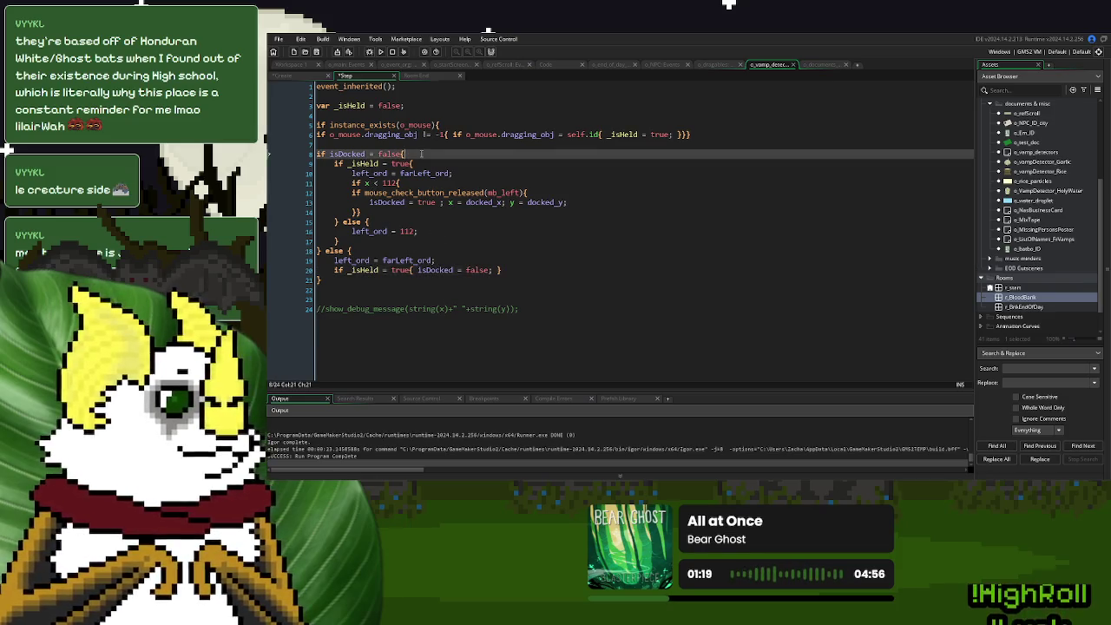
pyautogui.press('Left')
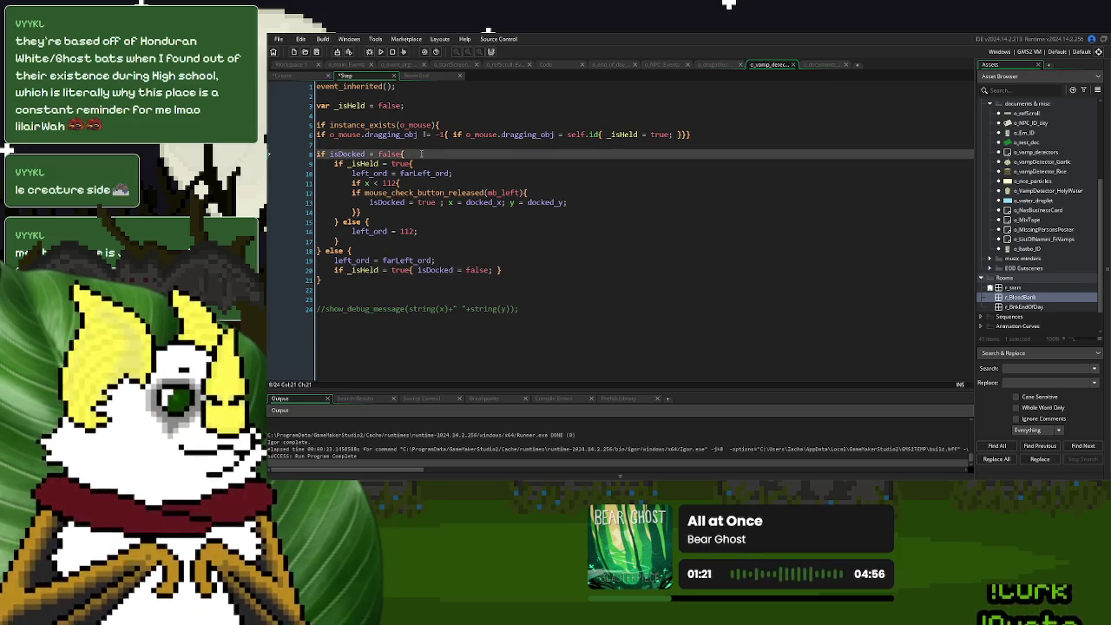
pyautogui.write(' show_debug_me')
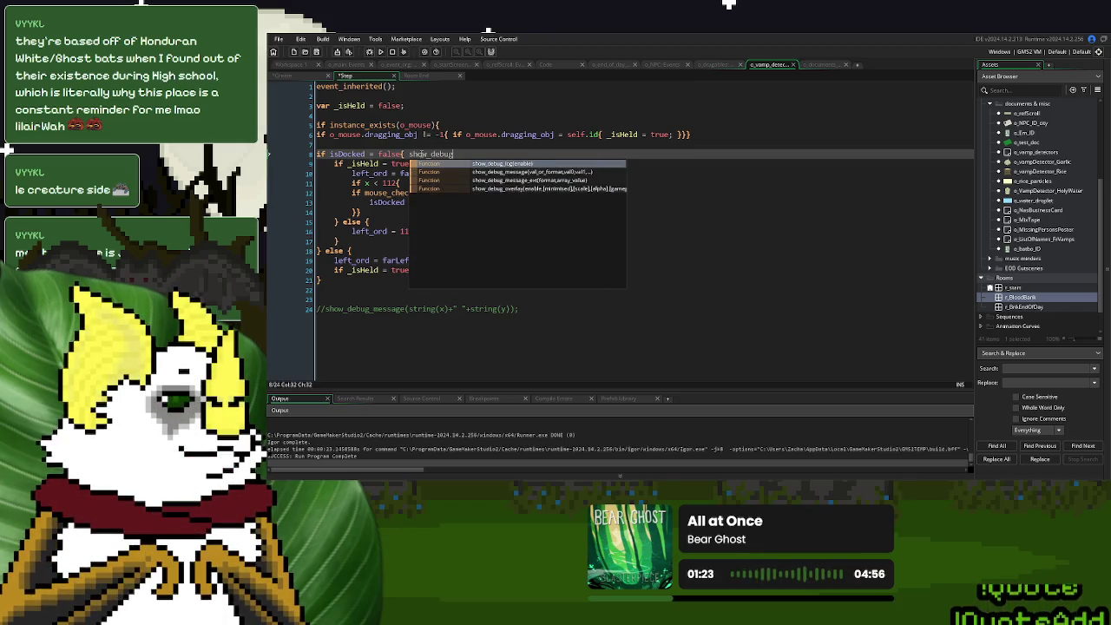
pyautogui.press('Return')
pyautogui.write('"NOT DOCKED");')
# Copy the debug call into the else branch on line 18 and change its message to "DOCKED".
pyautogui.moveTo(565, 153); pyautogui.dragTo(402, 155)
pyautogui.hotkey('ctrl', 'c')
pyautogui.click(379, 250)
pyautogui.hotkey('ctrl', 'v')
pyautogui.click(459, 250)
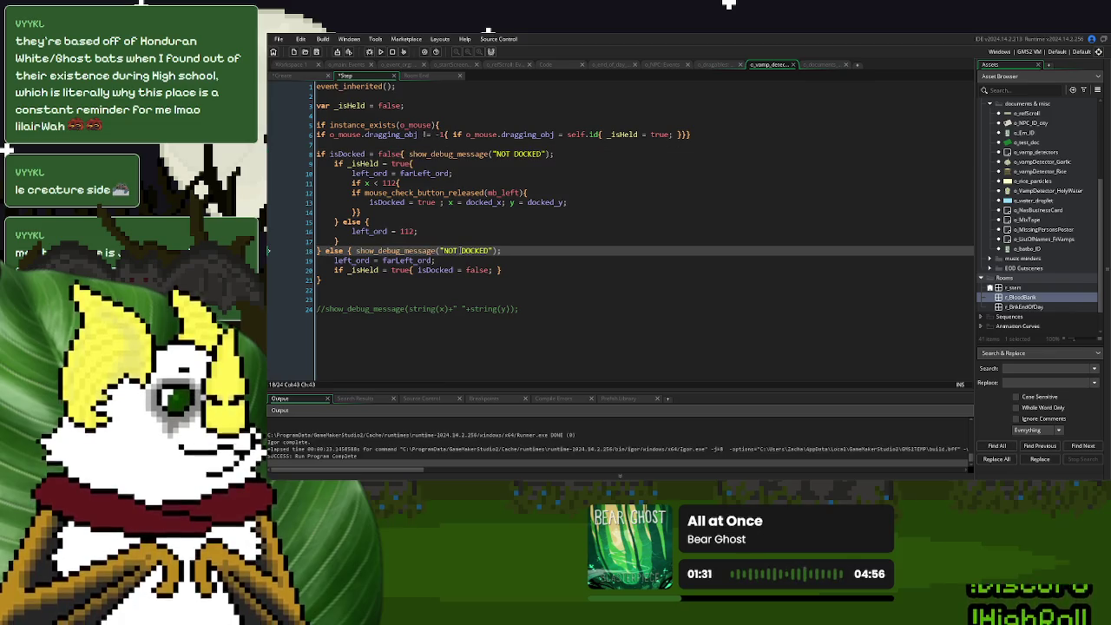
pyautogui.press('BackSpace')
pyautogui.press('BackSpace')
pyautogui.press('BackSpace')
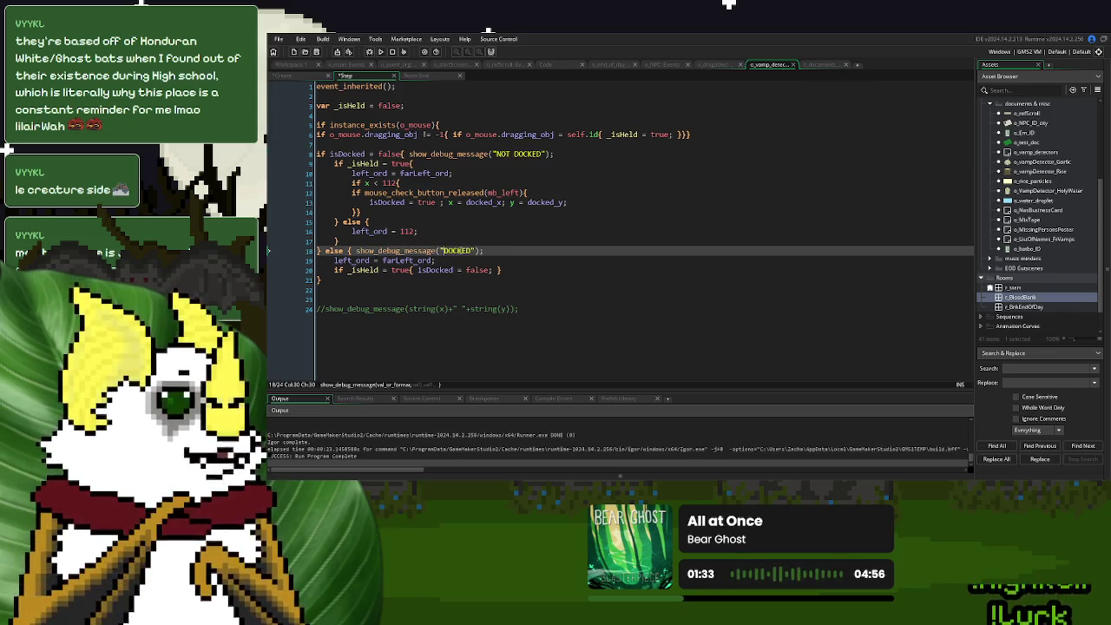
# Run the game with F5, start a New Game, and drag the garlic off its docked spot.
pyautogui.press('F5')
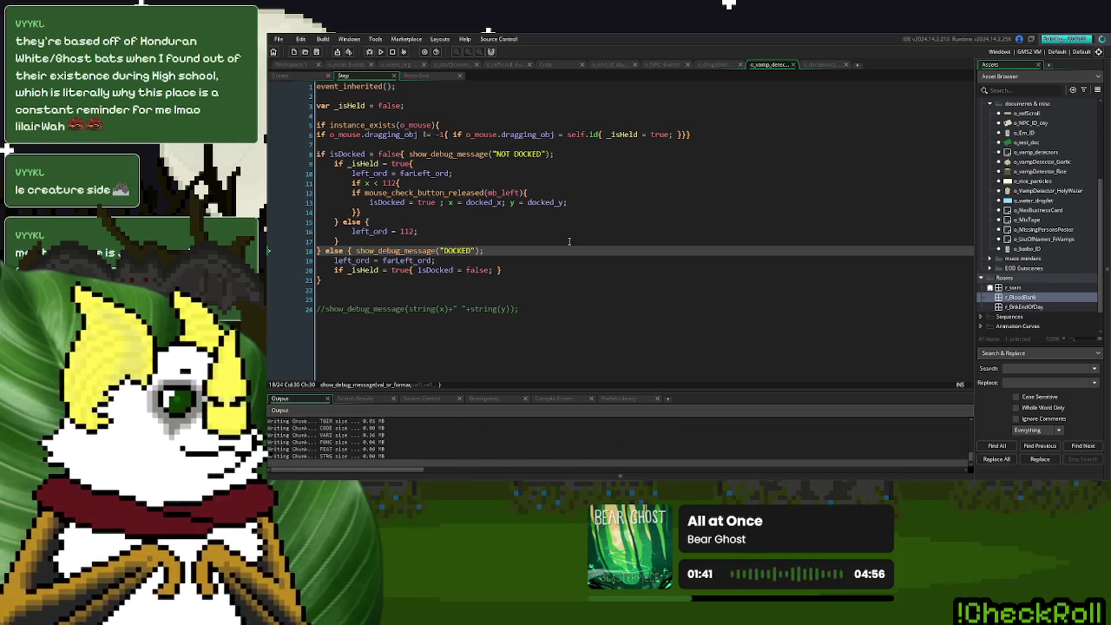
pyautogui.click(727, 177)
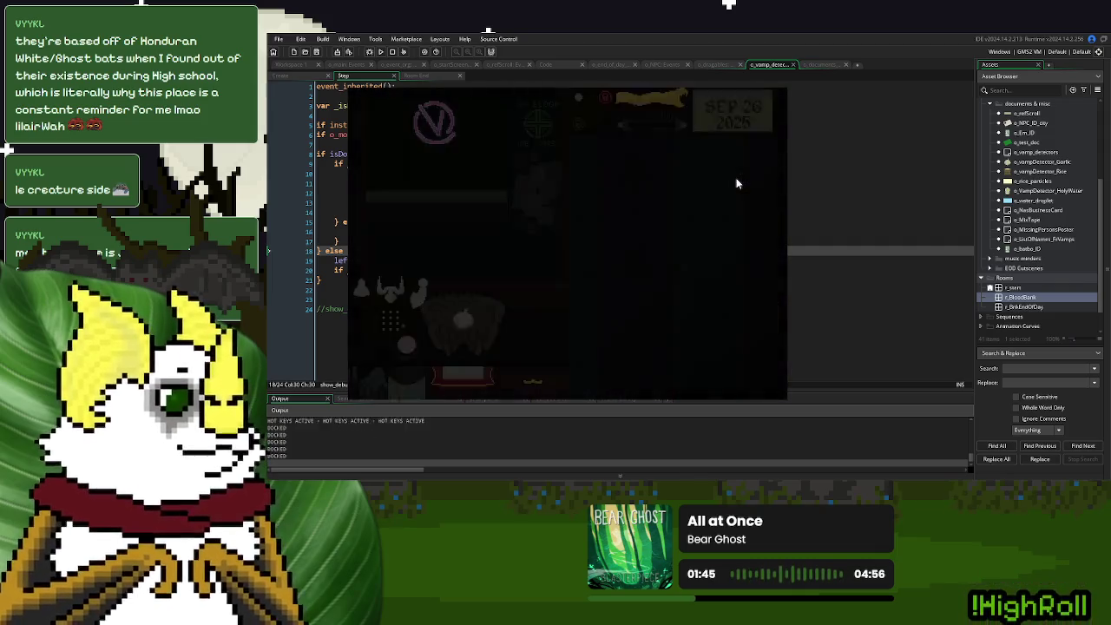
pyautogui.moveTo(463, 321)
pyautogui.mouseDown()
pyautogui.moveTo(449, 339)
pyautogui.moveTo(464, 325)
pyautogui.moveTo(490, 333)
pyautogui.moveTo(398, 322)
pyautogui.moveTo(429, 321)
pyautogui.moveTo(439, 349)
pyautogui.moveTo(401, 321)
pyautogui.moveTo(429, 321)
pyautogui.mouseUp()
# Close the game and delete both the DOCKED and NOT DOCKED debug messages.
pyautogui.press('Escape')
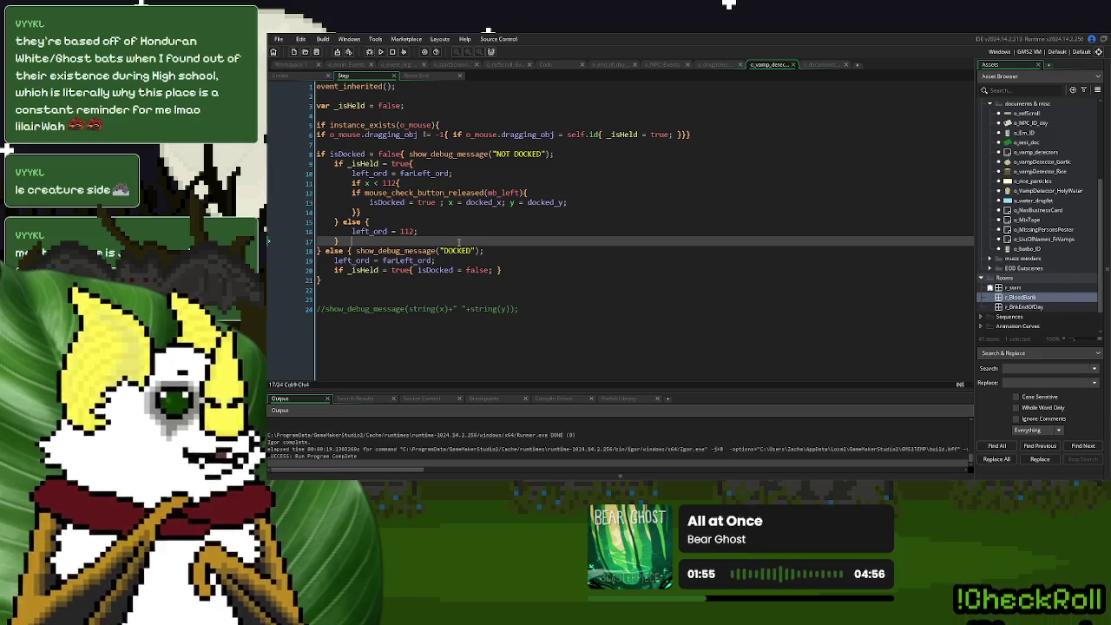
pyautogui.click(404, 251)
pyautogui.moveTo(403, 250); pyautogui.dragTo(351, 251)
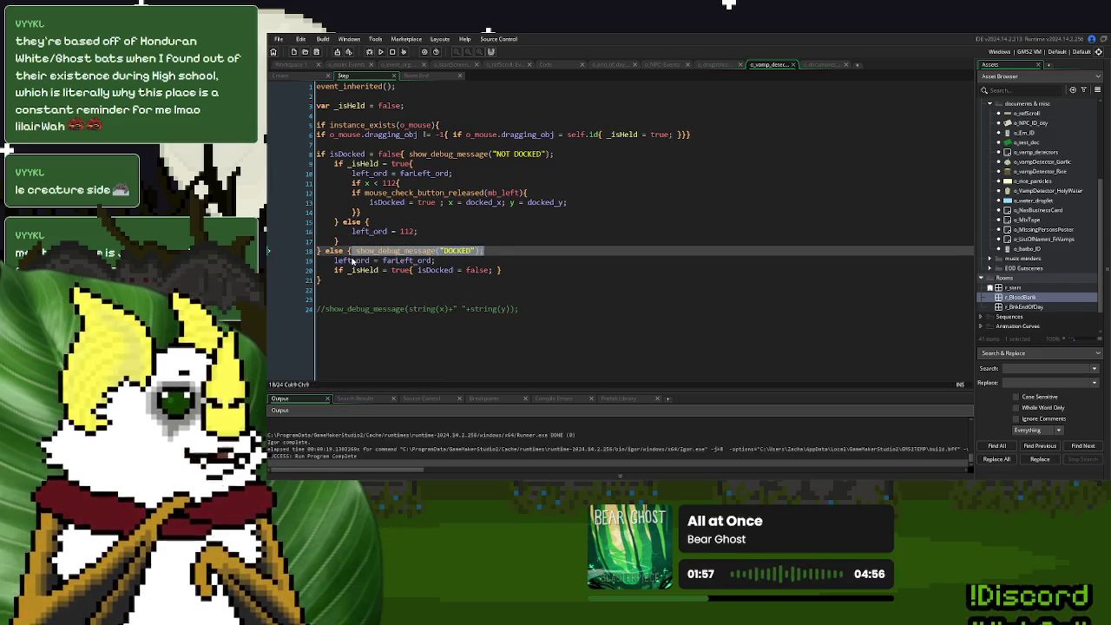
pyautogui.press('BackSpace')
pyautogui.moveTo(553, 153); pyautogui.dragTo(409, 163)
pyautogui.press('BackSpace')
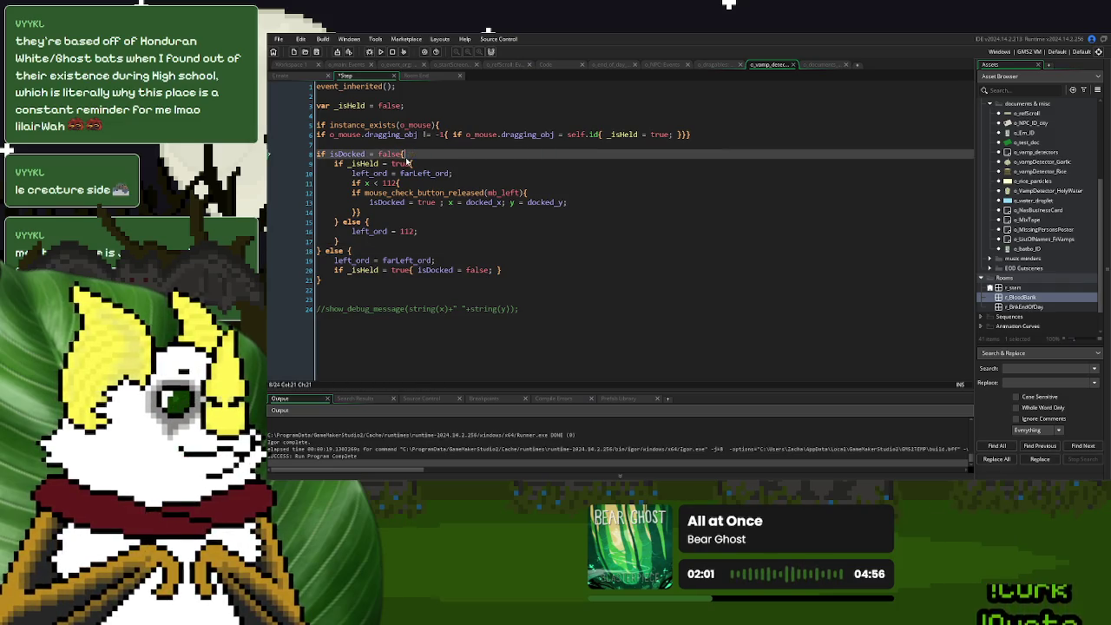
# Add an else branch on line 20 setting x = docked_x and y = docked_y.
pyautogui.click(521, 270)
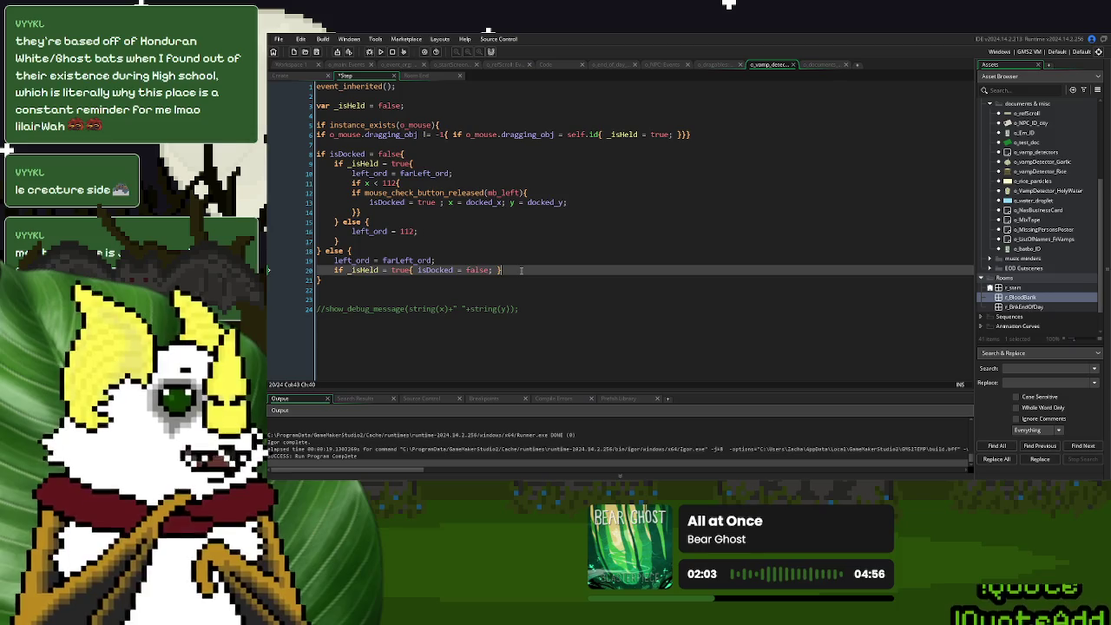
pyautogui.write('else P ')
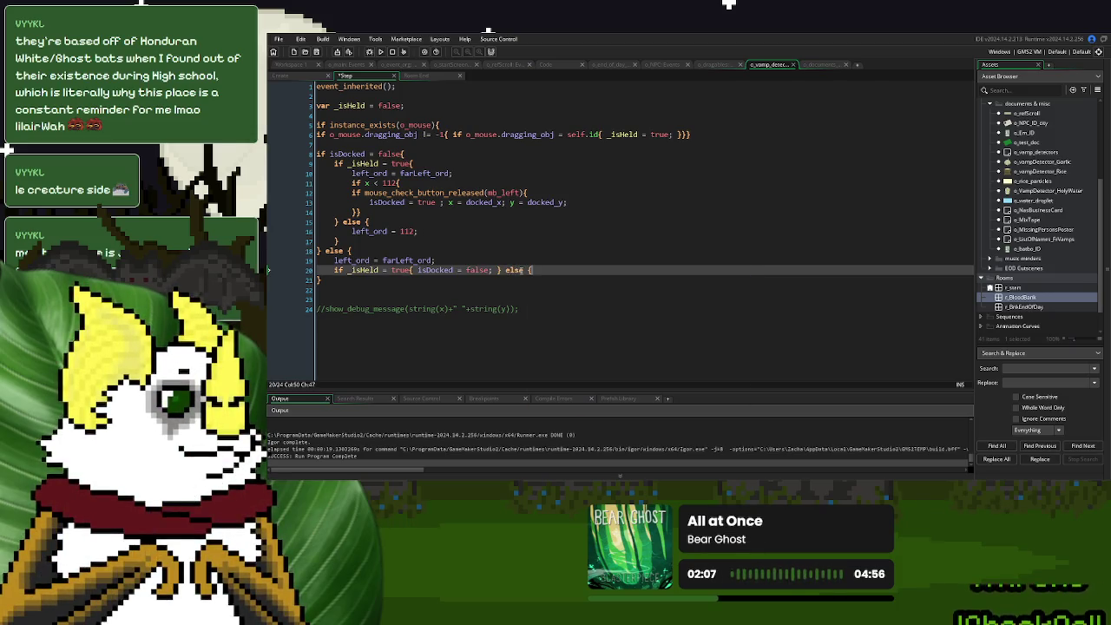
pyautogui.write('}')
pyautogui.moveTo(568, 202); pyautogui.dragTo(448, 202)
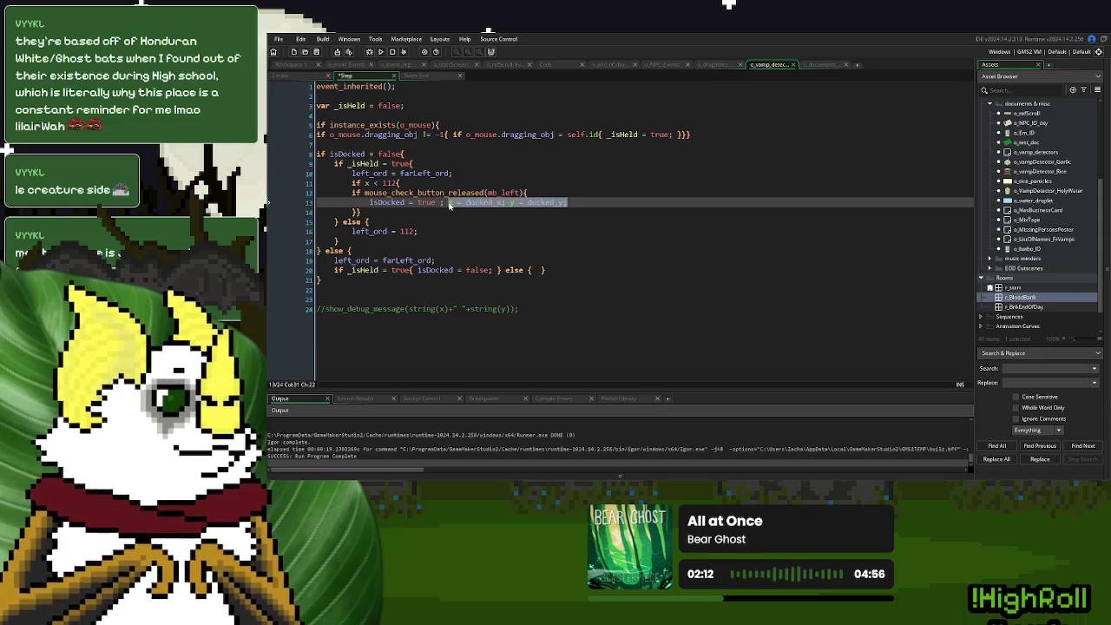
pyautogui.hotkey('ctrl', 'c')
pyautogui.click(535, 270)
pyautogui.hotkey('ctrl', 'v')
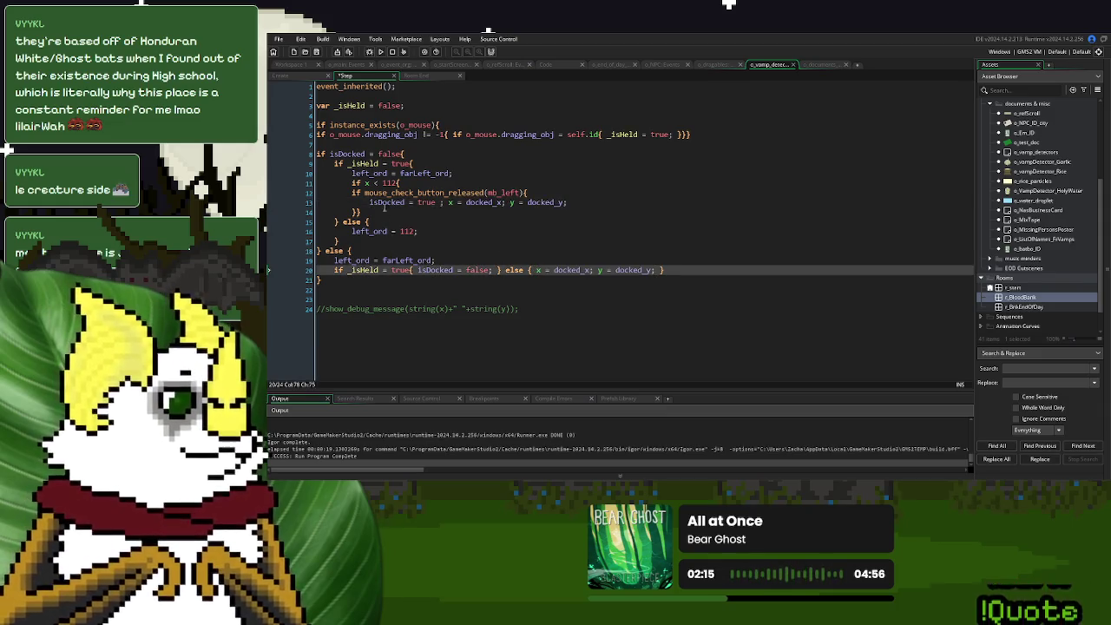
pyautogui.click(1033, 370)
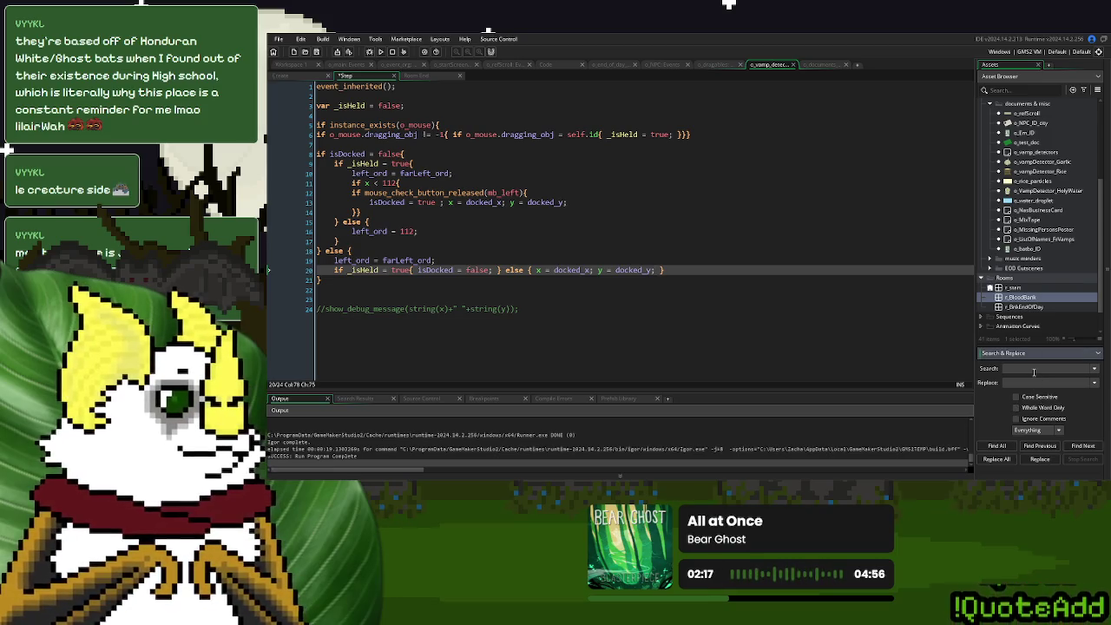
# Search the project for left_click = false and open the o_draggables match.
pyautogui.write('left_click')
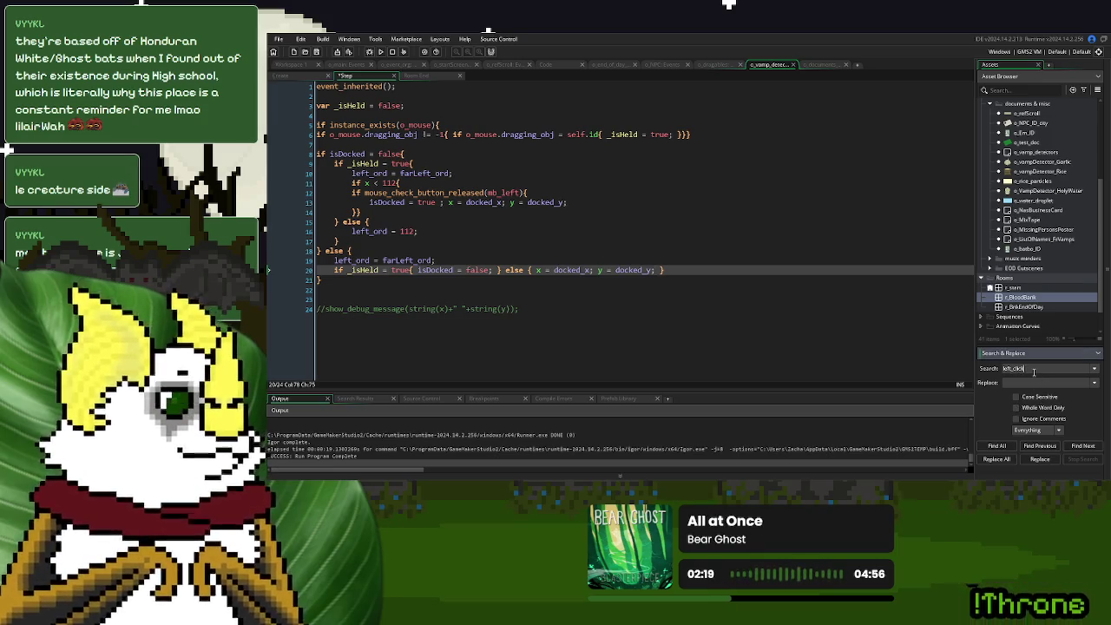
pyautogui.write('(')
pyautogui.write('lse;')
pyautogui.press('Return')
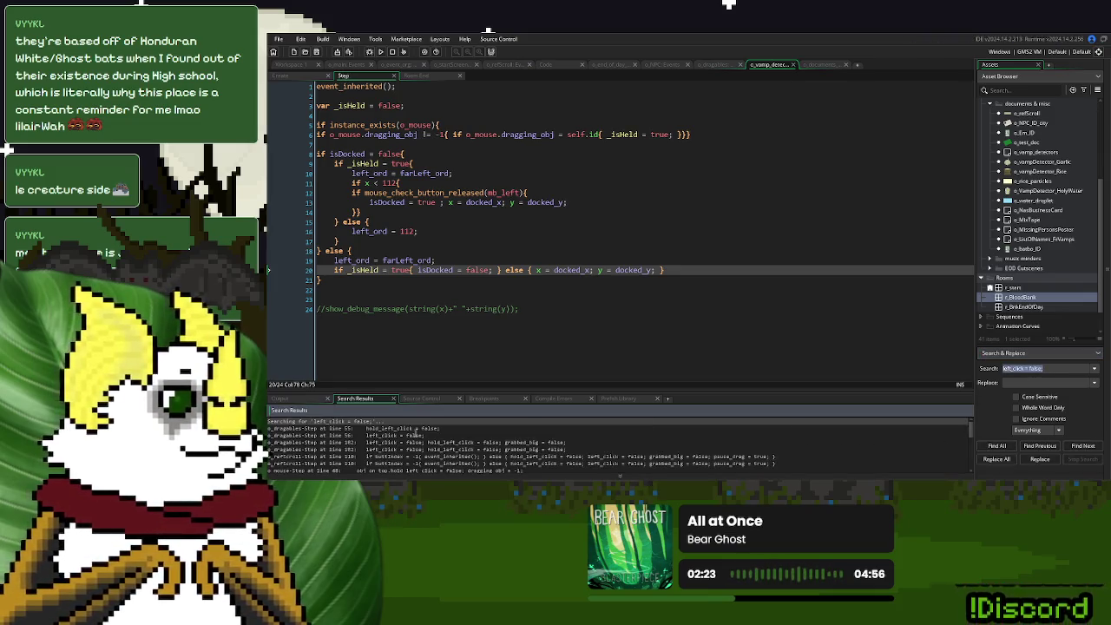
pyautogui.doubleClick(410, 428)
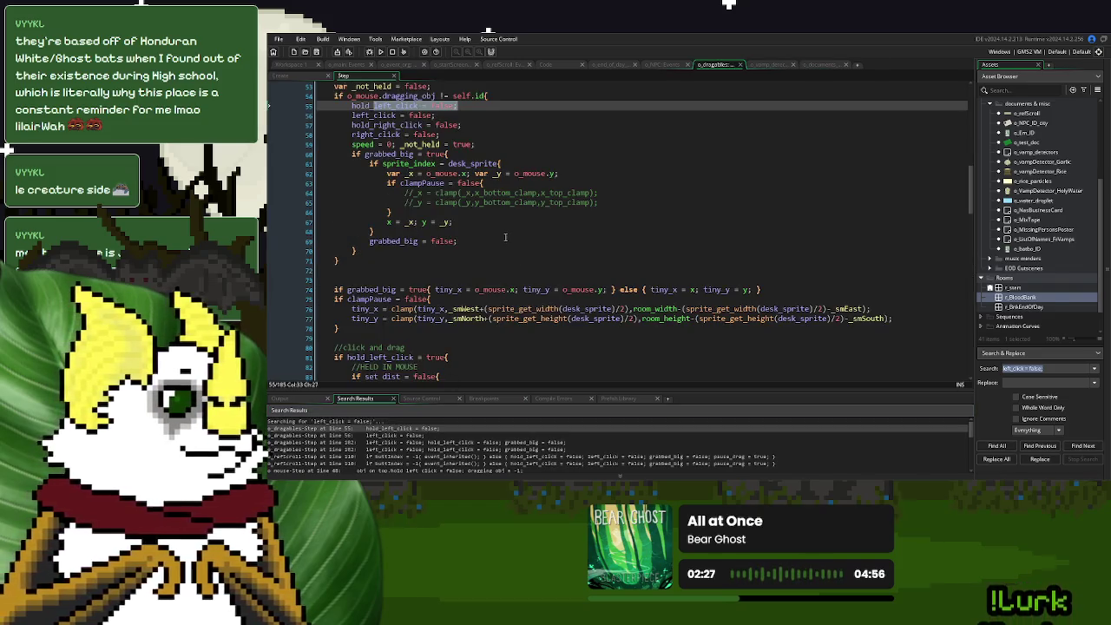
pyautogui.scroll(2, 505, 237)
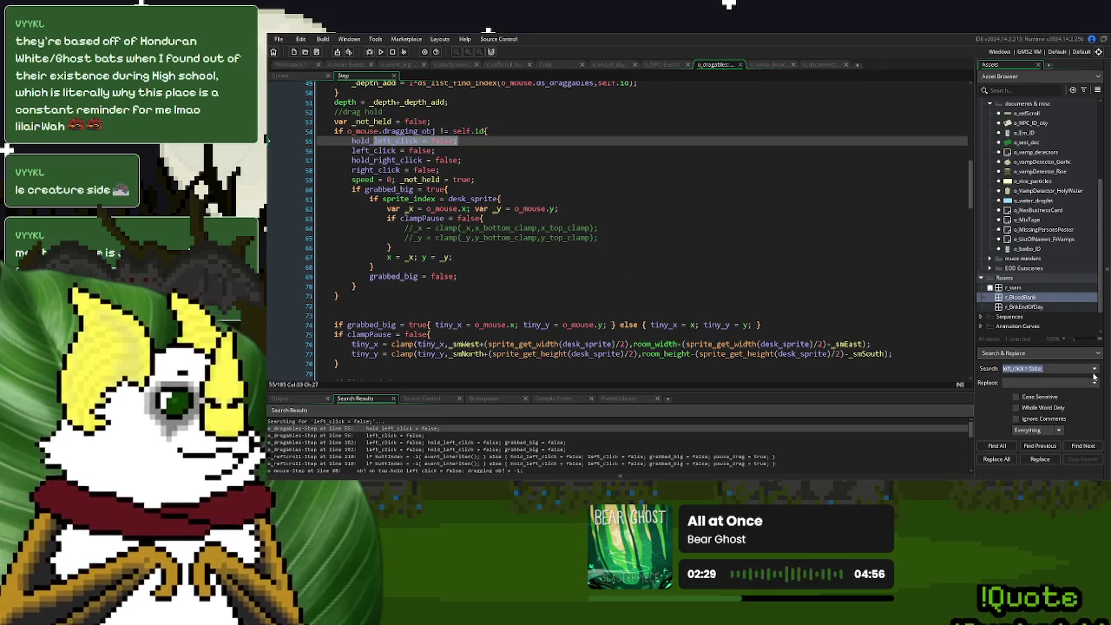
# Clear the search, close the Search Results, and return to o_vamp_detector's Step code.
pyautogui.press('BackSpace')
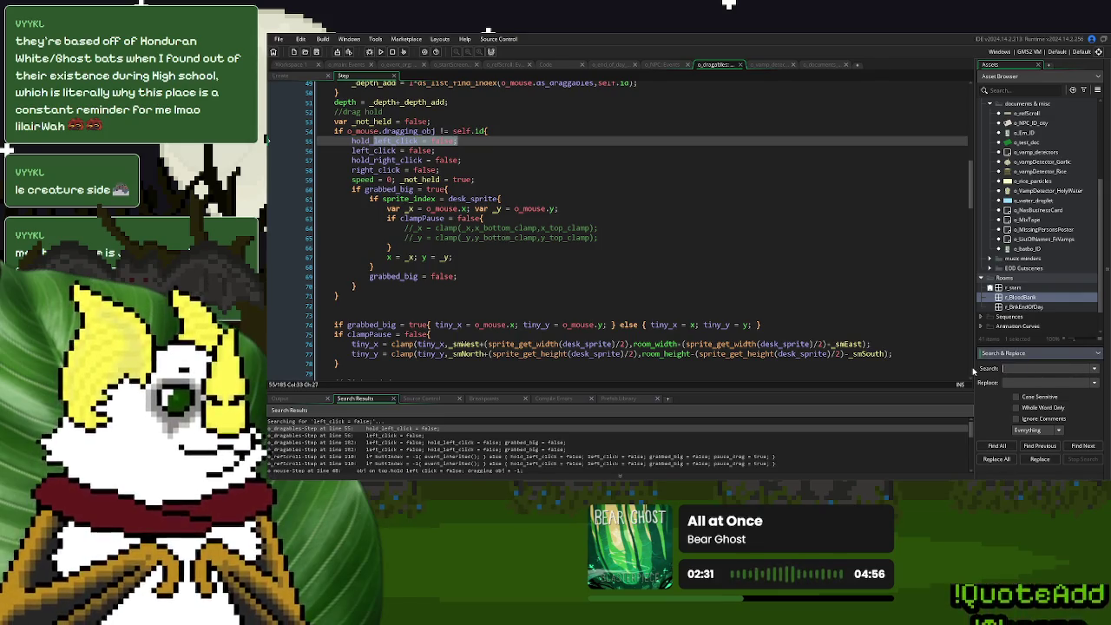
pyautogui.click(775, 141)
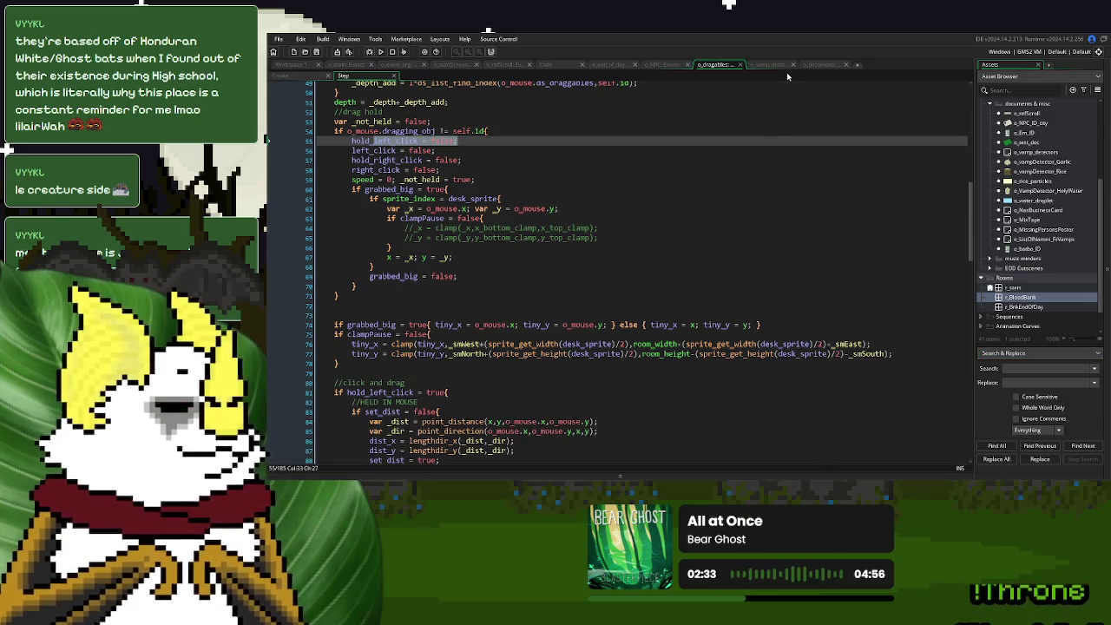
pyautogui.click(772, 65)
pyautogui.click(547, 252)
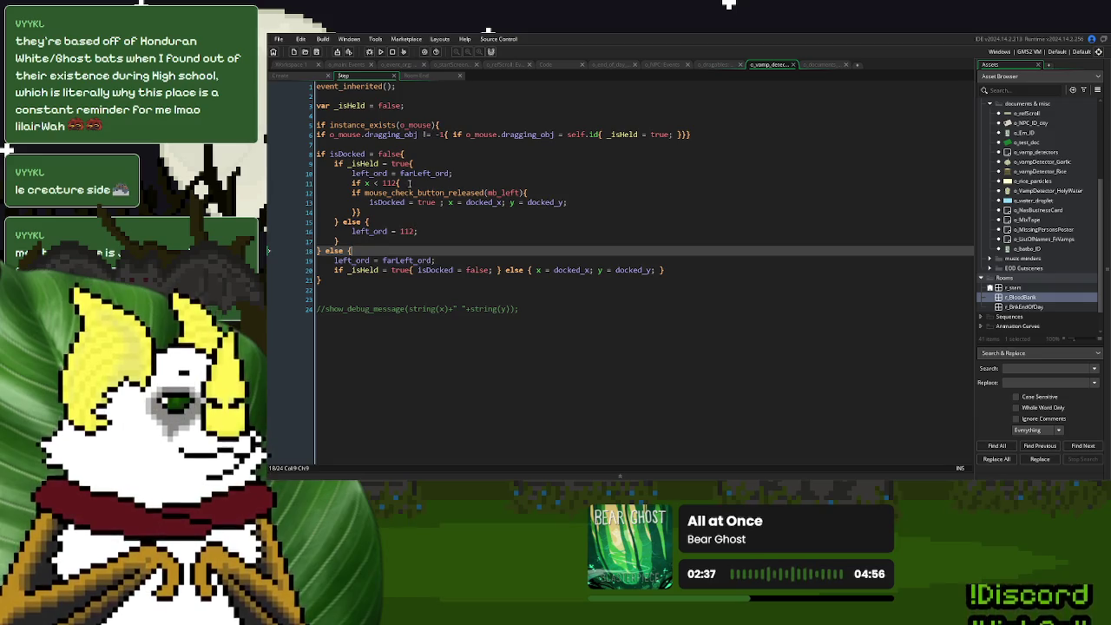
# Replace the mouse_check_button_released(mb_left) condition on line 12 with left_click = false.
pyautogui.moveTo(525, 192); pyautogui.dragTo(366, 196)
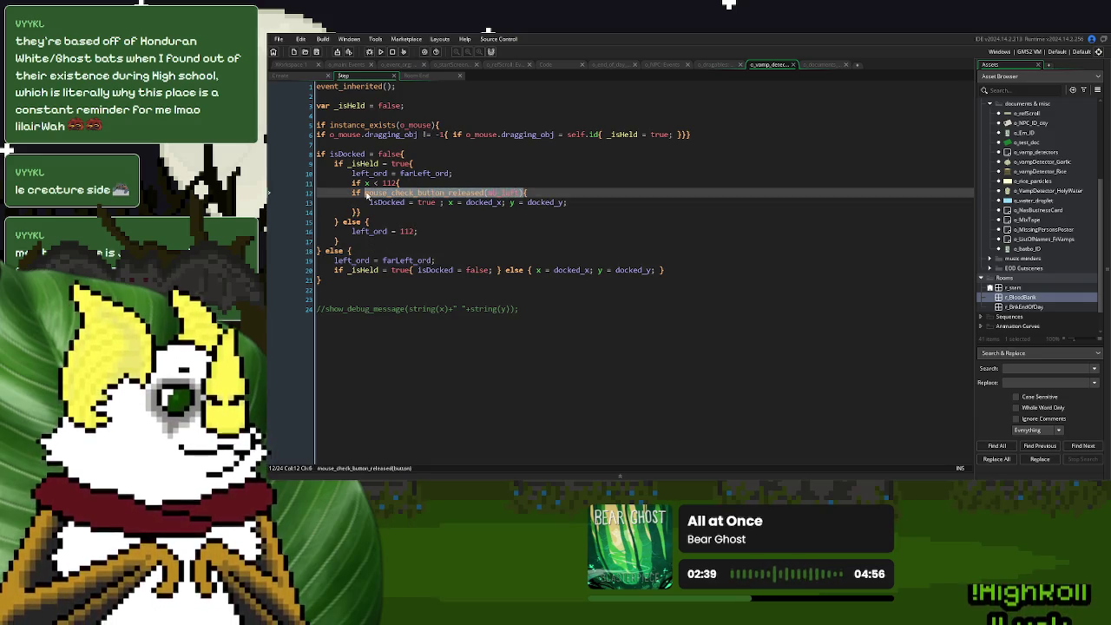
pyautogui.write('left_cli')
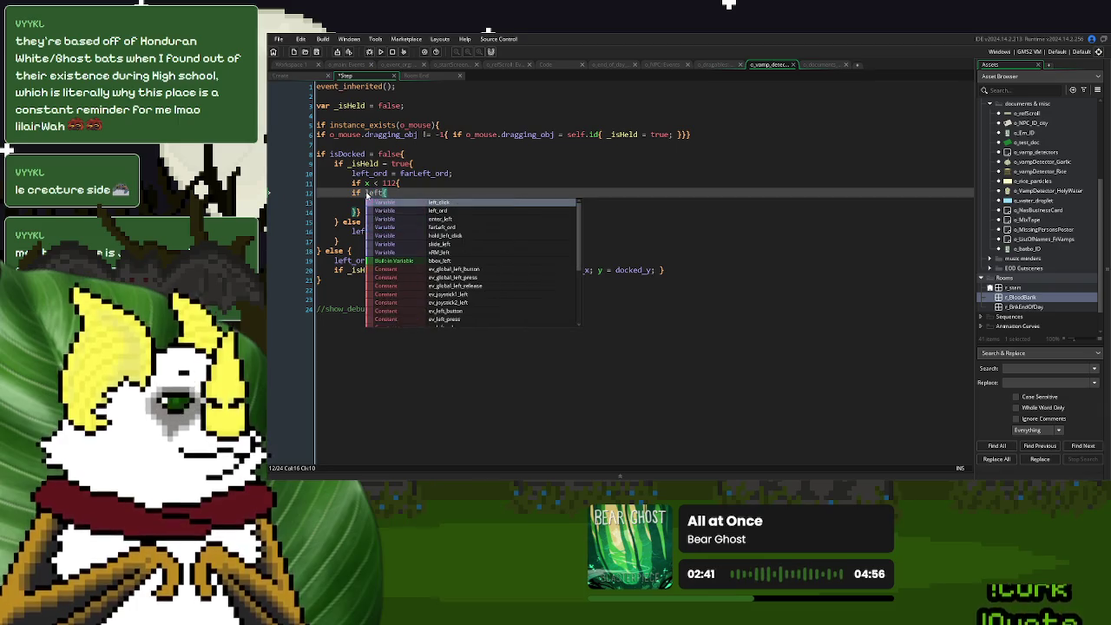
pyautogui.write('ck = false;')
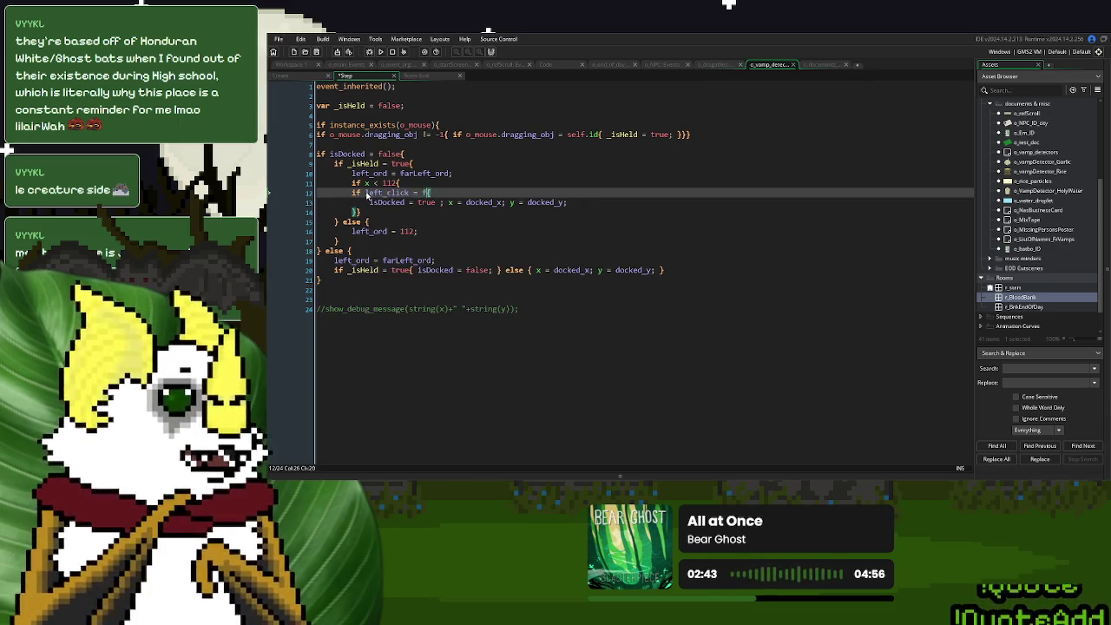
pyautogui.press('BackSpace')
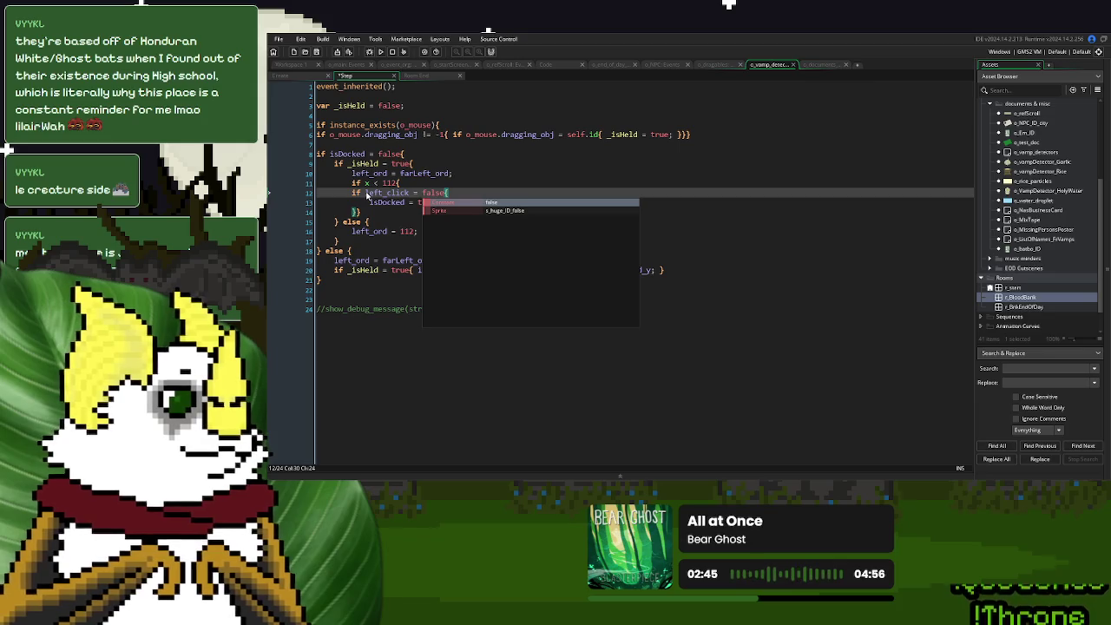
pyautogui.press('Right')
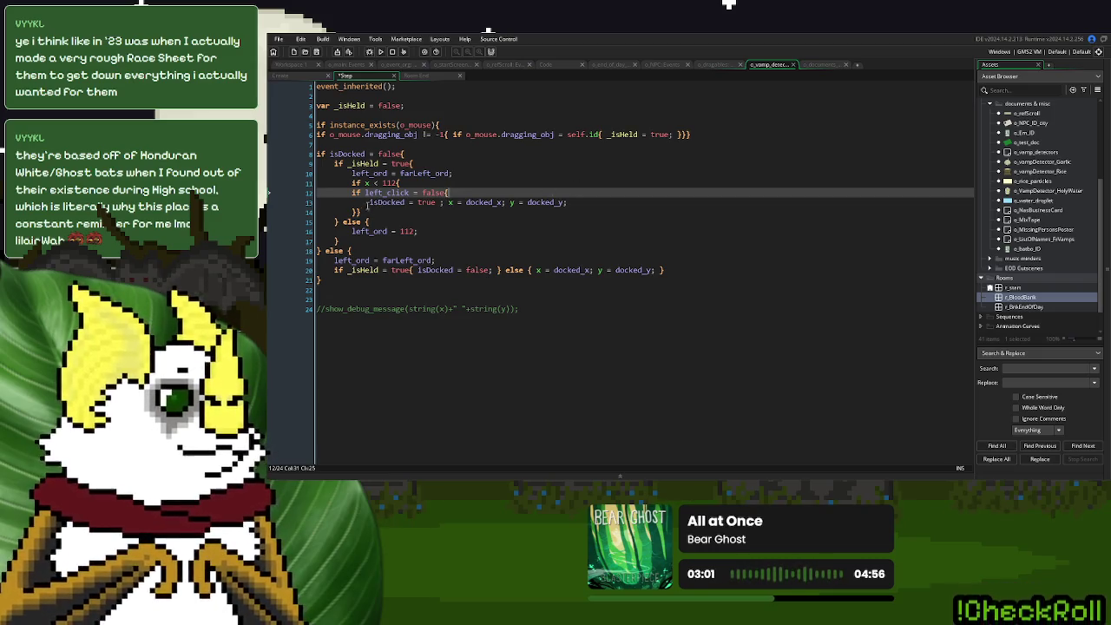
# Nest the x < 112 check inside the left_click block around isDocked, removing the old line and extra brace.
pyautogui.press('Up')
pyautogui.hotkey('shift', 'Left')
pyautogui.hotkey('shift', 'Left')
pyautogui.hotkey('shift', 'Left')
pyautogui.click(369, 202)
pyautogui.hotkey('ctrl', 'v')
pyautogui.click(646, 202)
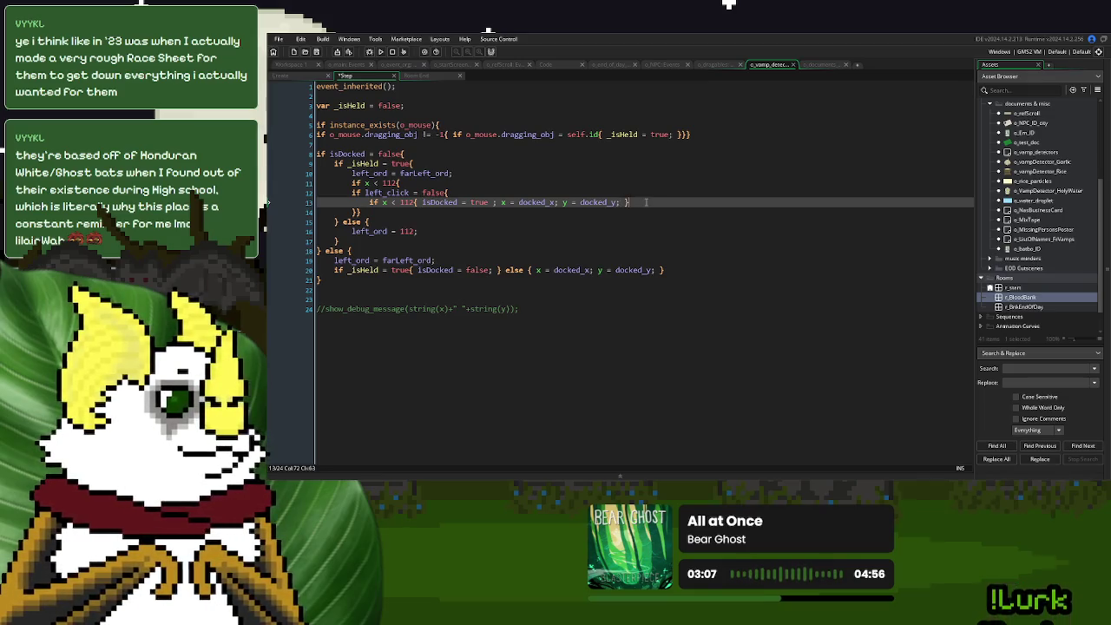
pyautogui.click(544, 208)
pyautogui.press('BackSpace')
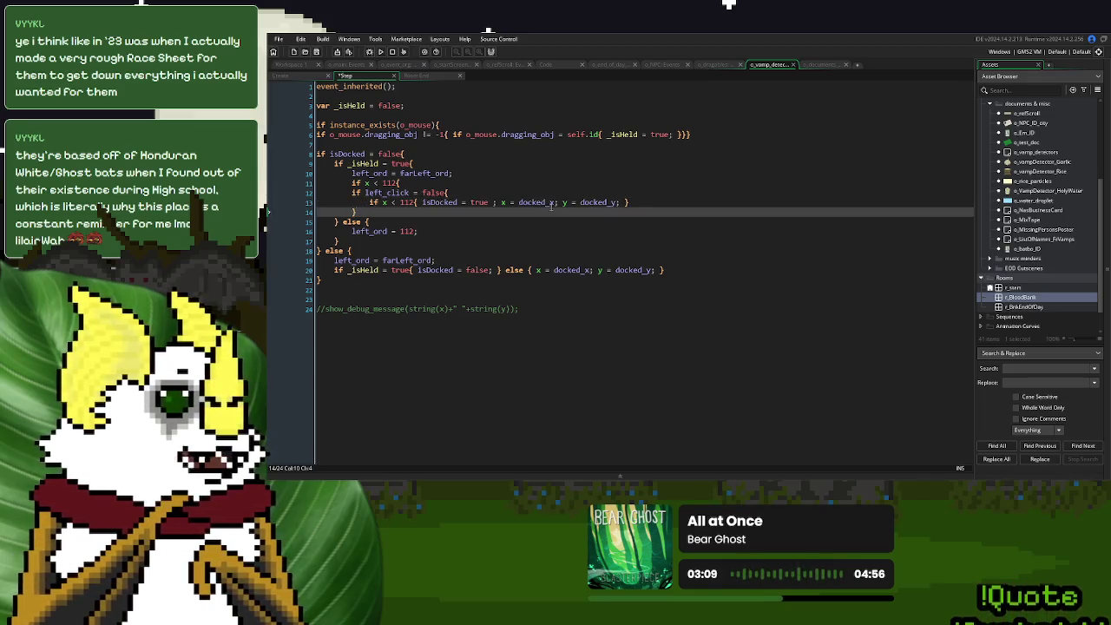
pyautogui.click(351, 183)
pyautogui.hotkey('shift', 'Down')
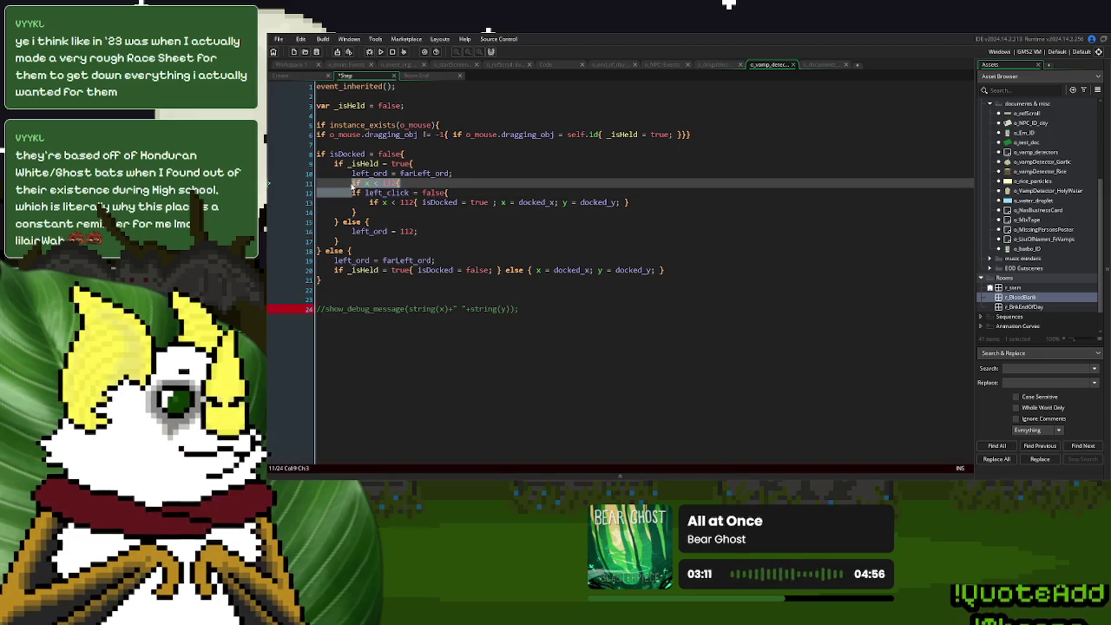
pyautogui.press('BackSpace')
pyautogui.click(282, 76)
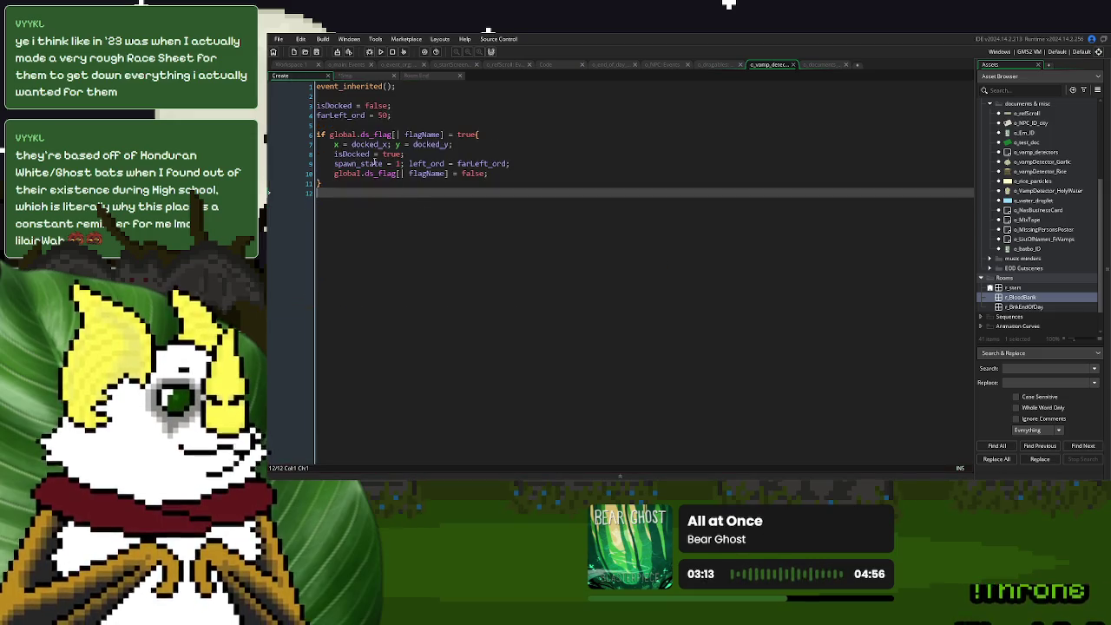
# Add isBeingHeld = false; below farLeft_ord in the Create event.
pyautogui.click(400, 110)
pyautogui.press('Return')
pyautogui.write('isBeingHe')
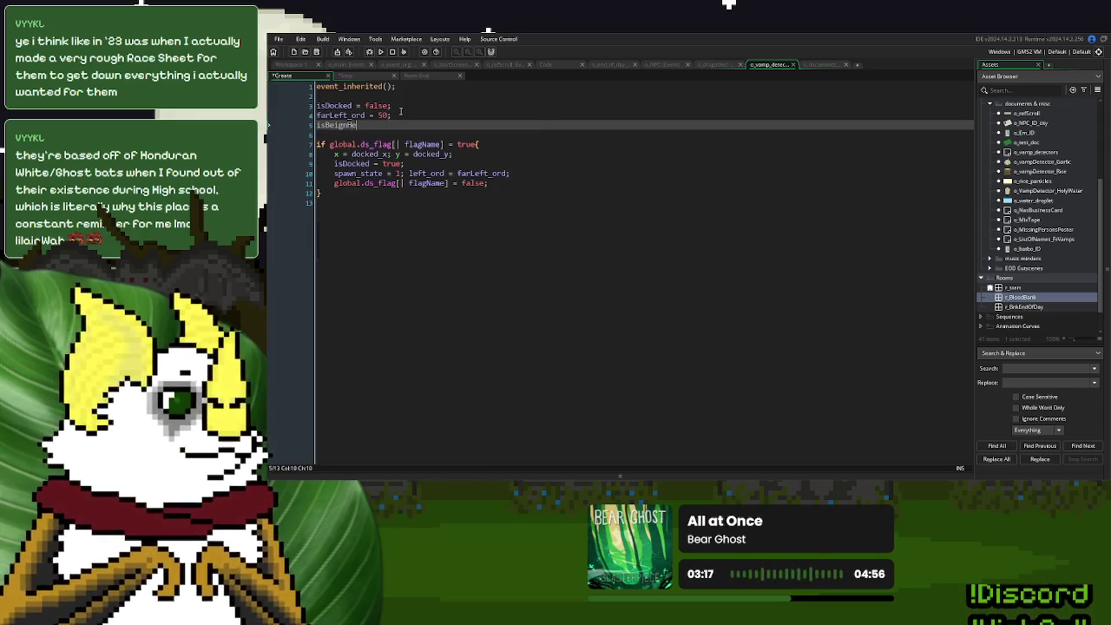
pyautogui.write('ld = false;')
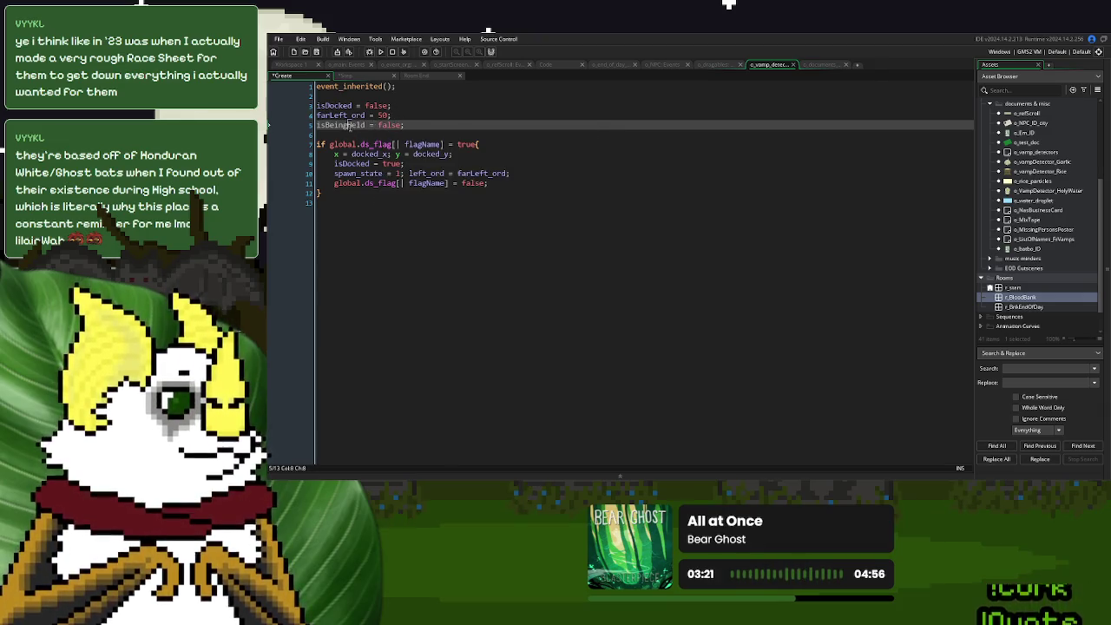
# Rename _isHeld to isBeingHeld on Step lines 6 and 9.
pyautogui.click(366, 76)
pyautogui.doubleClick(627, 135)
pyautogui.write('isBeingHeld')
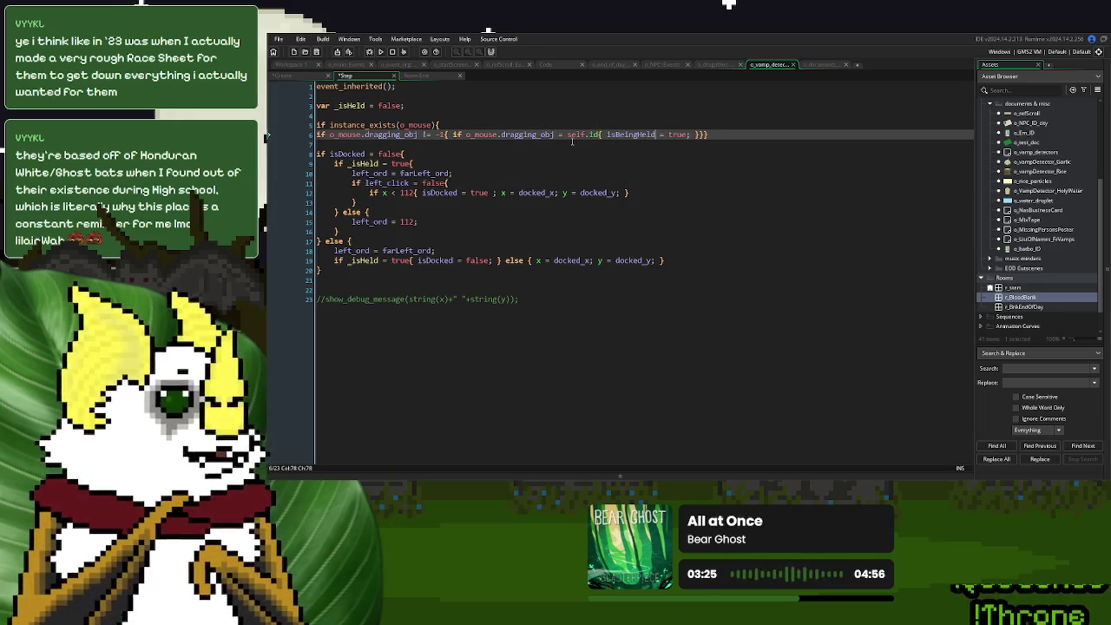
pyautogui.doubleClick(363, 163)
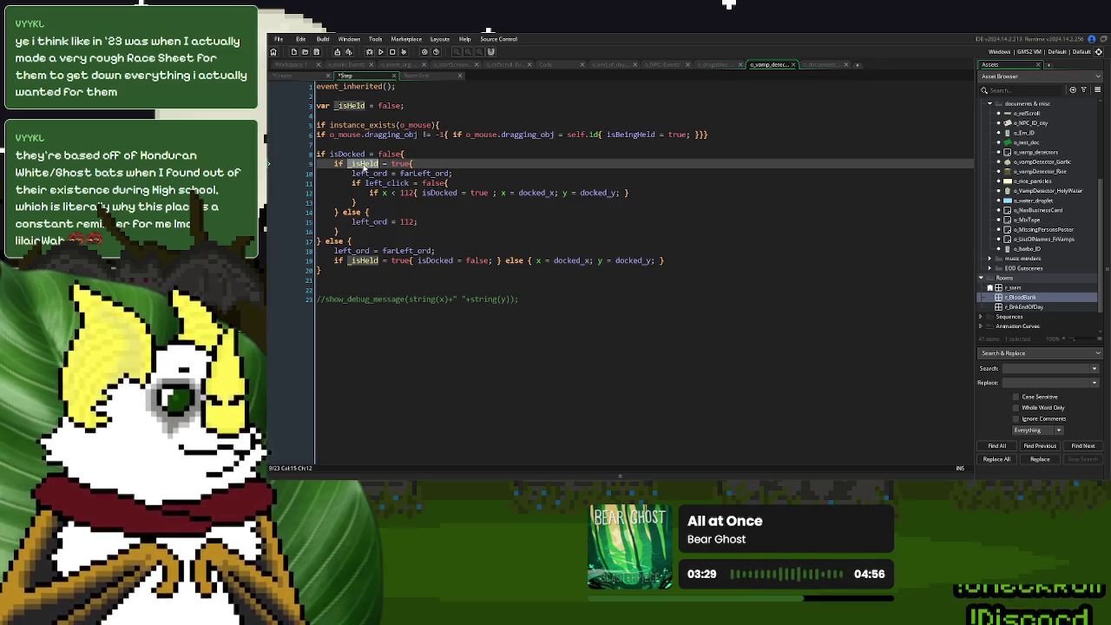
pyautogui.write('isBeingHeld')
pyautogui.click(368, 192)
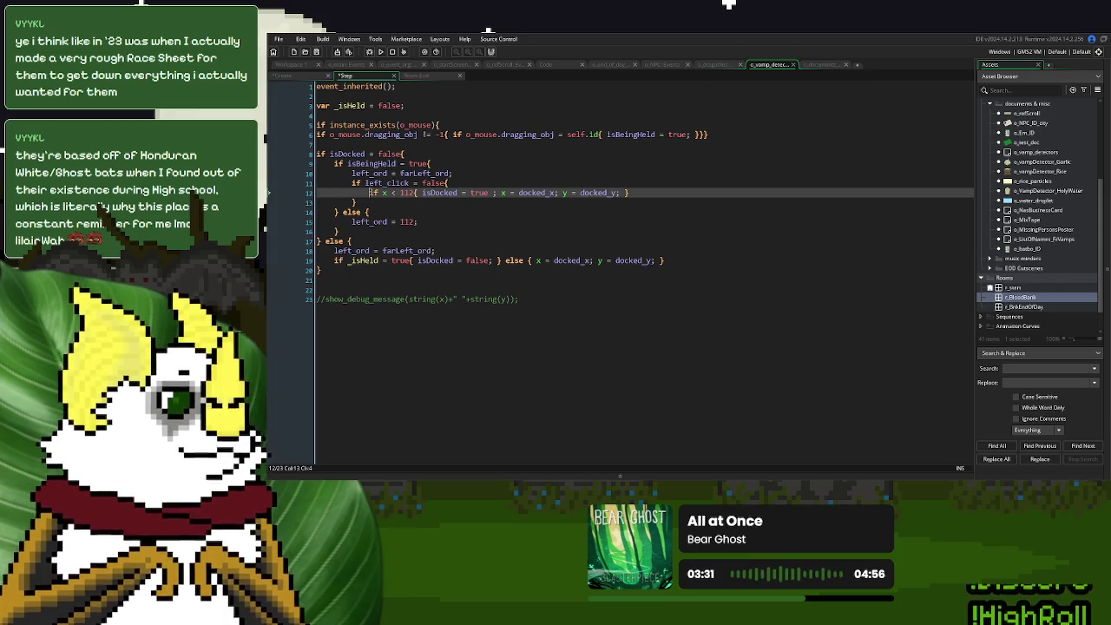
pyautogui.click(402, 163)
pyautogui.hotkey('ctrl', 'z')
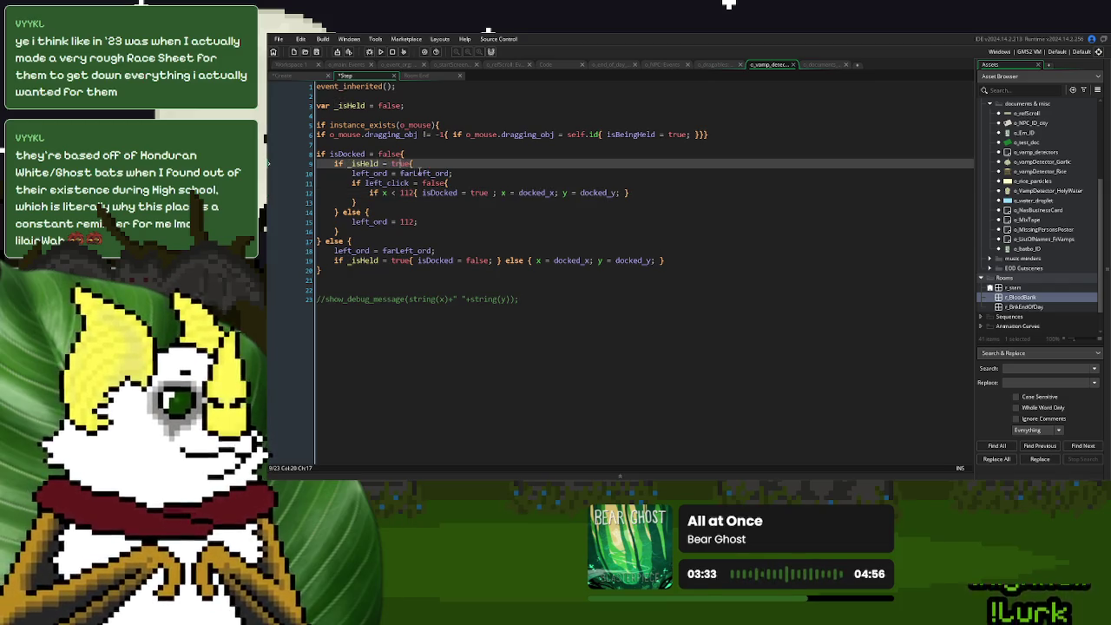
pyautogui.hotkey('ctrl', 'y')
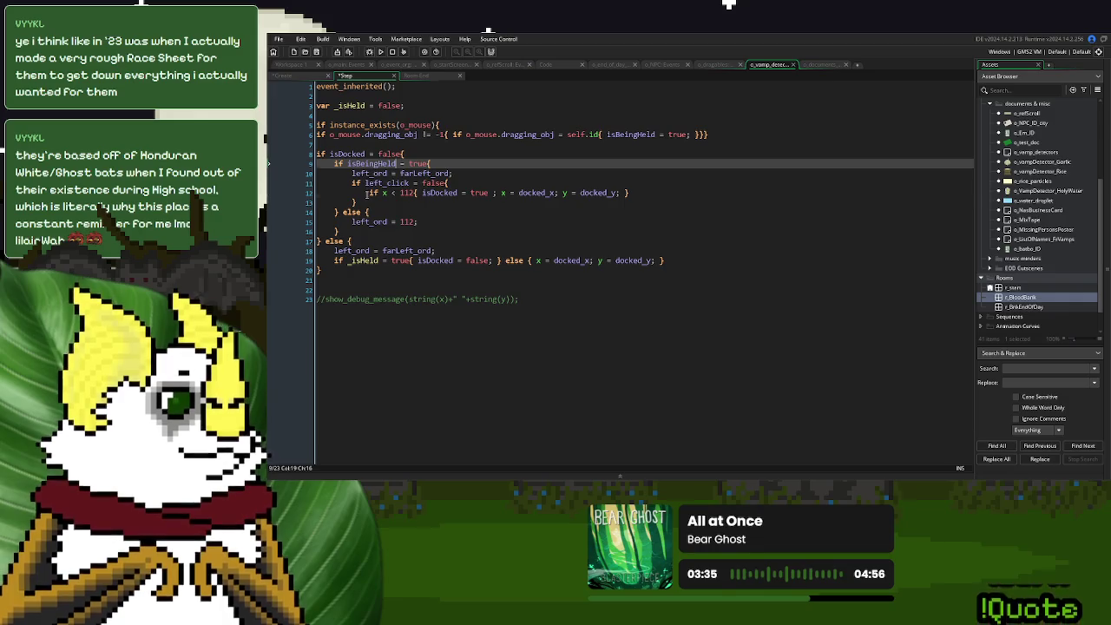
# Insert isBeingHeld = false above the x < 112 check and rebuild with F5.
pyautogui.click(368, 193)
pyautogui.press('Return')
pyautogui.click(365, 192)
pyautogui.write('isBeingHeld')
pyautogui.write('= false')
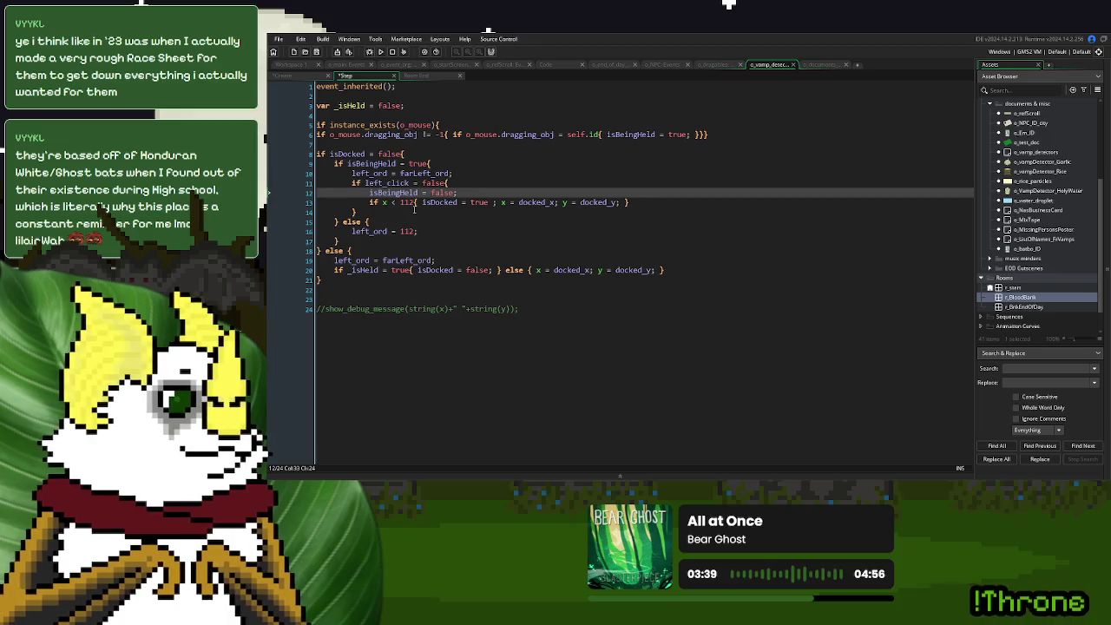
pyautogui.click(416, 210)
pyautogui.click(464, 173)
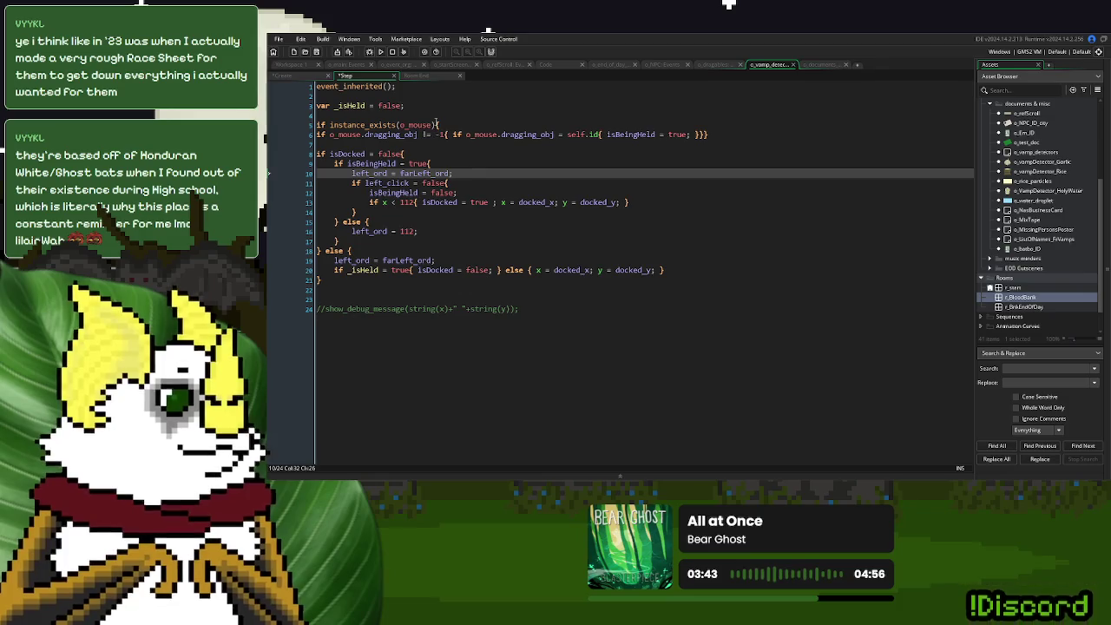
pyautogui.press('F5')
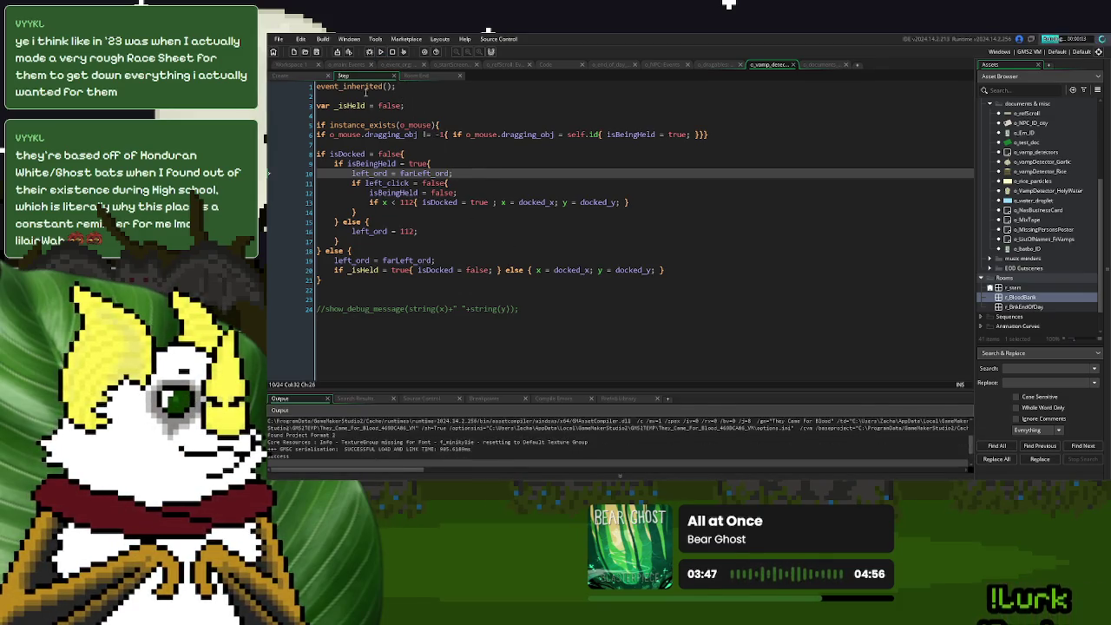
# Rename _isHeld to isBeingHeld on line 20 and comment out the local _isHeld declaration on line 3.
pyautogui.doubleClick(357, 270)
pyautogui.write('isBeingHeld')
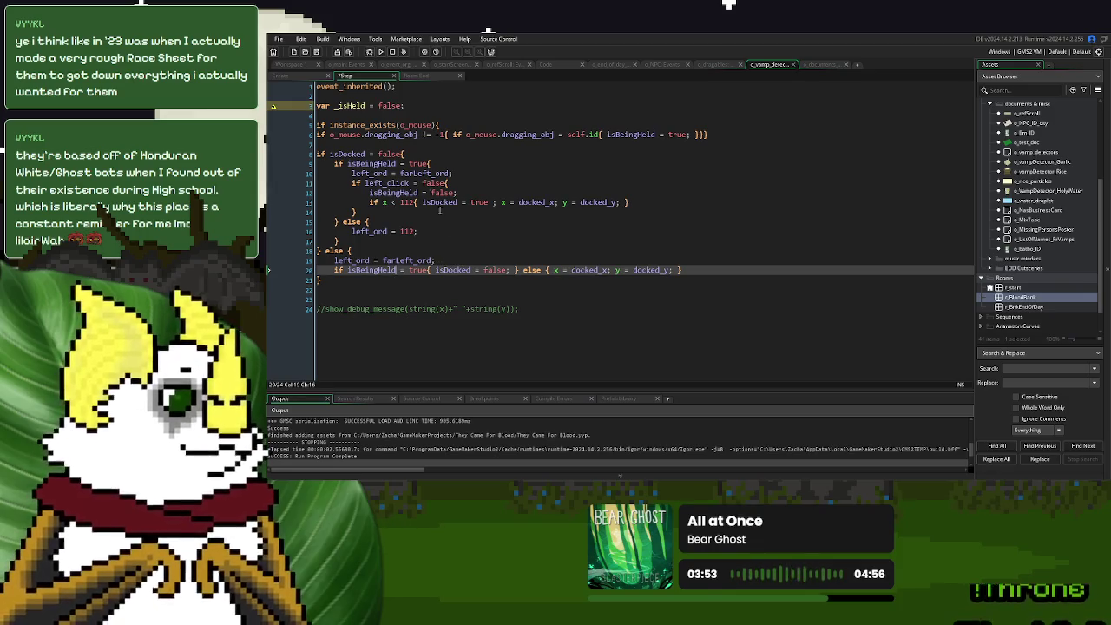
pyautogui.click(317, 106)
pyautogui.hotkey('ctrl', 'k')
# Test-run the game: start a New Game, restart with R, start again, then close it.
pyautogui.click(382, 52)
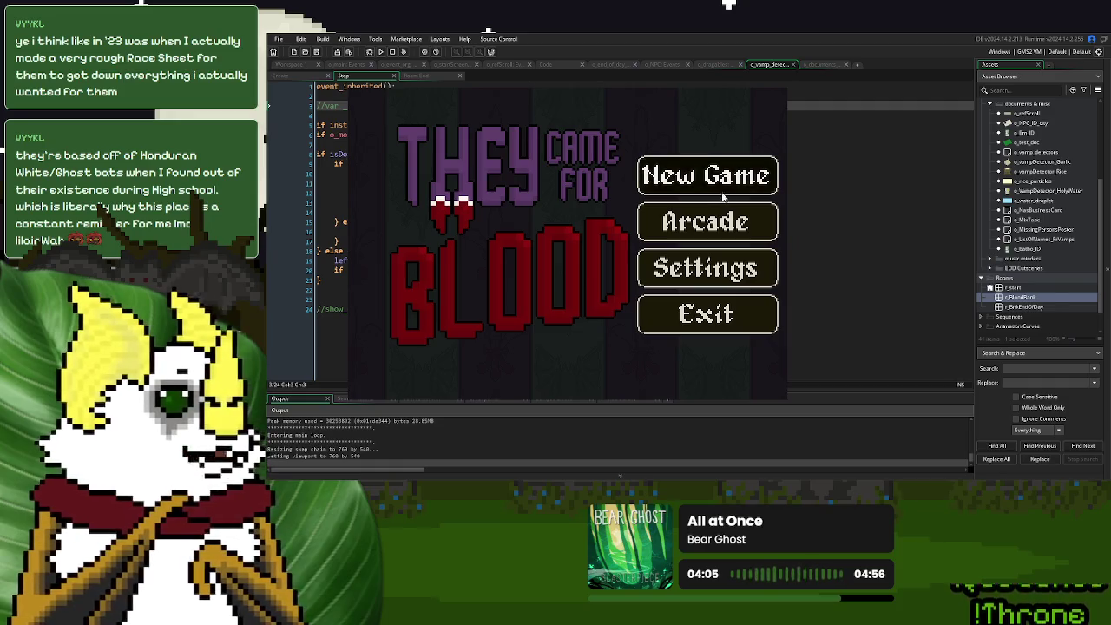
pyautogui.click(756, 178)
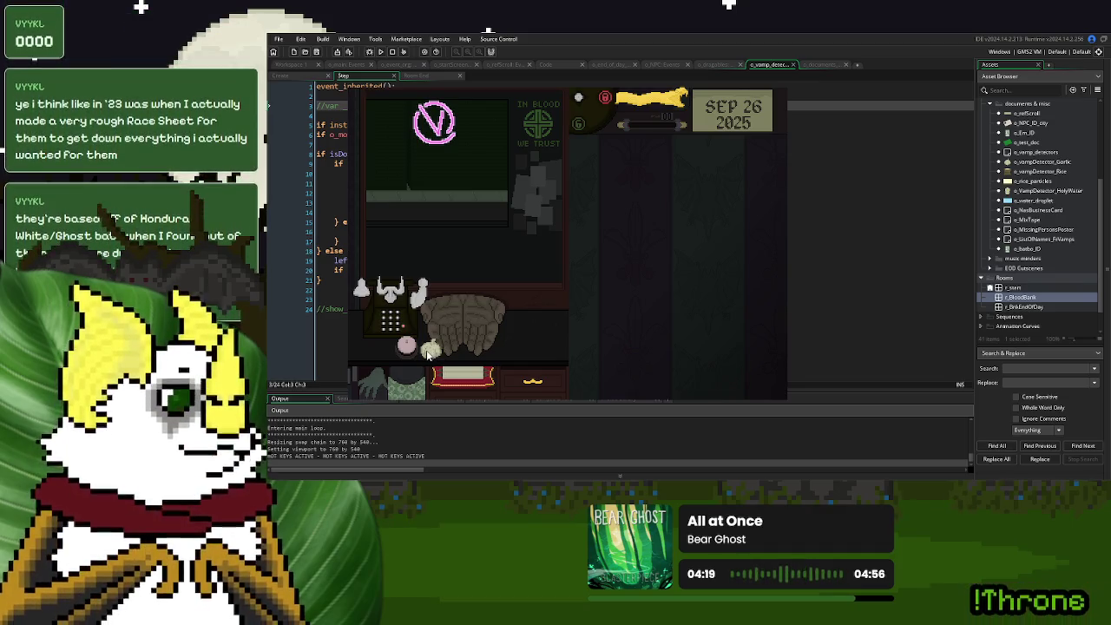
pyautogui.press('r')
pyautogui.click(679, 178)
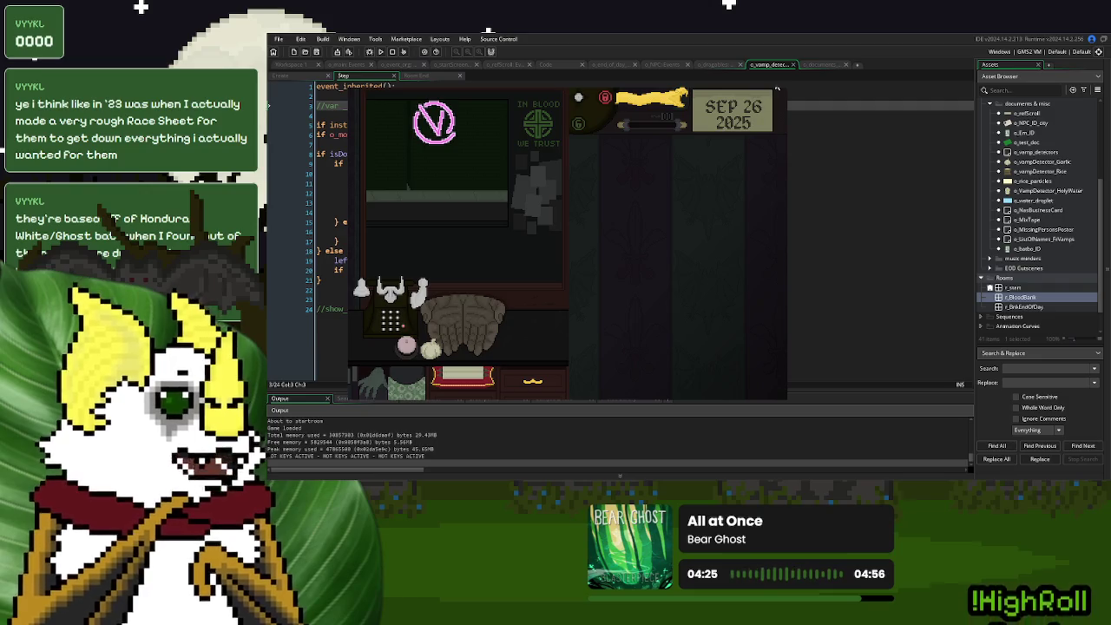
pyautogui.press('Escape')
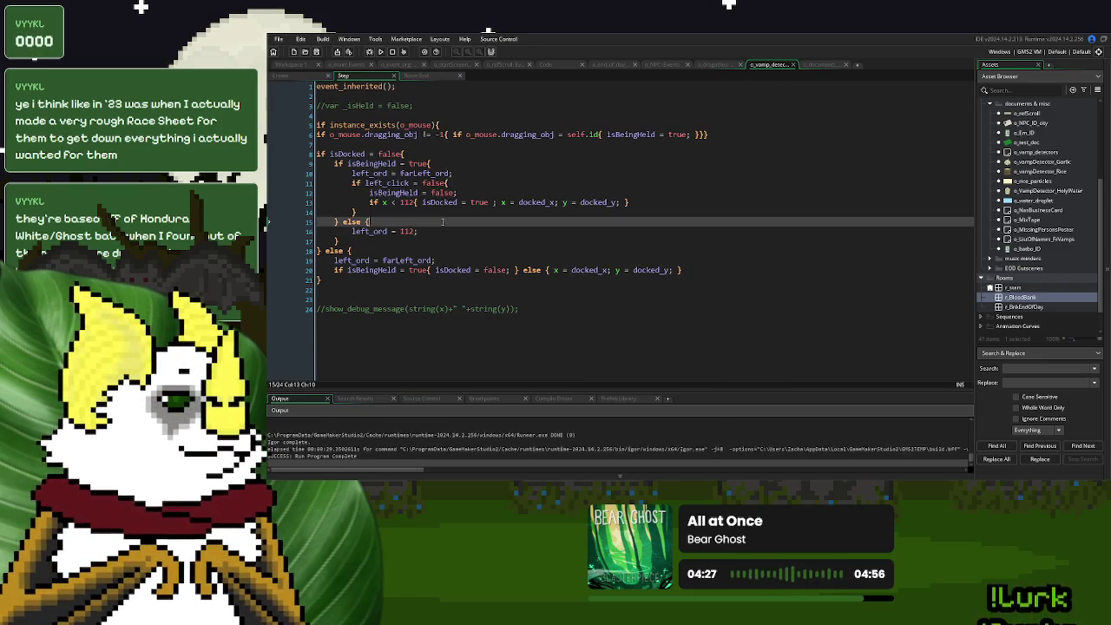
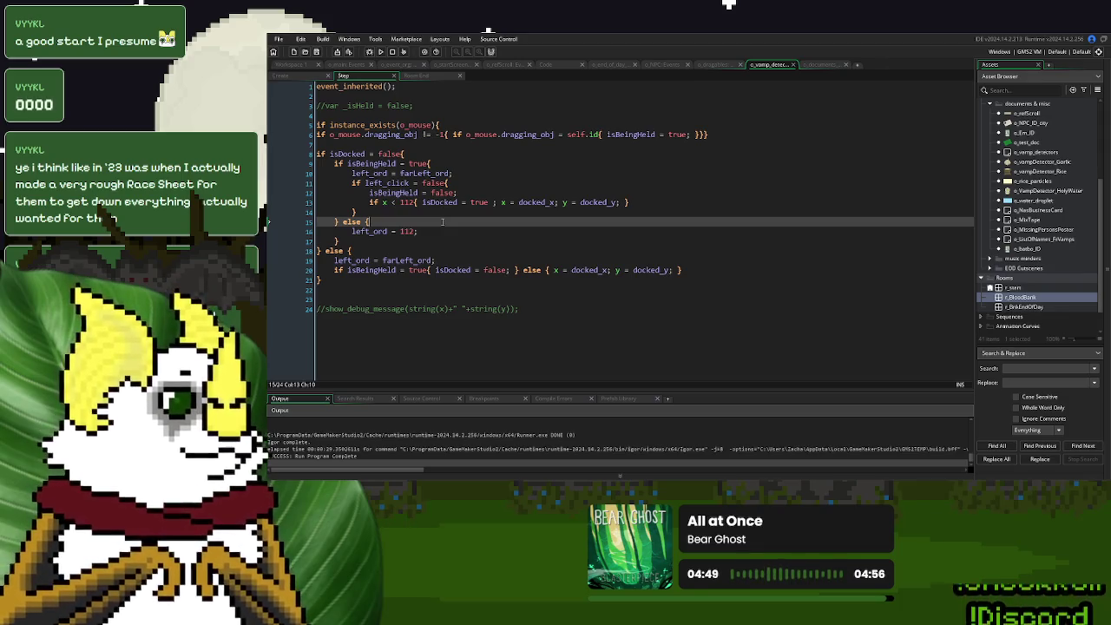
# Undo back through earlier versions of the detector's Step code, then redo to the latest.
pyautogui.hotkey('ctrl', 'z')
pyautogui.hotkey('ctrl', 'z')
pyautogui.hotkey('ctrl', 'z')
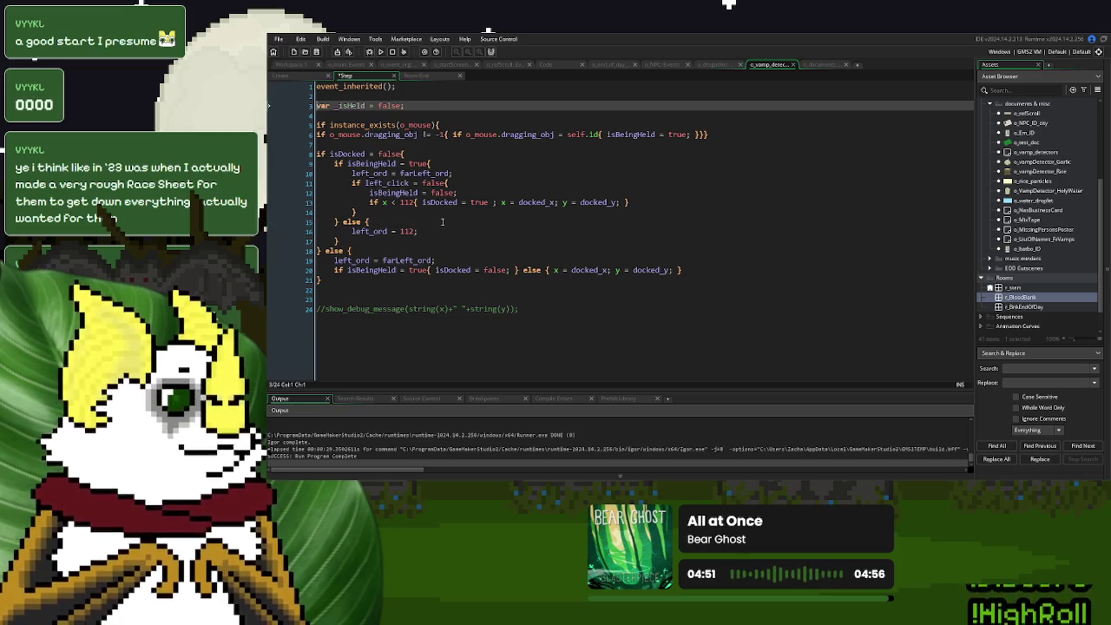
pyautogui.hotkey('ctrl', 'z')
pyautogui.hotkey('ctrl', 'z')
pyautogui.hotkey('ctrl', 'z')
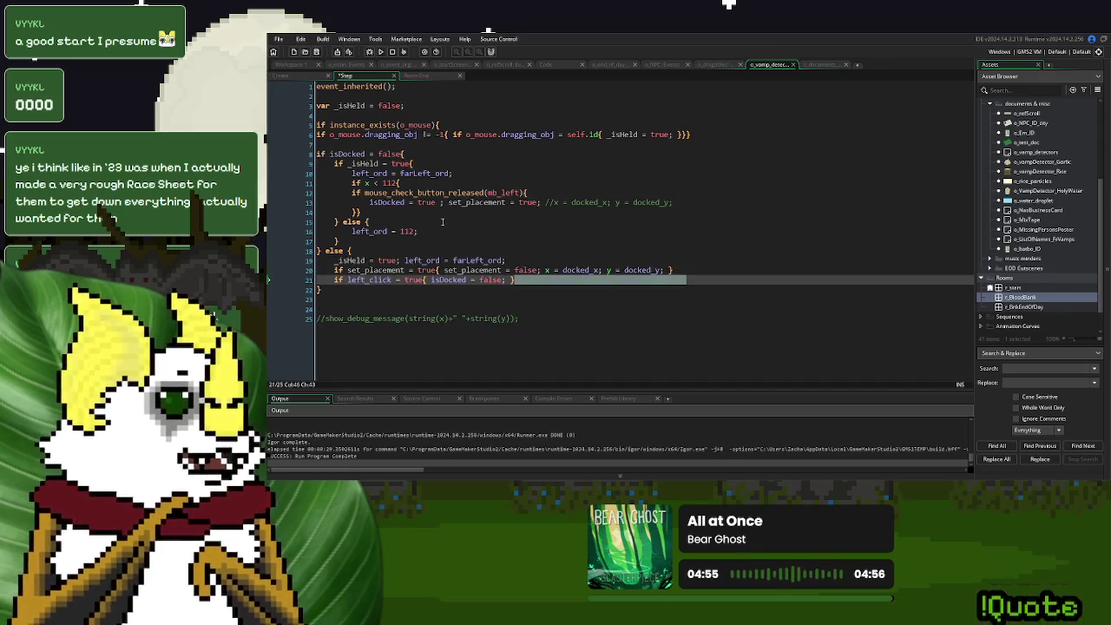
pyautogui.hotkey('ctrl', 'z')
pyautogui.hotkey('ctrl', 'z')
pyautogui.hotkey('ctrl', 'z')
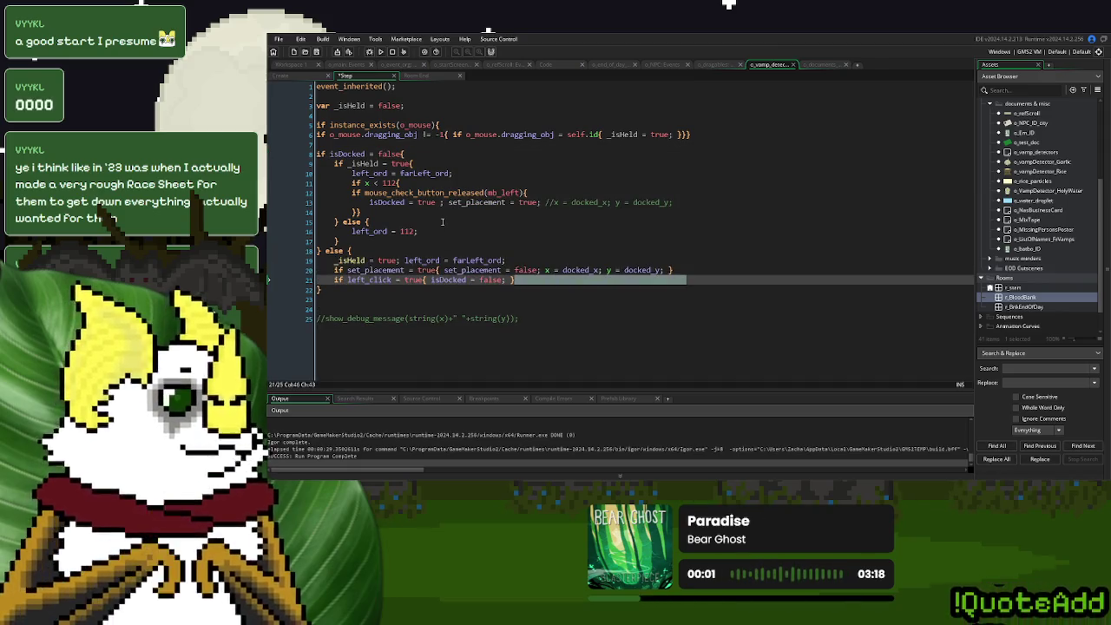
pyautogui.hotkey('ctrl', 'y')
pyautogui.hotkey('ctrl', 'y')
pyautogui.hotkey('ctrl', 'y')
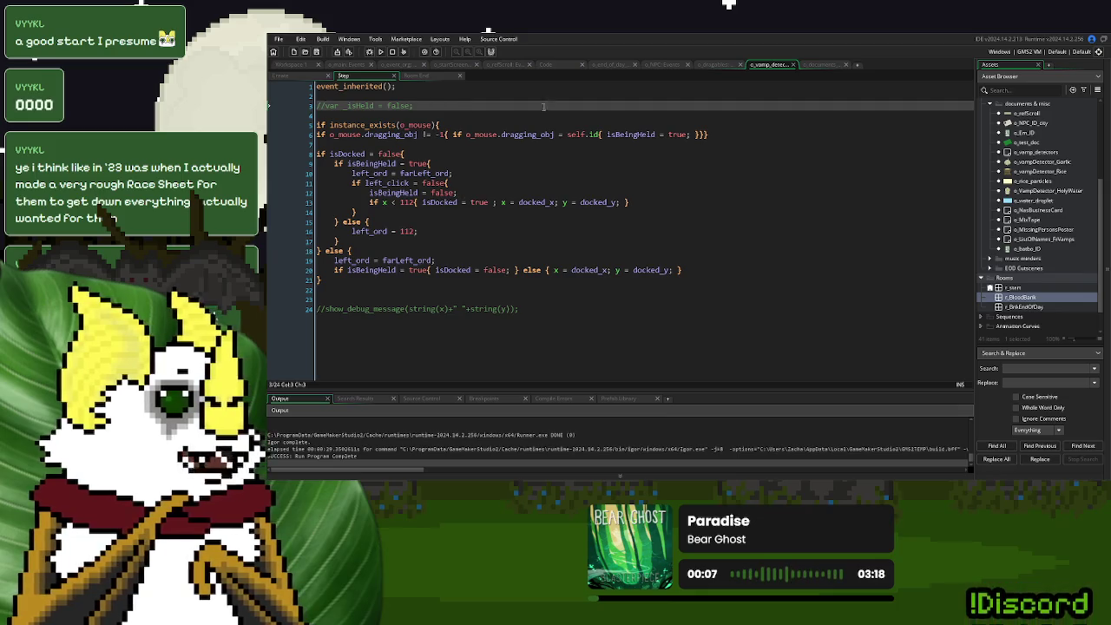
# Browse the o_documents and o_draggables code, checking the global pause check on line 6.
pyautogui.click(822, 66)
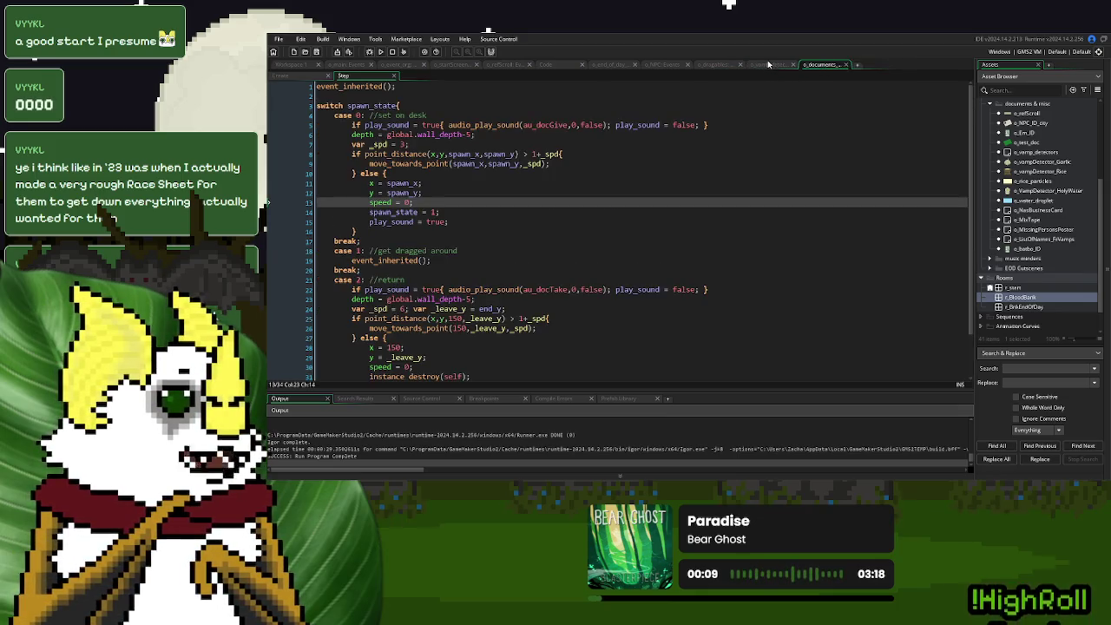
pyautogui.click(717, 65)
pyautogui.scroll(10, 598, 292)
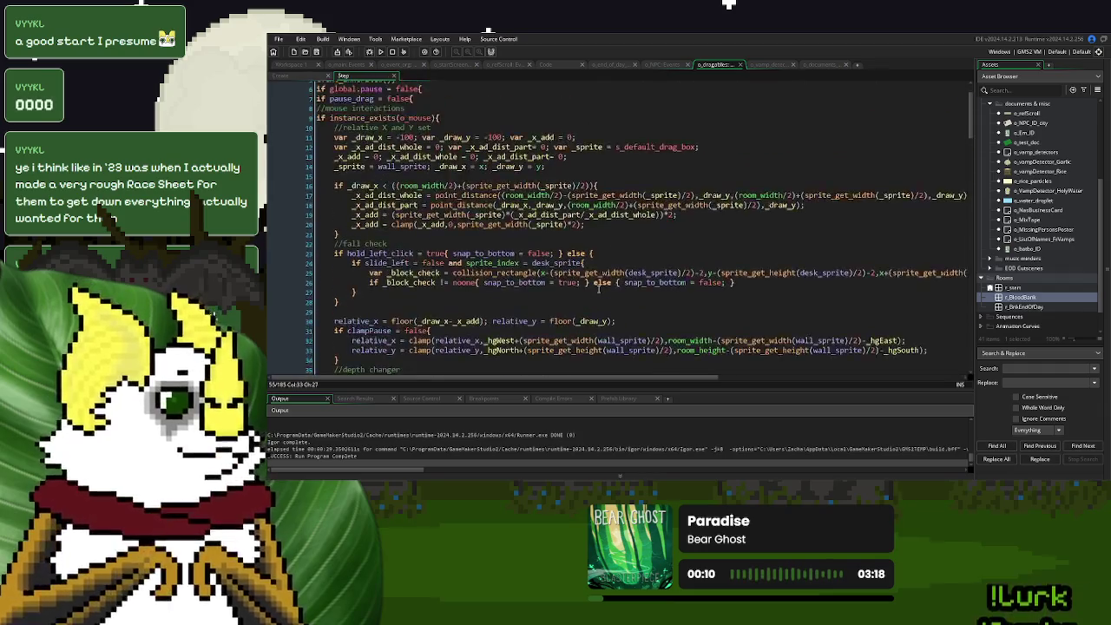
pyautogui.scroll(2, 597, 291)
pyautogui.click(424, 135)
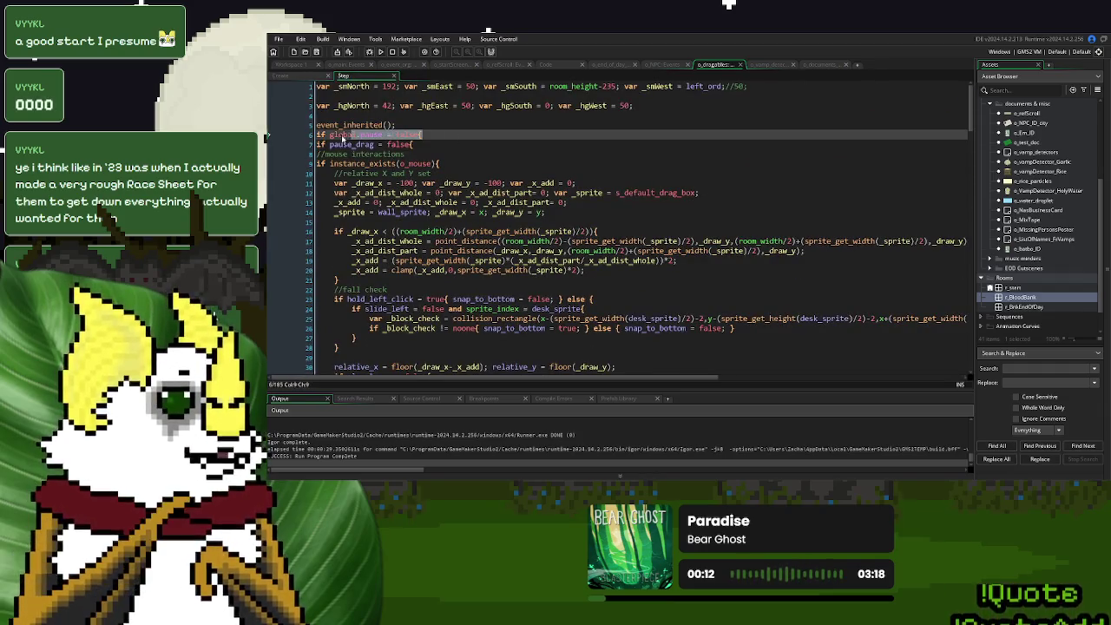
pyautogui.scroll(-13, 529, 284)
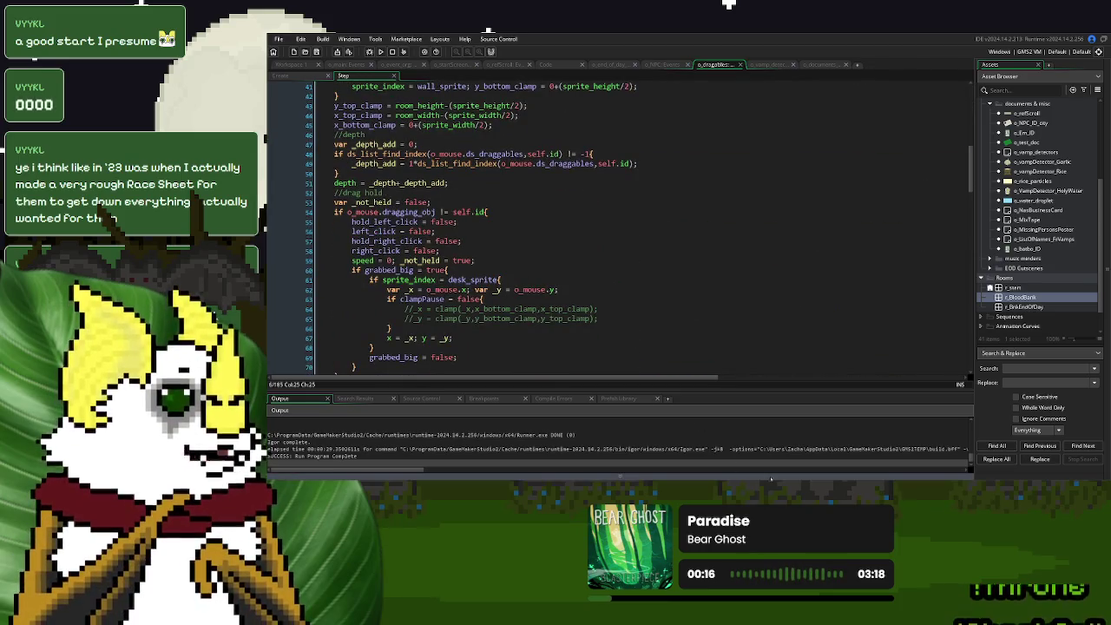
# Hide the output log, look up where tiny_x is used, and bring up the detector's Create event.
pyautogui.press('F12')
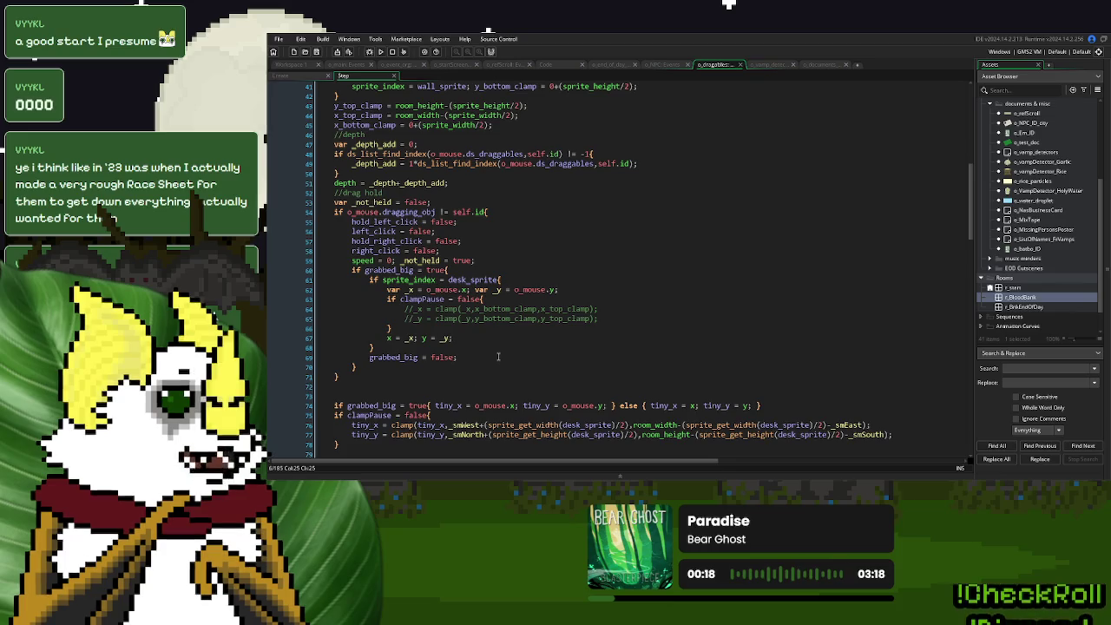
pyautogui.scroll(-3, 495, 357)
pyautogui.doubleClick(365, 337)
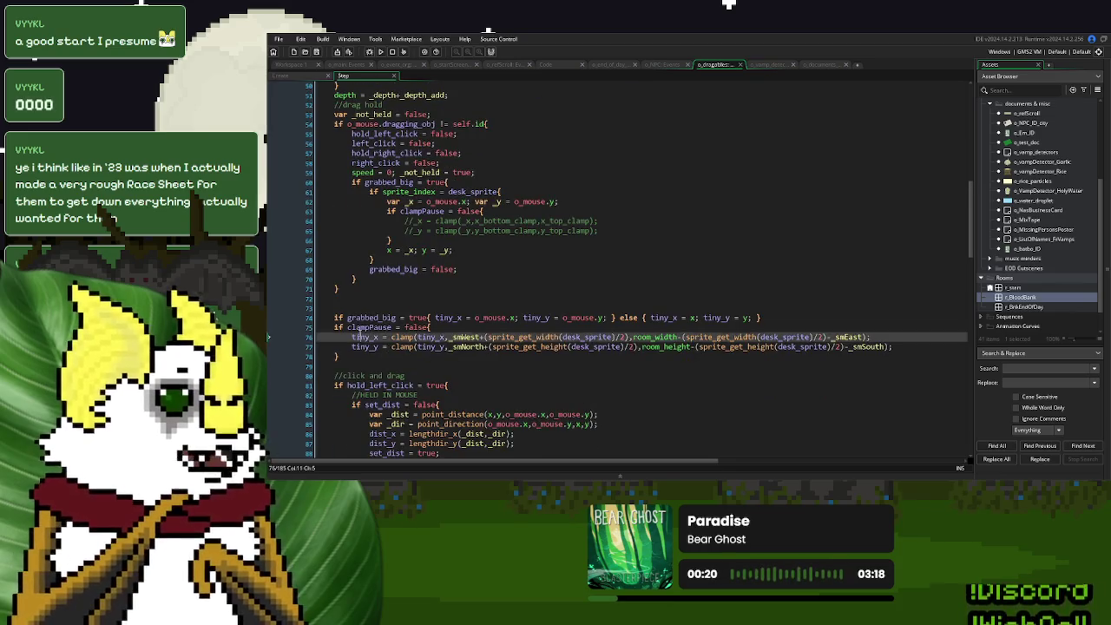
pyautogui.click(769, 66)
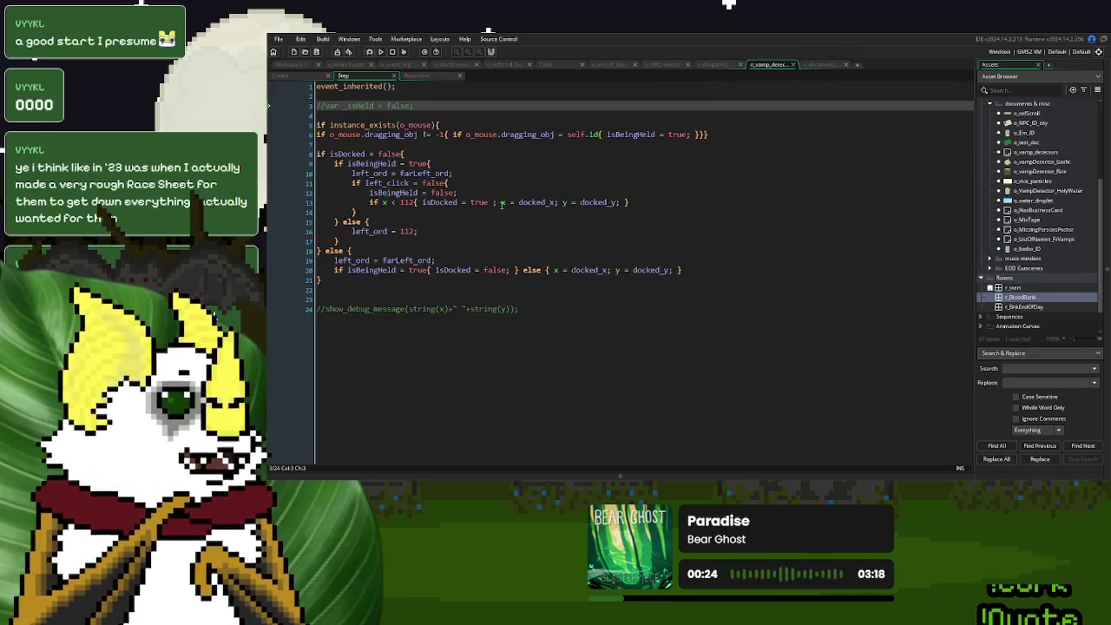
pyautogui.click(280, 75)
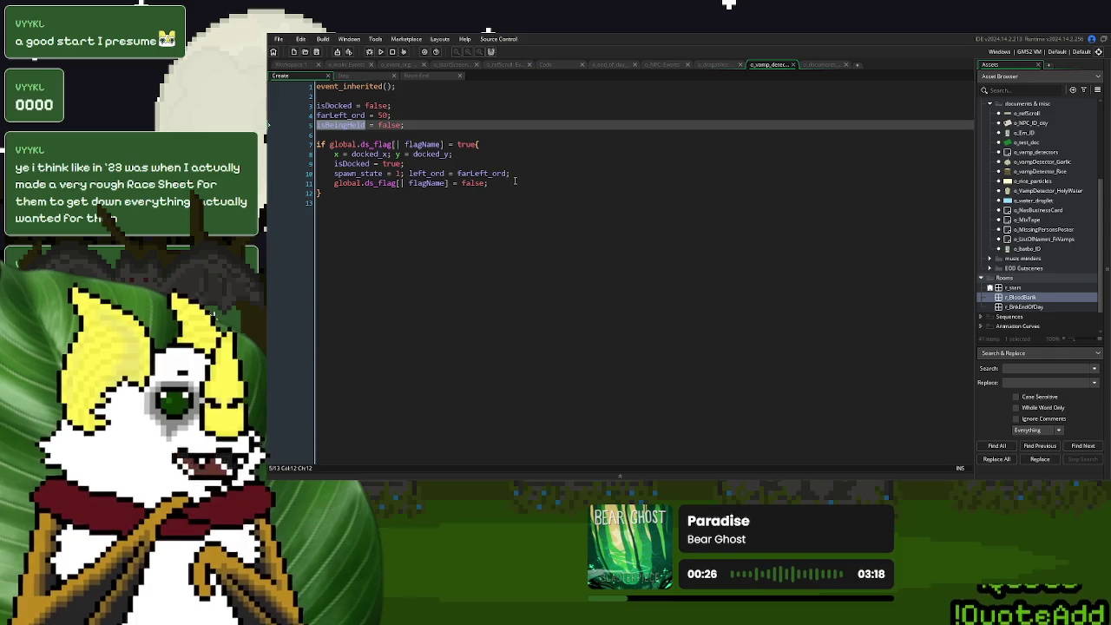
# Add 'tiny_x = x; tiny_y = y;' below the docked position line in the Create event and save.
pyautogui.click(495, 153)
pyautogui.press('Return')
pyautogui.write('tiny_x = x; tiny_y = y;')
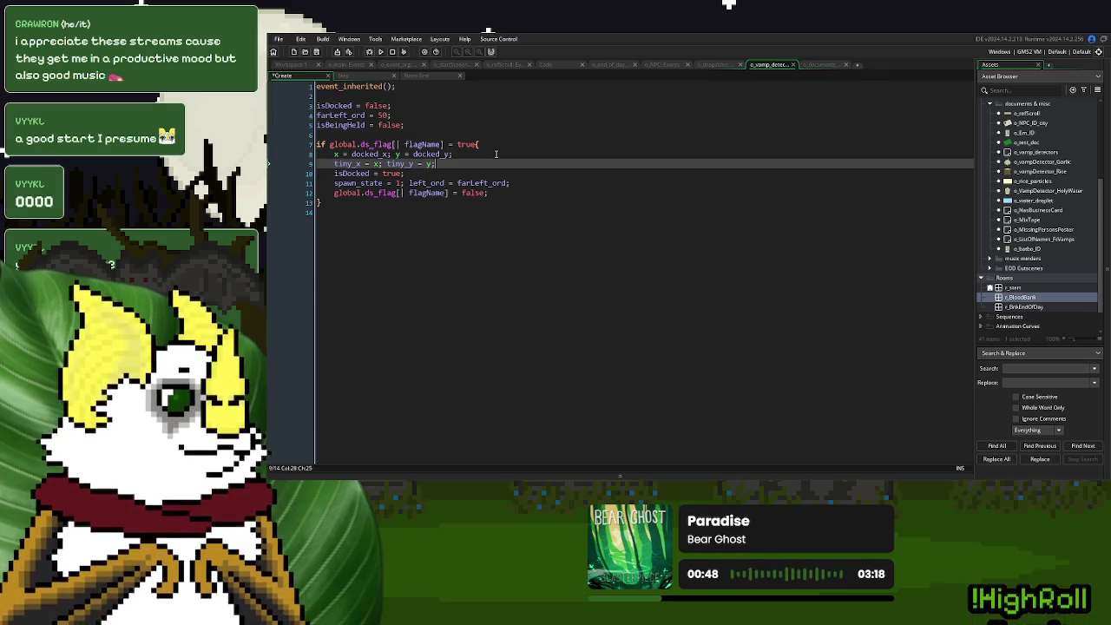
pyautogui.click(318, 53)
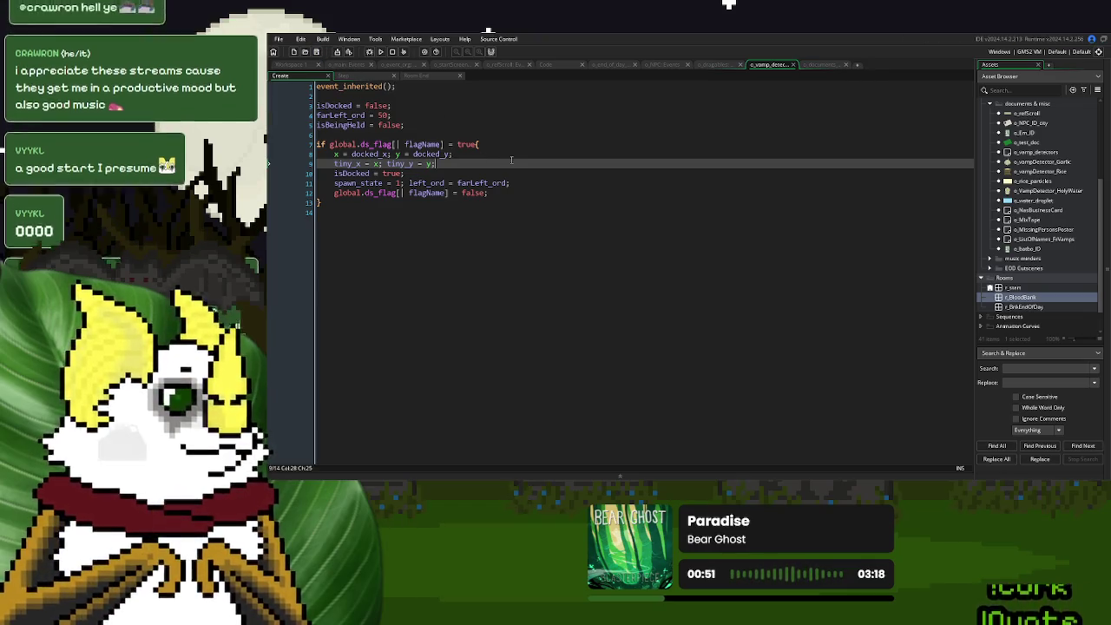
pyautogui.click(363, 78)
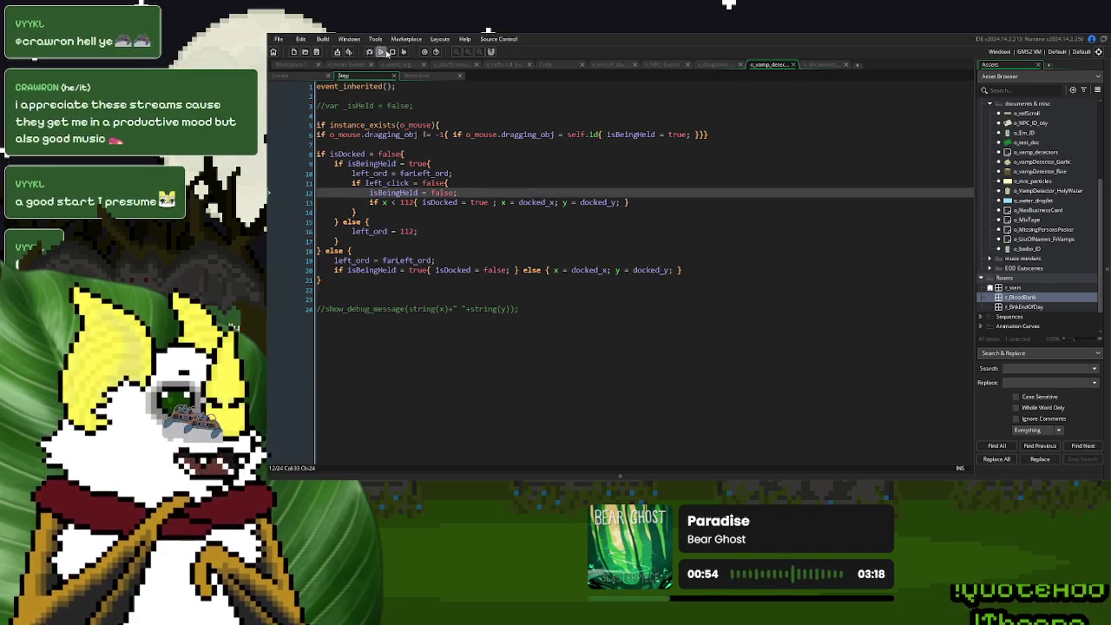
# Test-run the game, start a New Game, then close the game window.
pyautogui.click(387, 53)
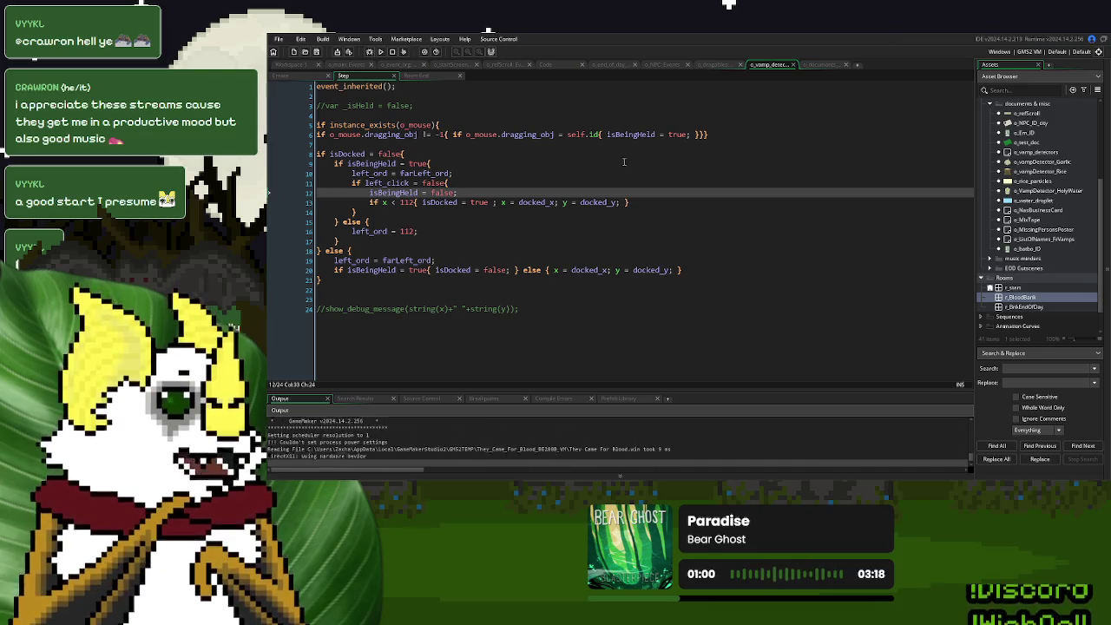
pyautogui.click(647, 143)
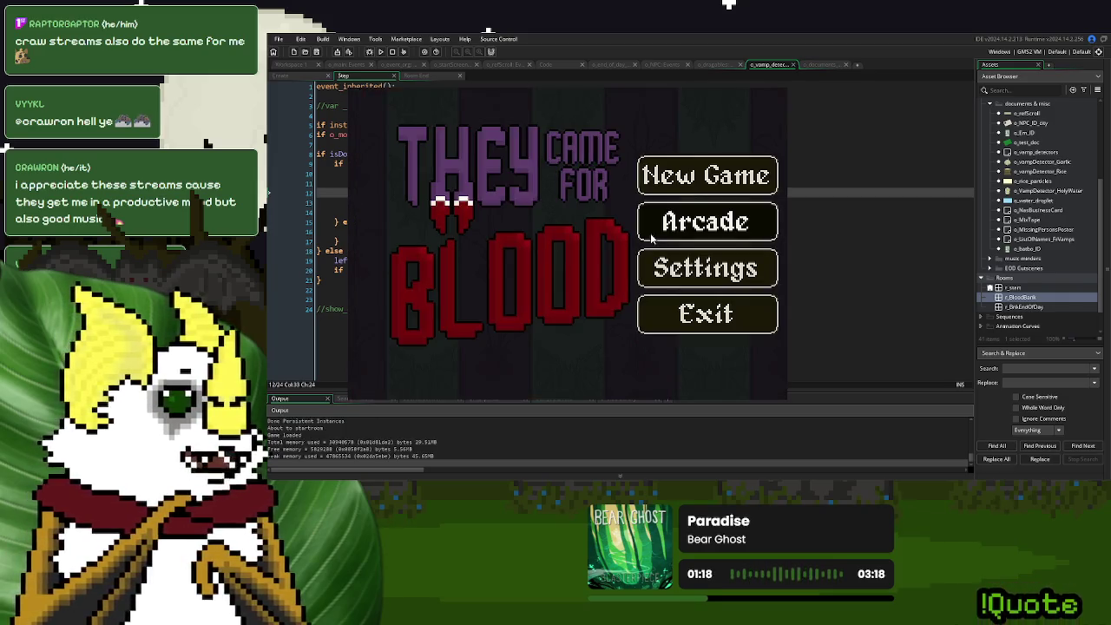
pyautogui.click(703, 177)
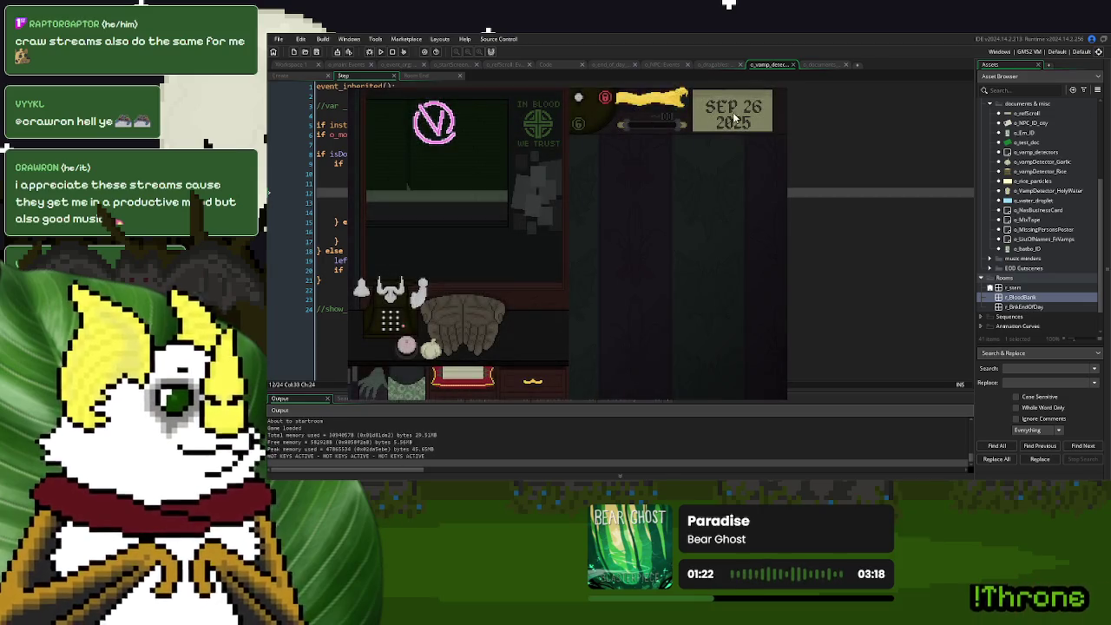
pyautogui.press('Escape')
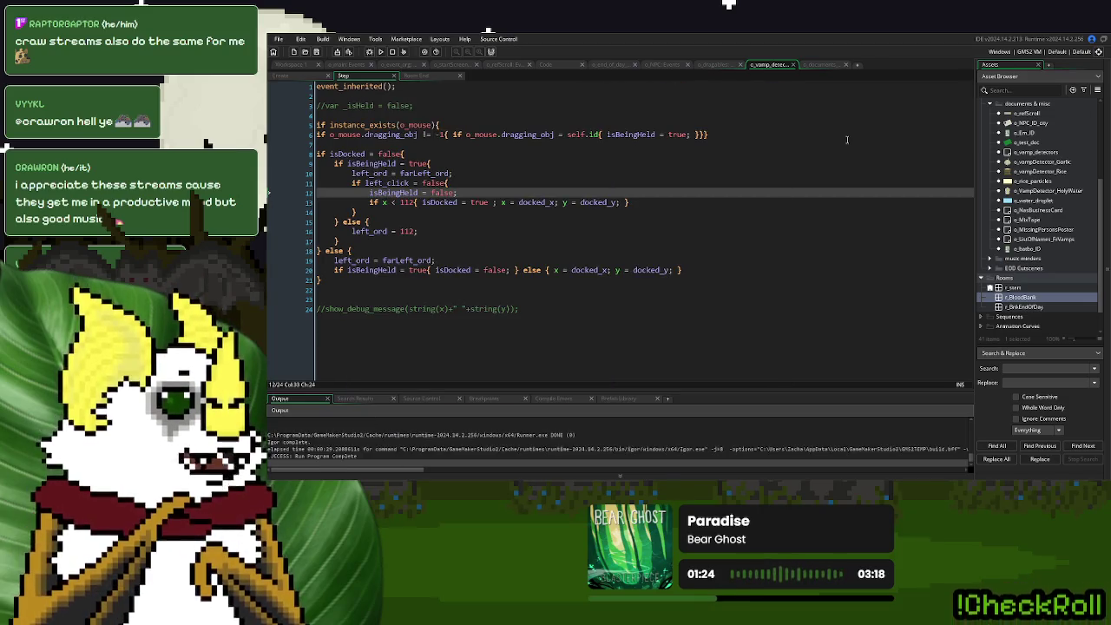
# Review the o_draggables Create event code against the vampire detector's code.
pyautogui.click(715, 66)
pyautogui.click(282, 76)
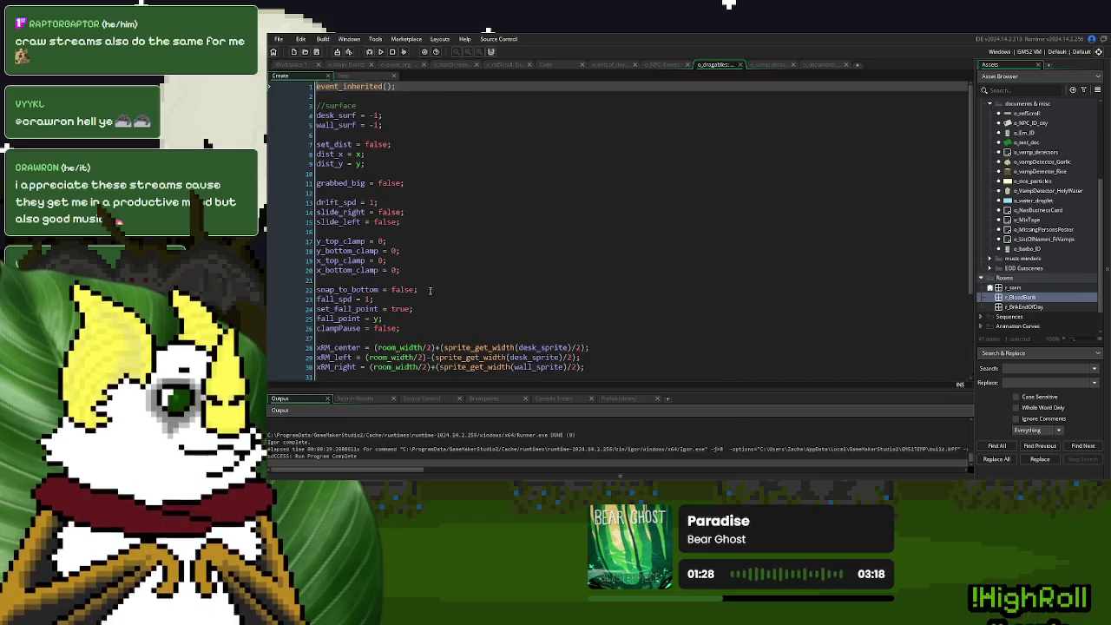
pyautogui.scroll(-5, 430, 291)
pyautogui.scroll(5, 521, 217)
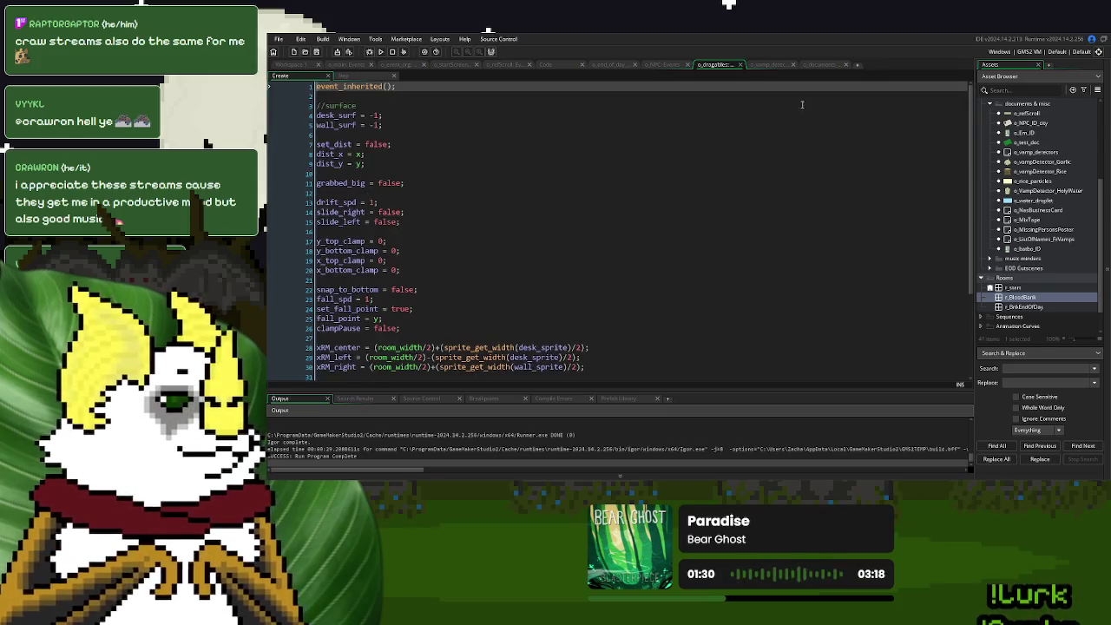
pyautogui.click(765, 64)
pyautogui.click(716, 65)
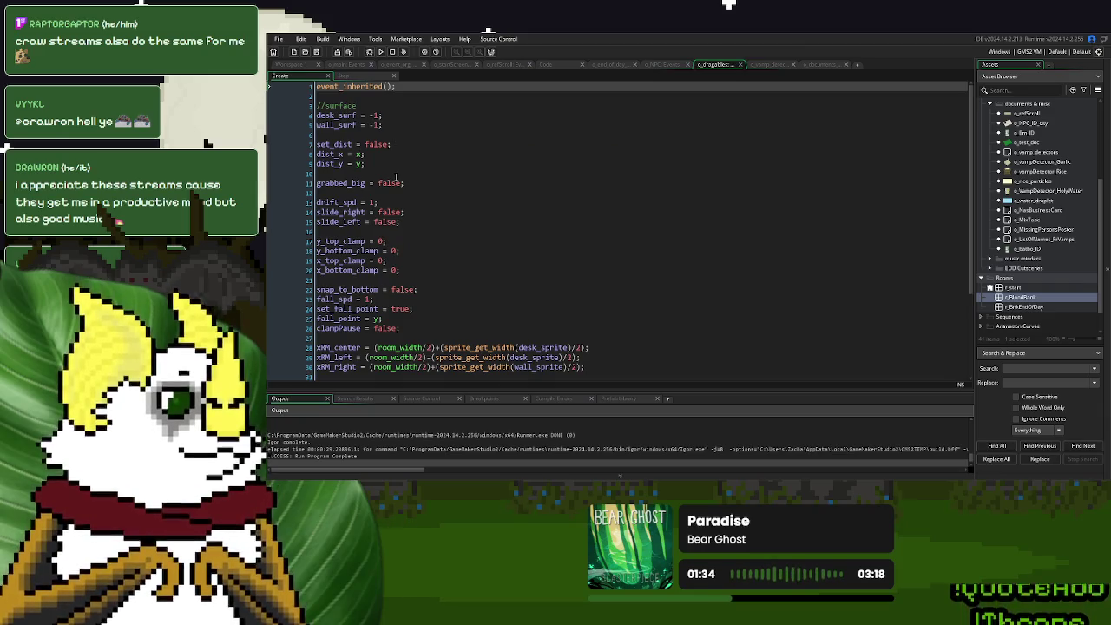
pyautogui.scroll(-4, 395, 177)
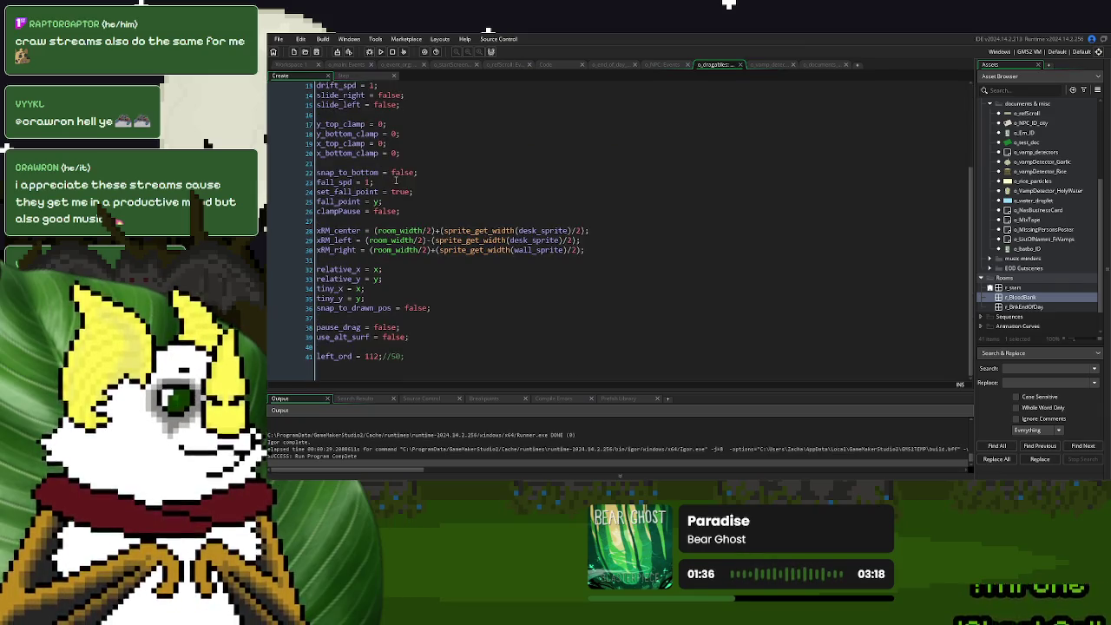
# Compare the o_documents Create event with the vampire detector's Create event.
pyautogui.click(816, 66)
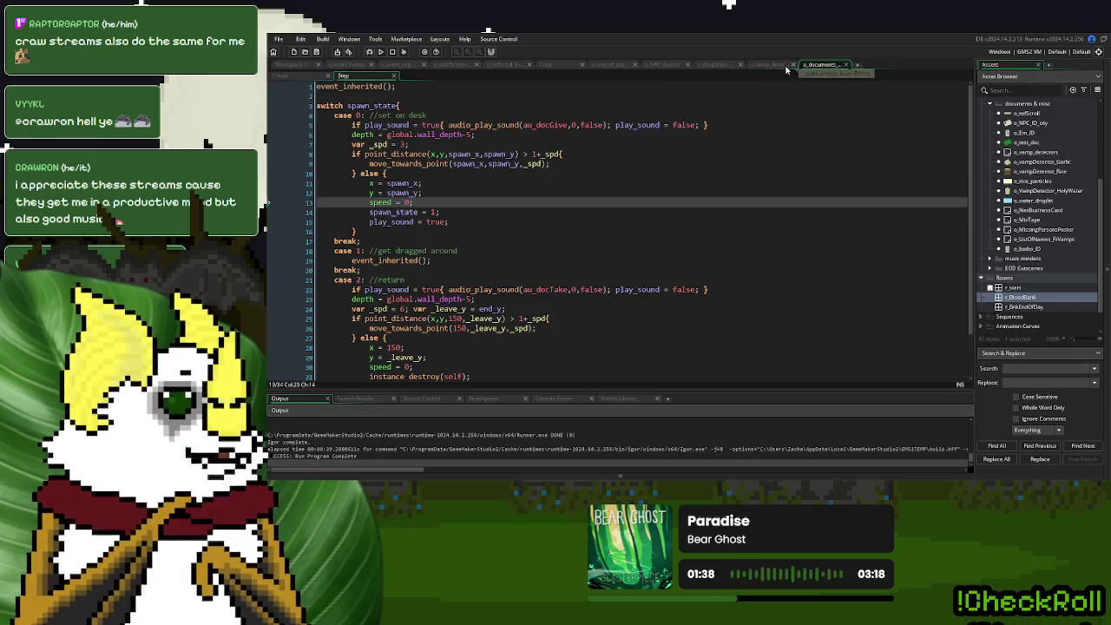
pyautogui.click(281, 78)
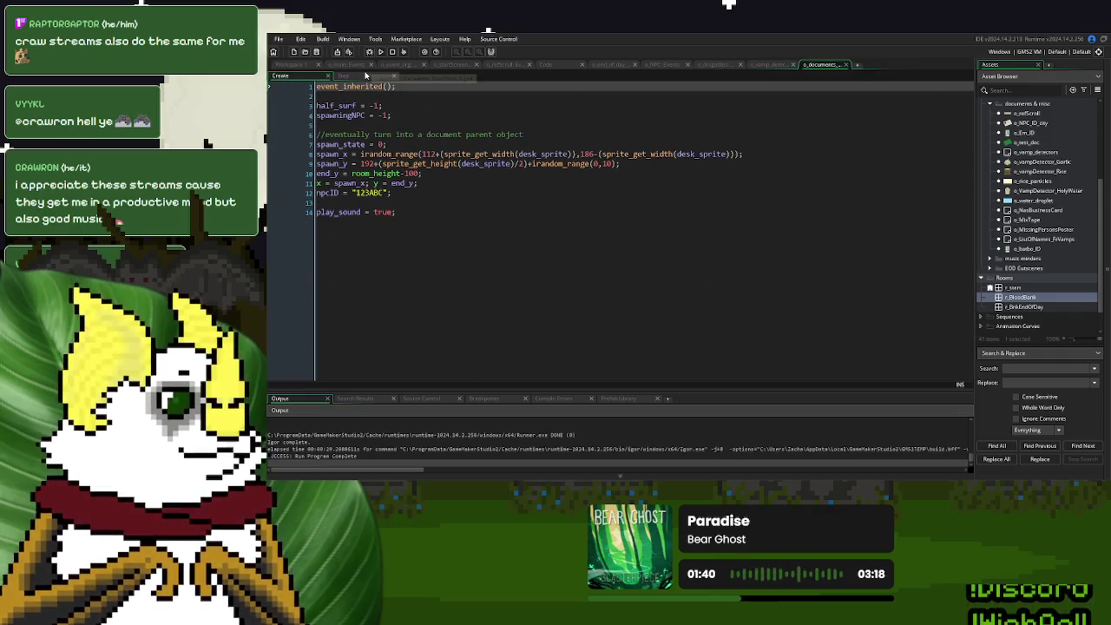
pyautogui.click(771, 62)
pyautogui.click(295, 78)
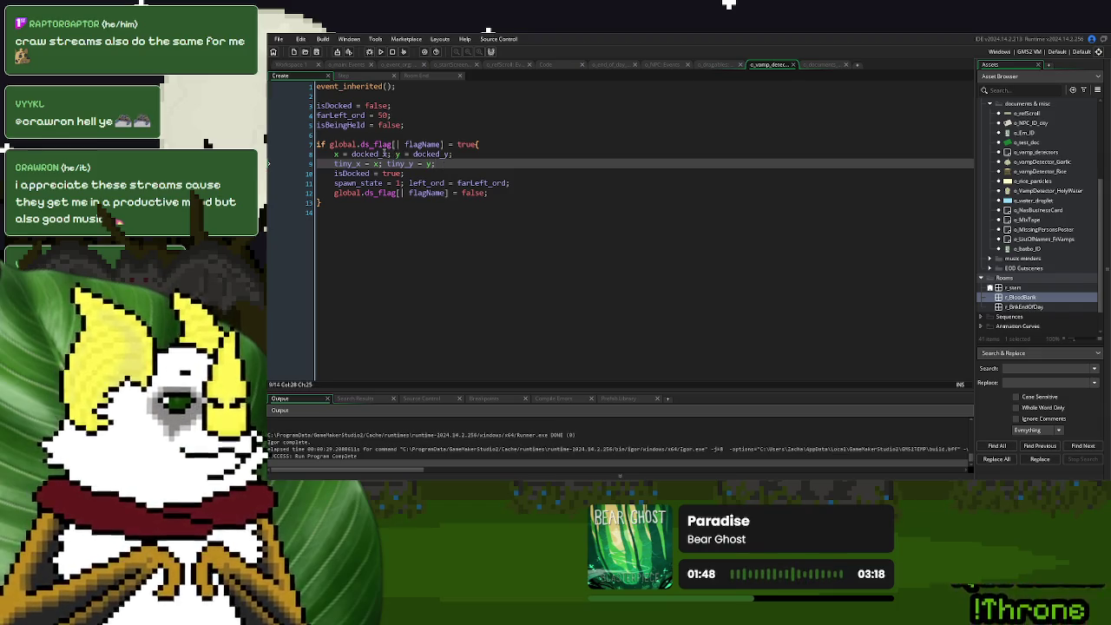
# Inspect docked_x and docked_y on line 8, then go back to the o_VampDetector_HolyWater editor.
pyautogui.doubleClick(369, 153)
pyautogui.click(416, 154)
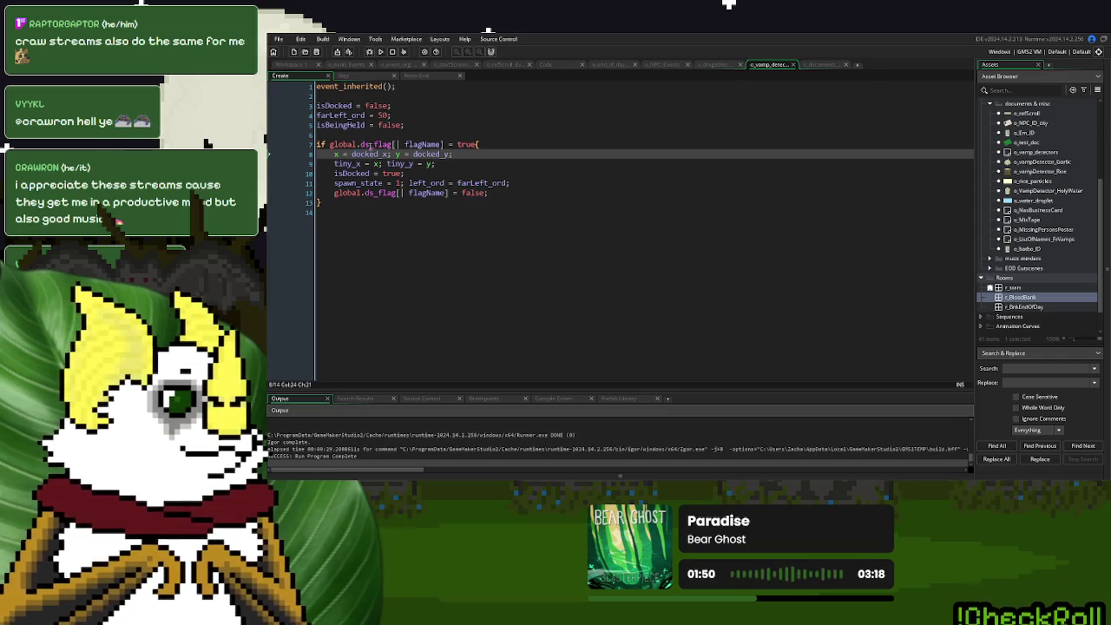
pyautogui.doubleClick(369, 154)
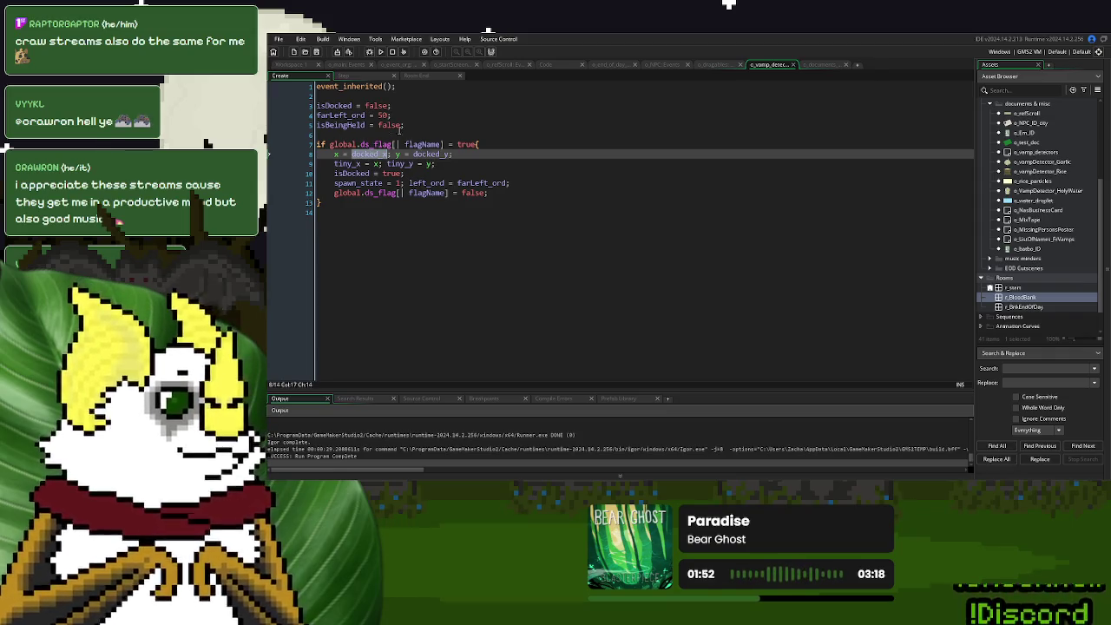
pyautogui.click(414, 124)
pyautogui.press('Return')
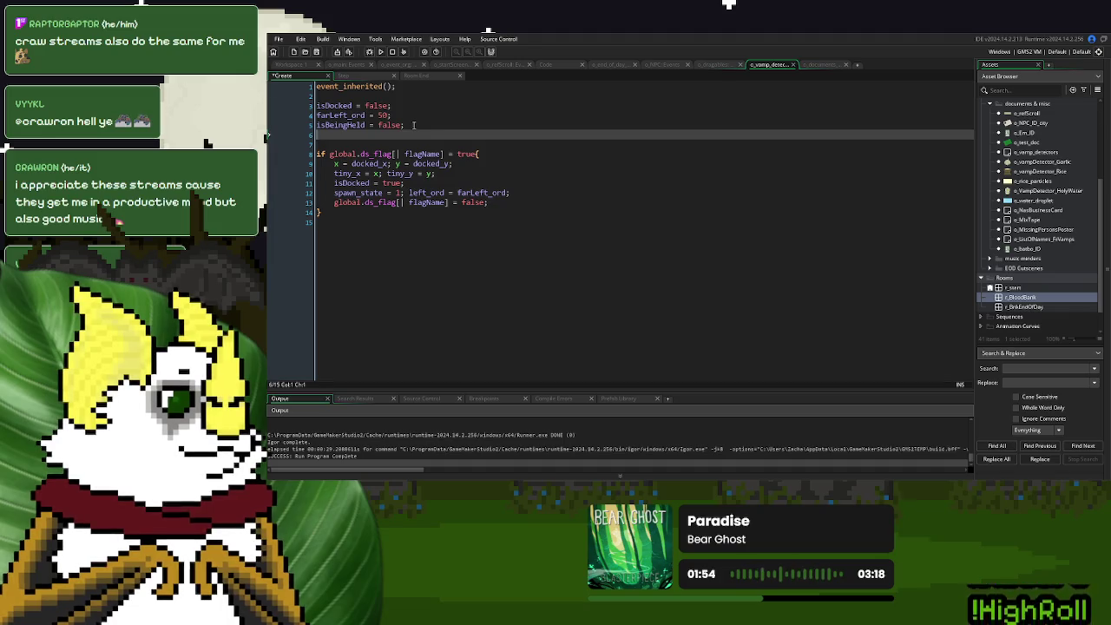
pyautogui.press('BackSpace')
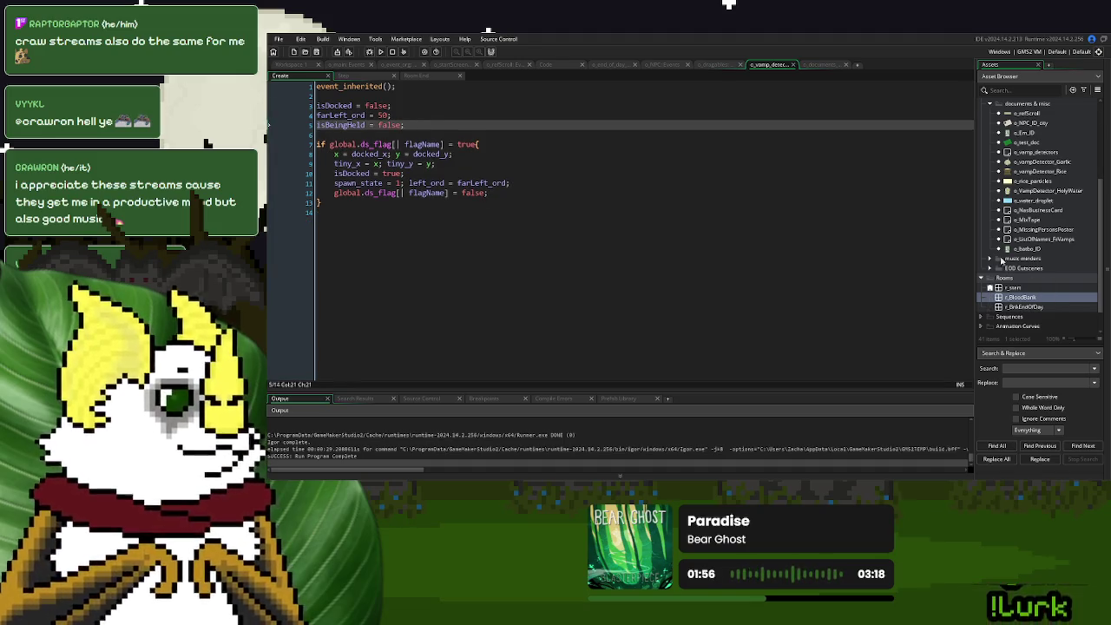
pyautogui.click(291, 64)
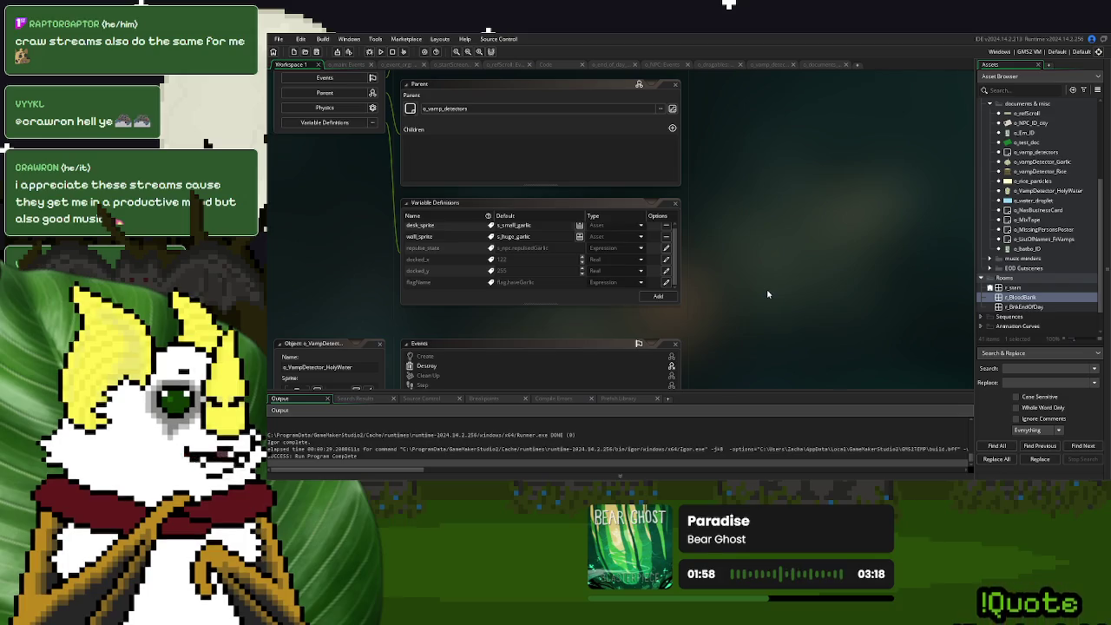
# Open the parent o_vamp_detectors object and show its Variable Definitions.
pyautogui.scroll(1, 607, 269)
pyautogui.scroll(2, 1057, 226)
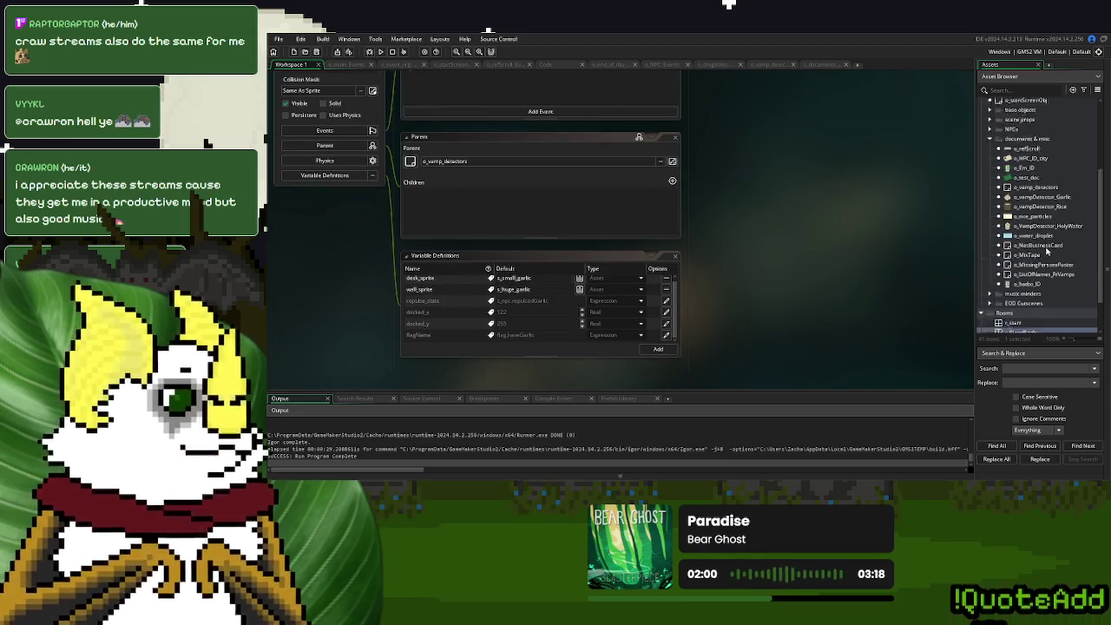
pyautogui.doubleClick(1058, 225)
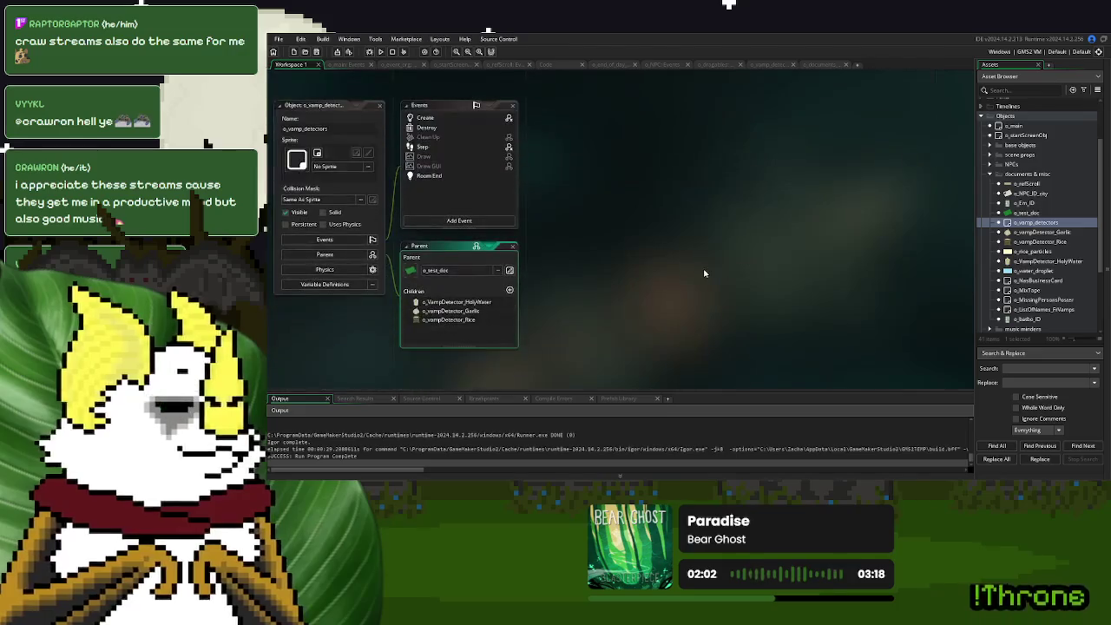
pyautogui.click(321, 285)
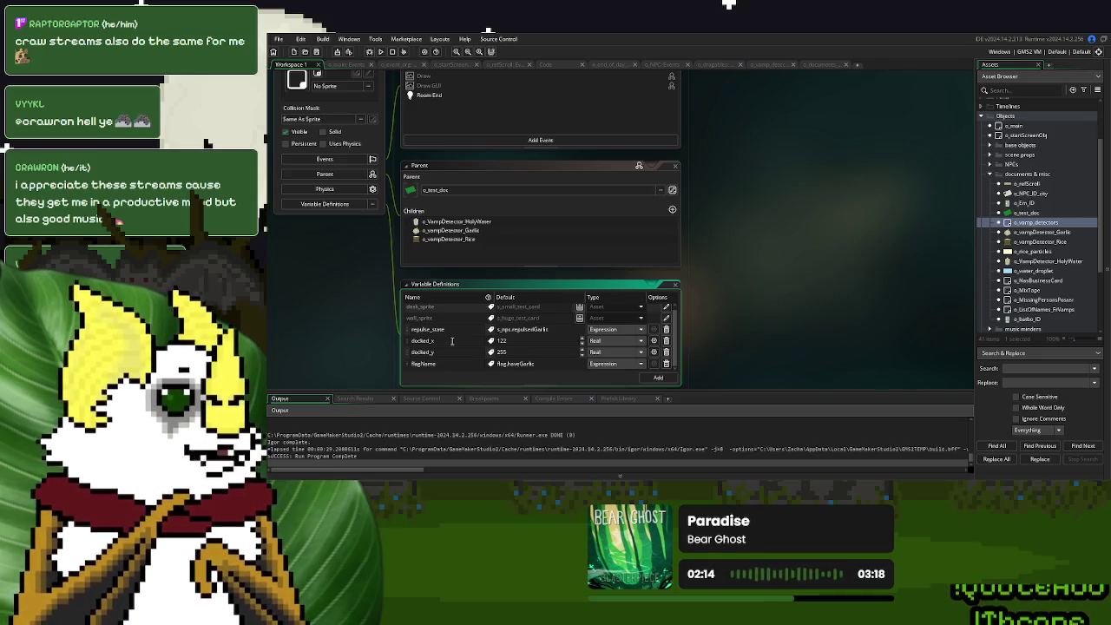
# Rename variable docked_x to dockX and docked_y to dockY.
pyautogui.doubleClick(429, 340)
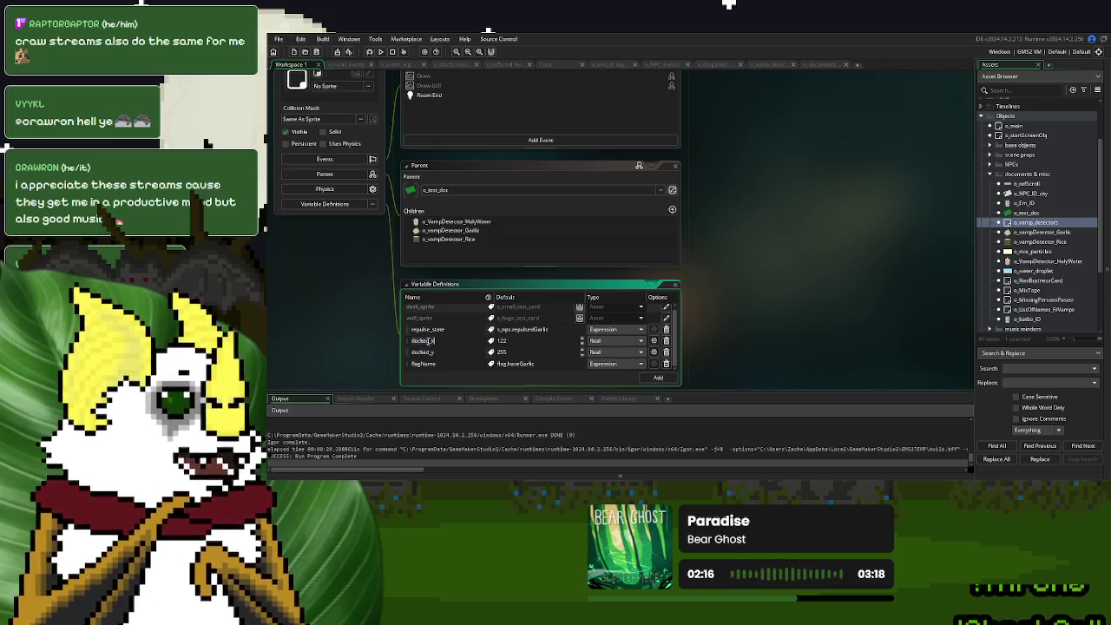
pyautogui.write('dock')
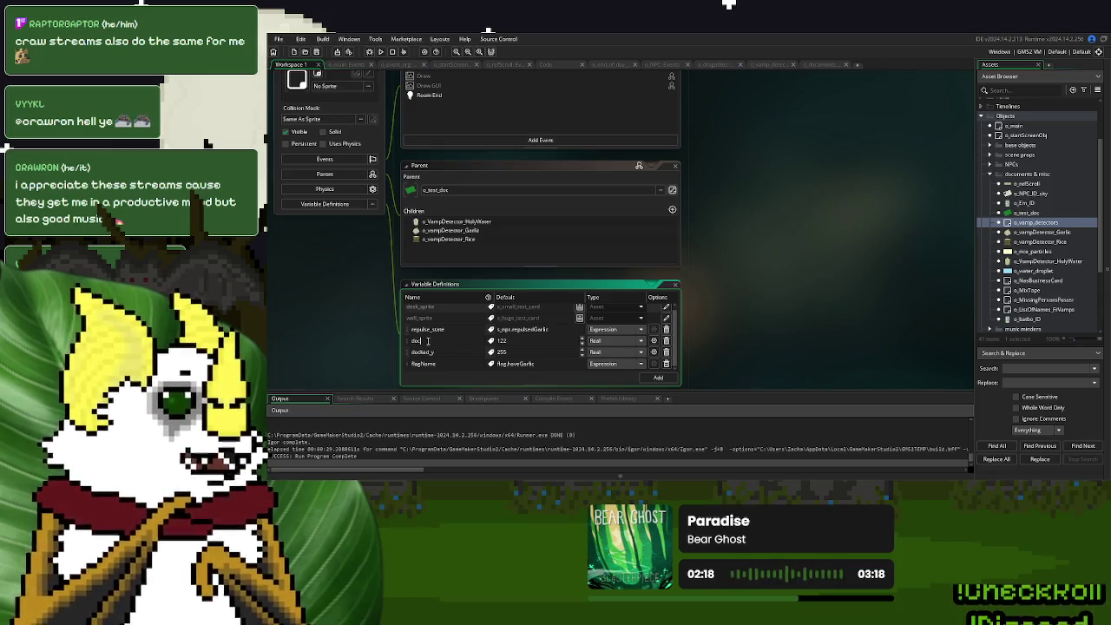
pyautogui.press('Escape')
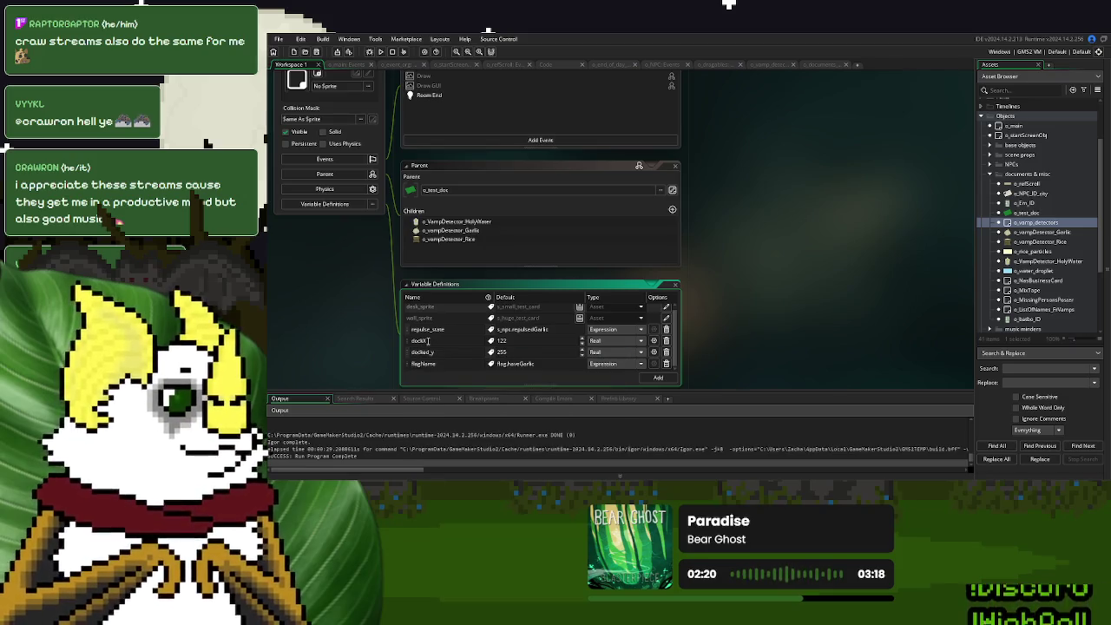
pyautogui.doubleClick(425, 351)
pyautogui.write('dockY')
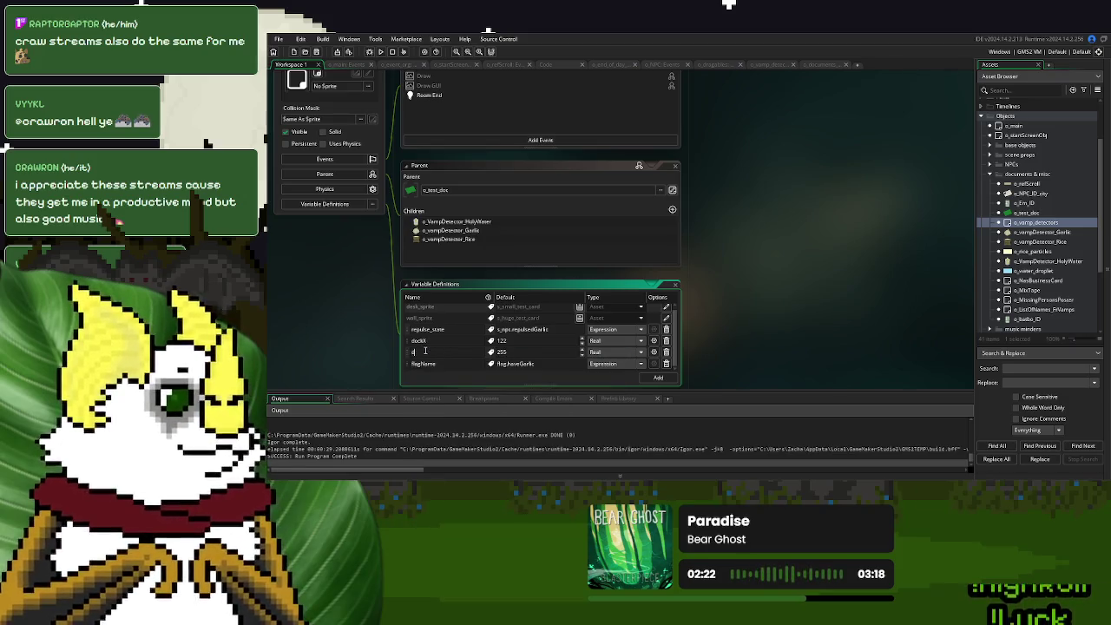
pyautogui.press('Escape')
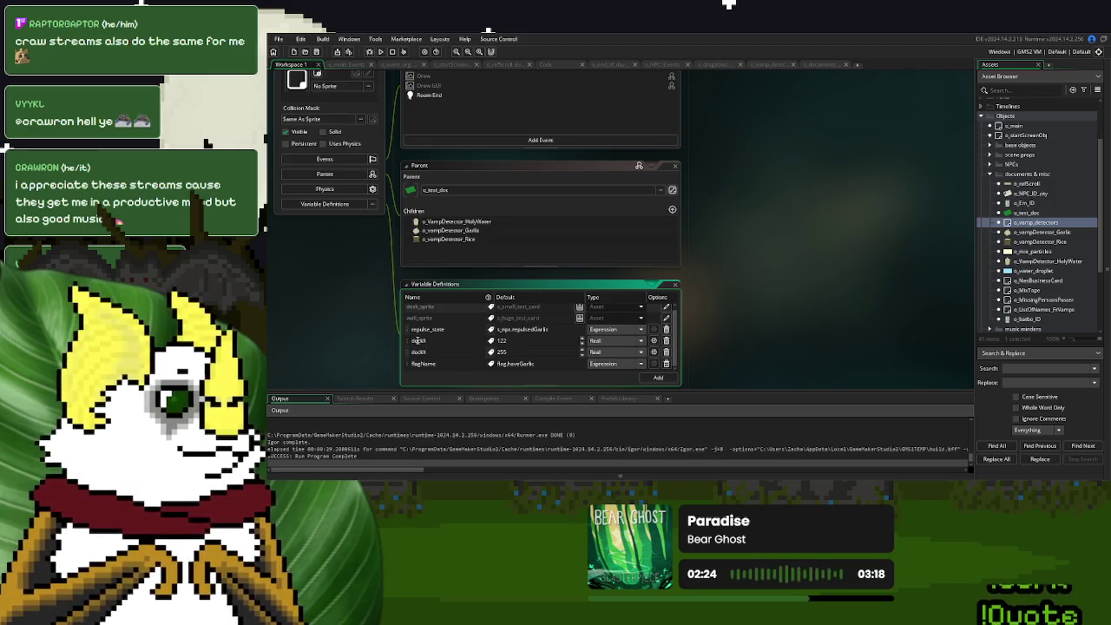
pyautogui.click(815, 67)
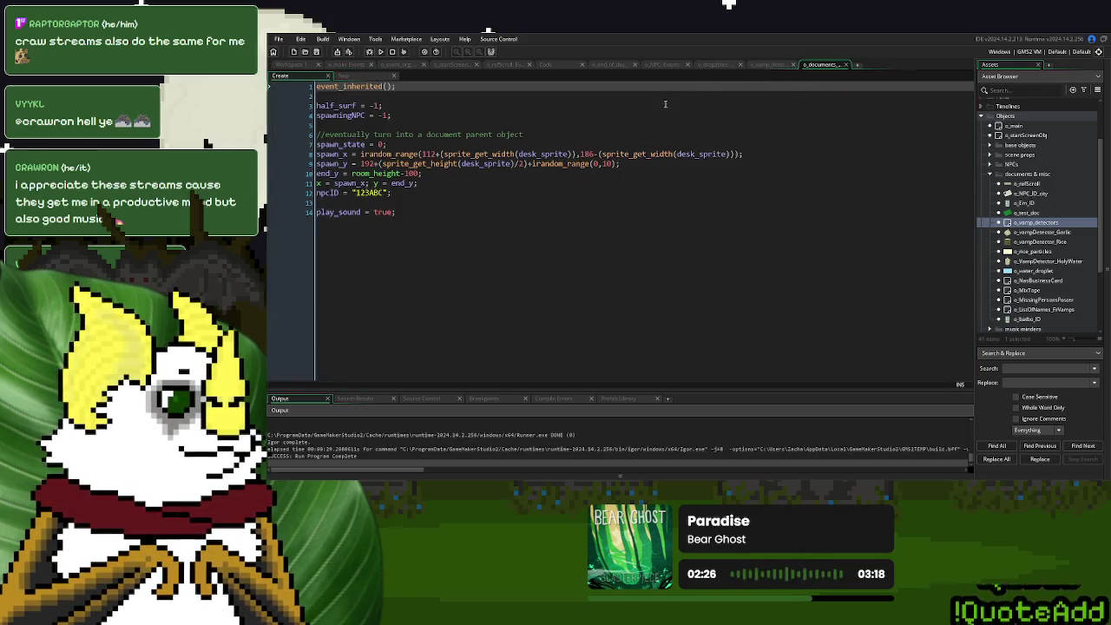
pyautogui.click(760, 67)
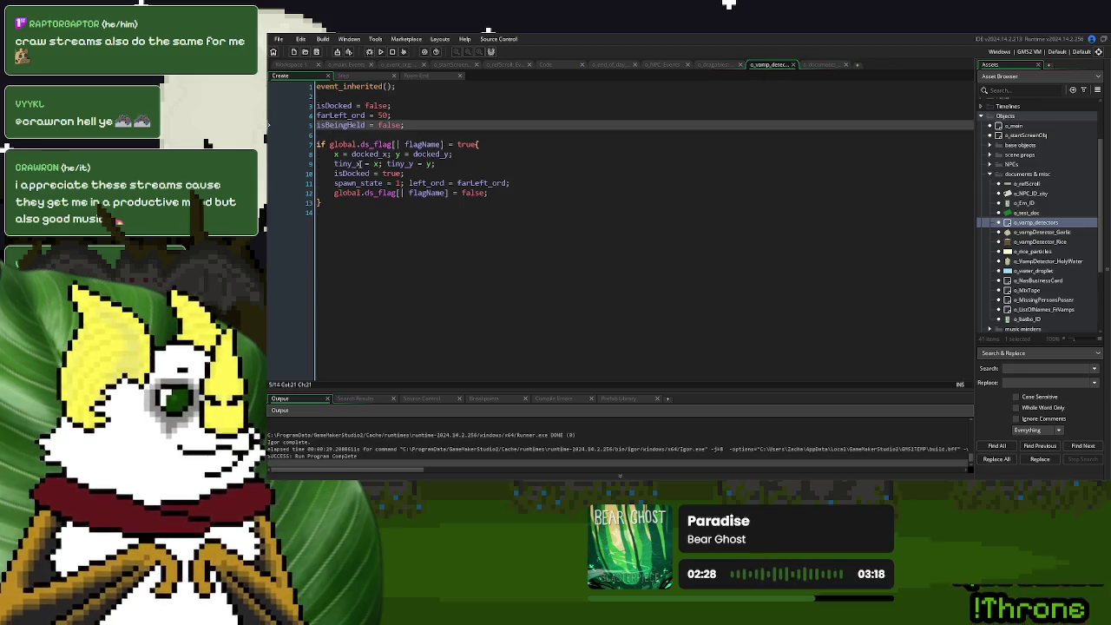
# Replace docked_x with dockX on Step code lines 13 and 20.
pyautogui.click(365, 154)
pyautogui.write('X')
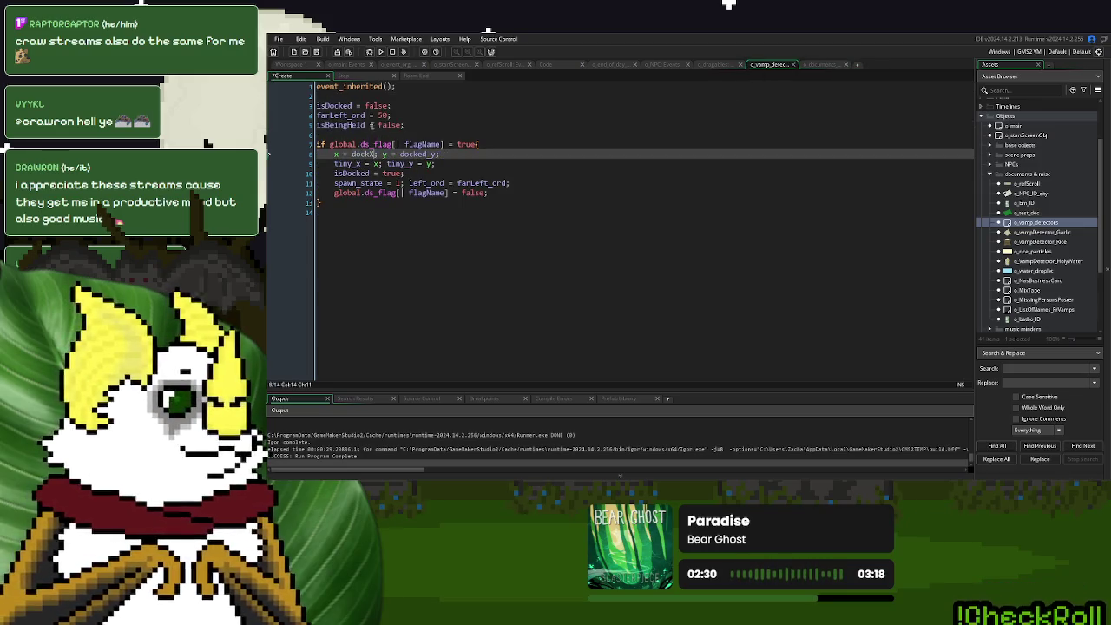
pyautogui.click(370, 78)
pyautogui.doubleClick(537, 202)
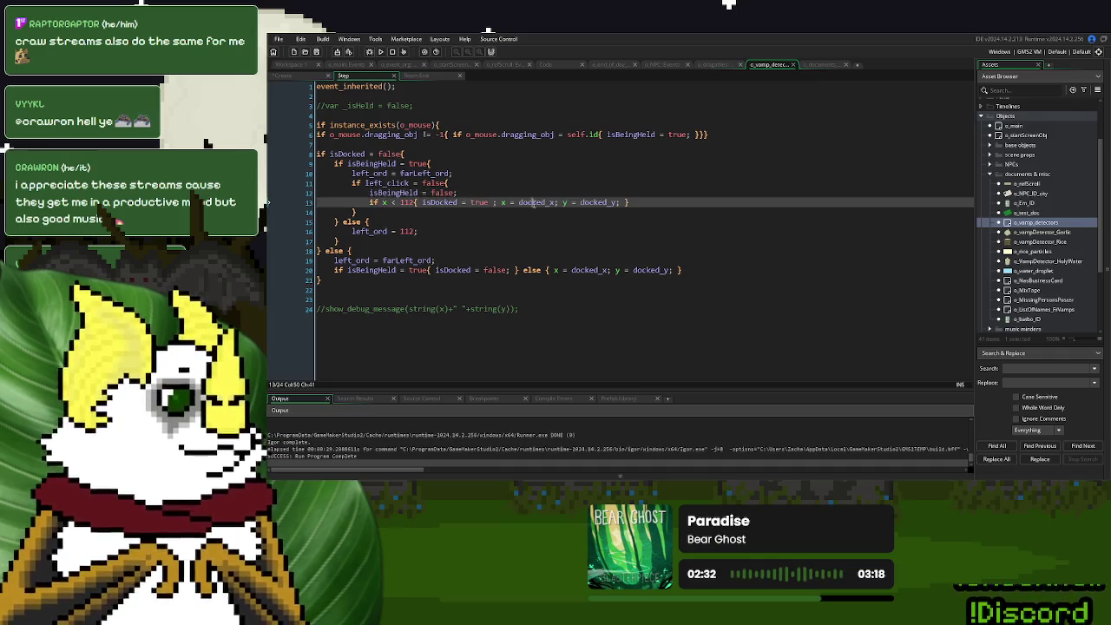
pyautogui.write('dockX')
pyautogui.doubleClick(588, 270)
pyautogui.write('dockX')
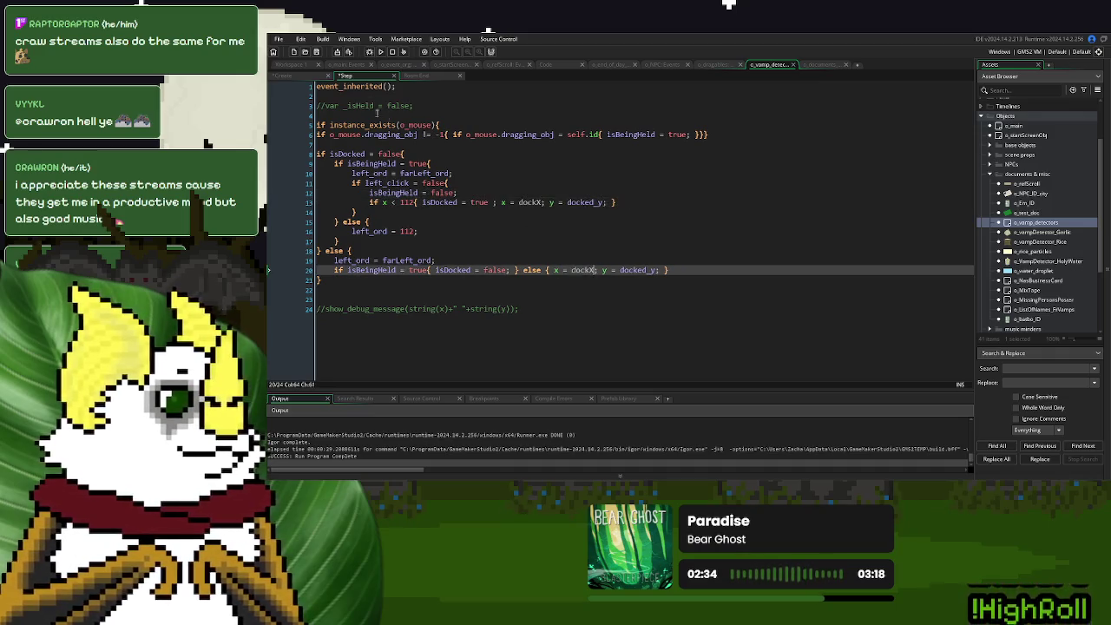
# Replace docked_y with dockY in Create line 8 and Step lines 13 and 20, then run.
pyautogui.click(299, 77)
pyautogui.doubleClick(418, 155)
pyautogui.write('dock')
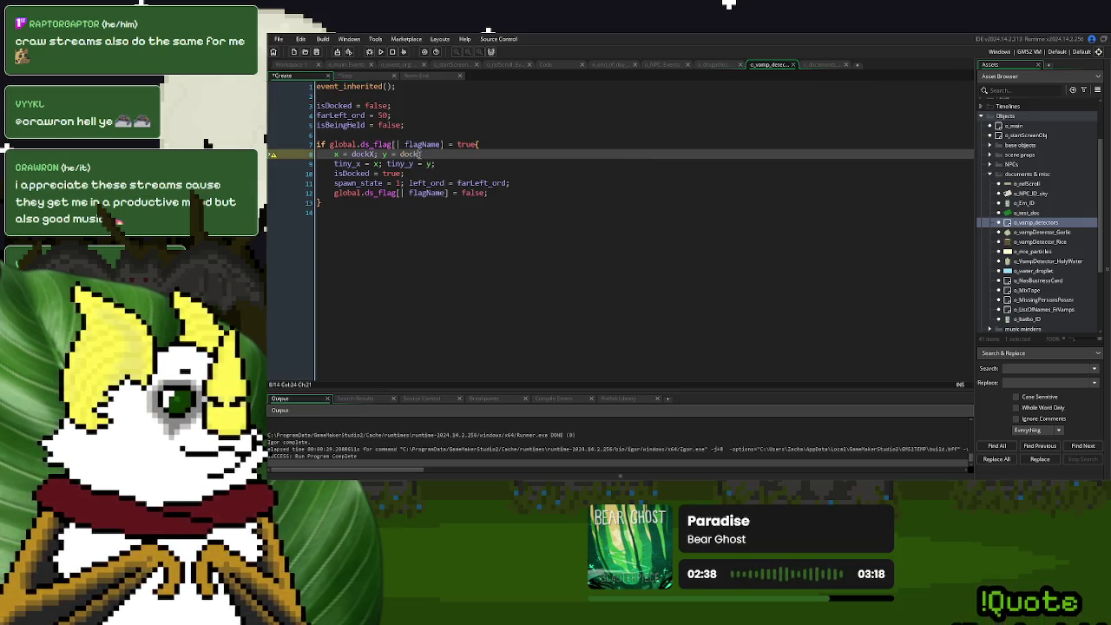
pyautogui.doubleClick(413, 154)
pyautogui.hotkey('ctrl', 'c')
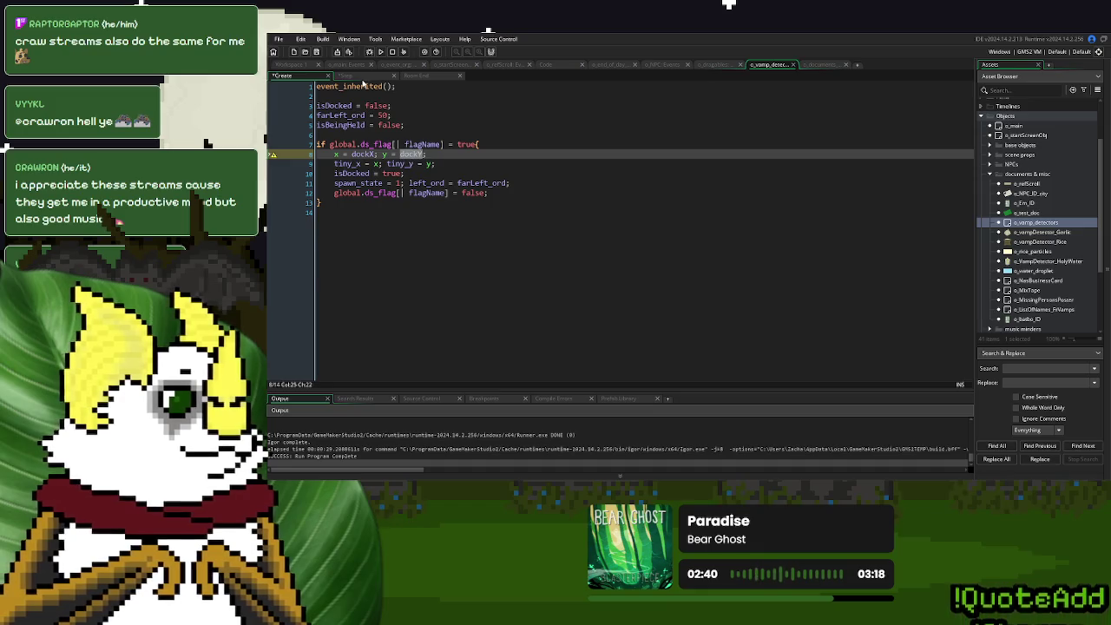
pyautogui.click(363, 77)
pyautogui.doubleClick(637, 270)
pyautogui.hotkey('ctrl', 'v')
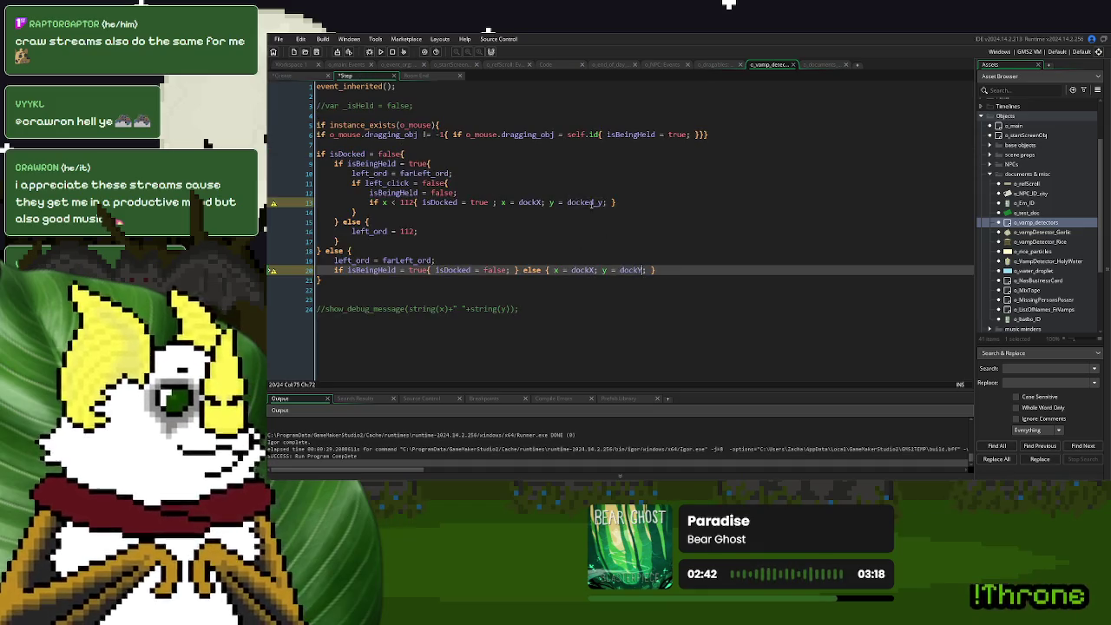
pyautogui.doubleClick(585, 202)
pyautogui.hotkey('ctrl', 'v')
pyautogui.click(561, 241)
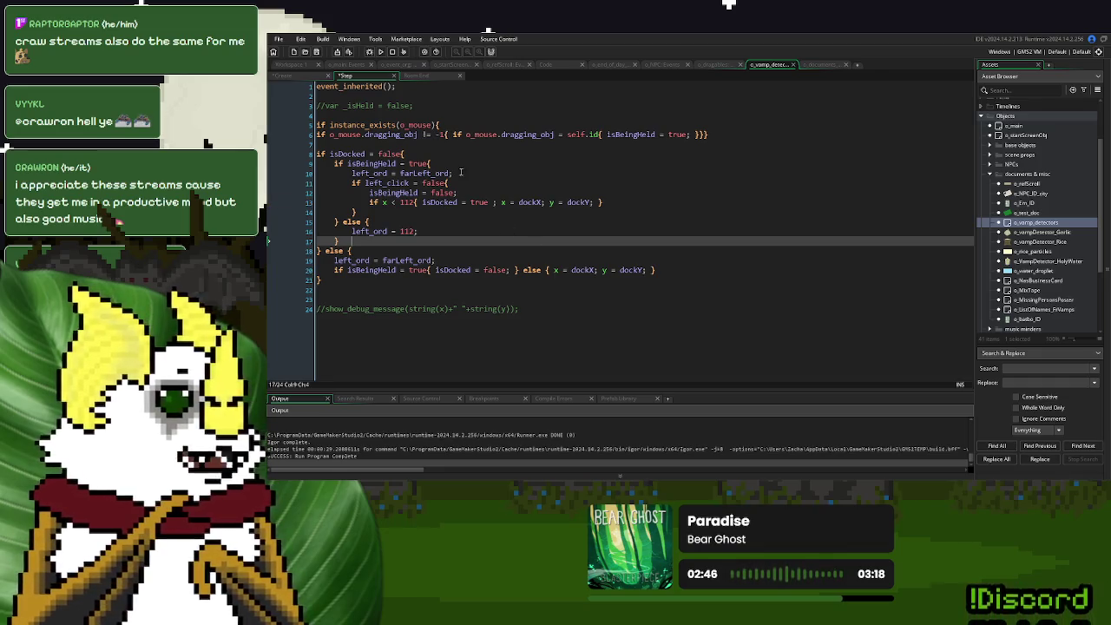
pyautogui.click(380, 51)
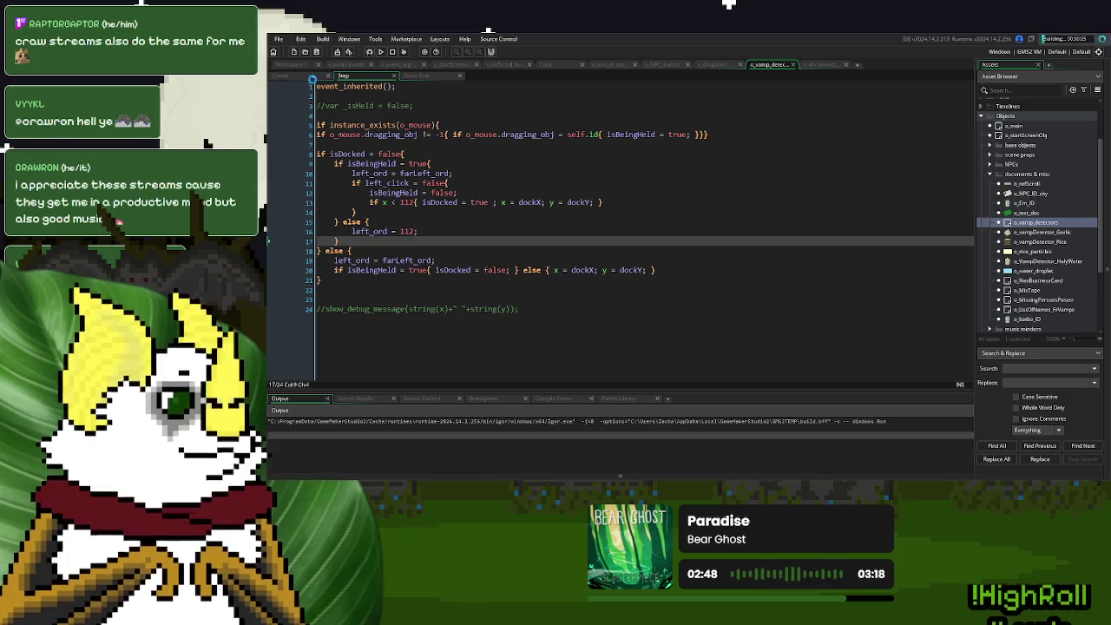
# Start a new game in the test build, then close it.
pyautogui.click(542, 203)
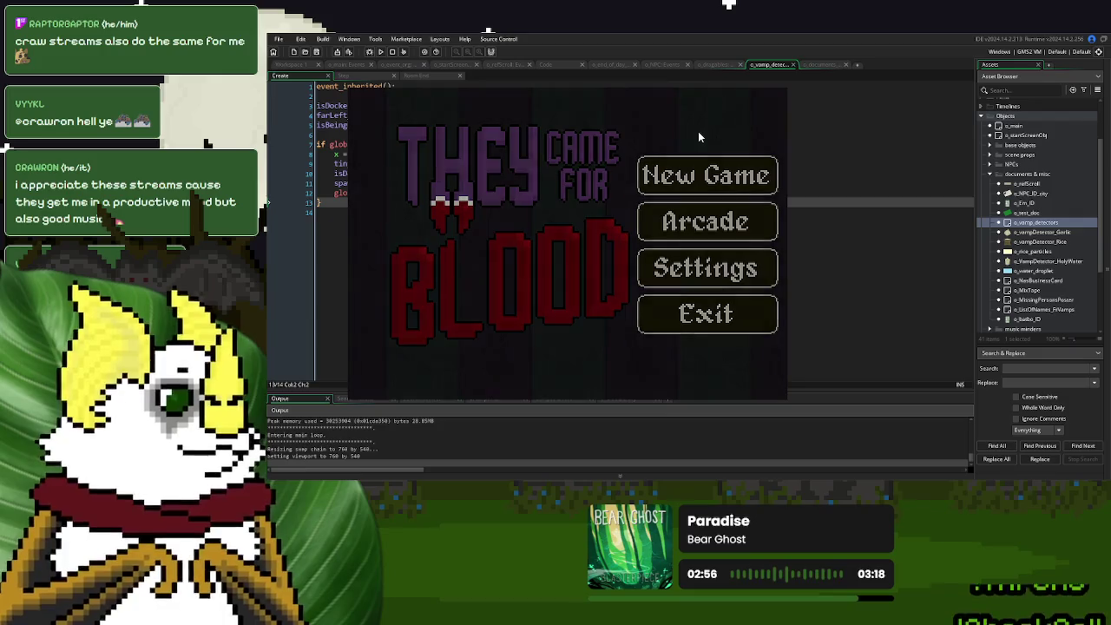
pyautogui.press('Return')
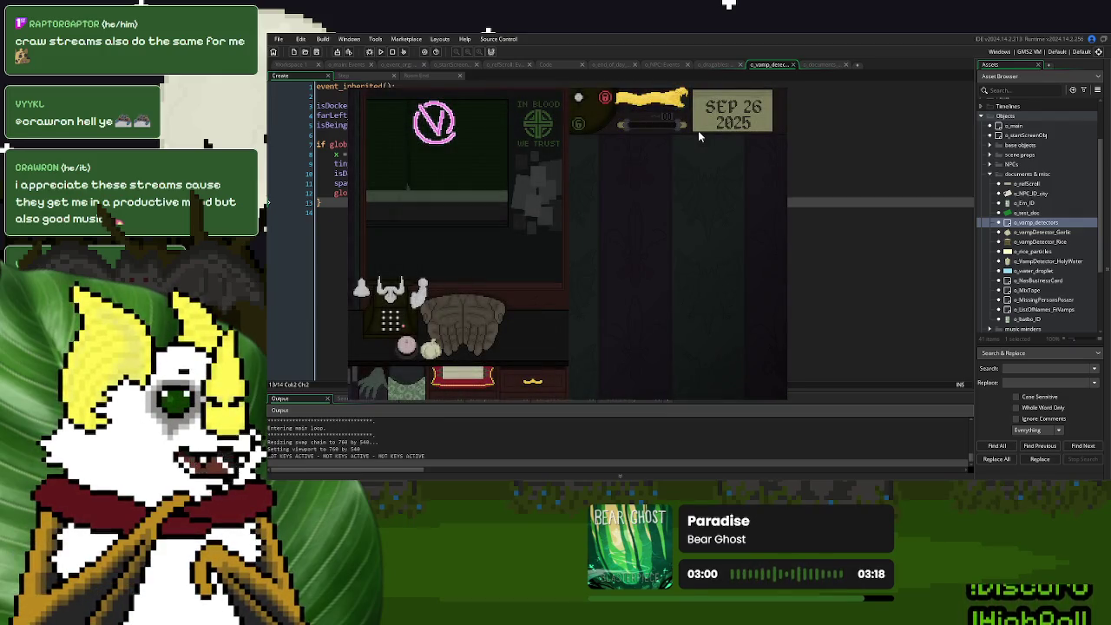
pyautogui.press('Escape')
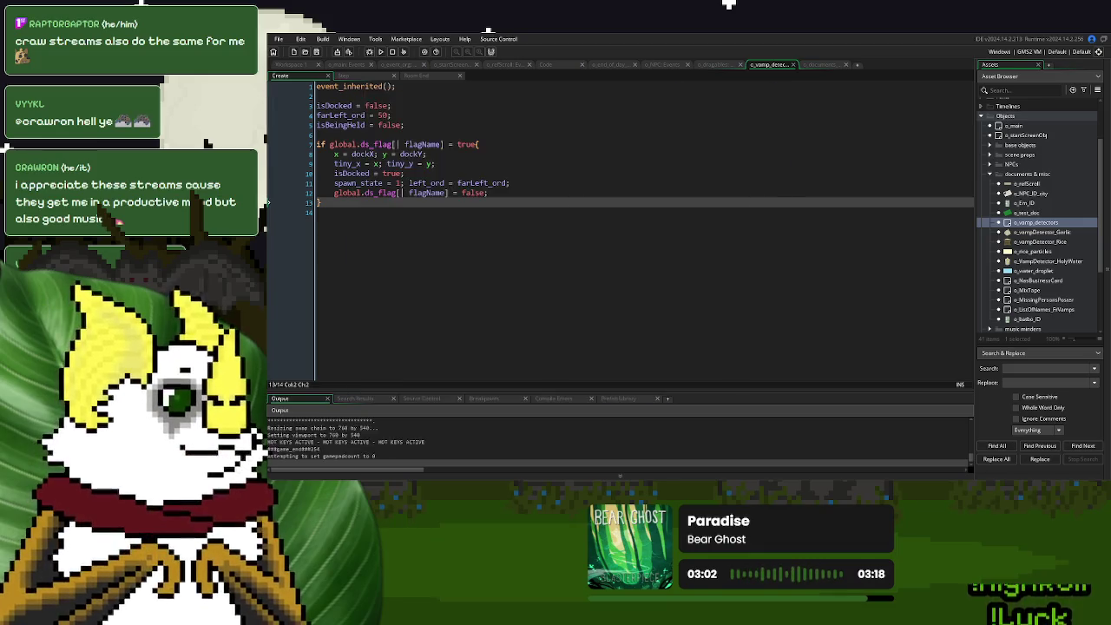
# Comment out line 1 of the Step code and test-run a new game again.
pyautogui.click(360, 77)
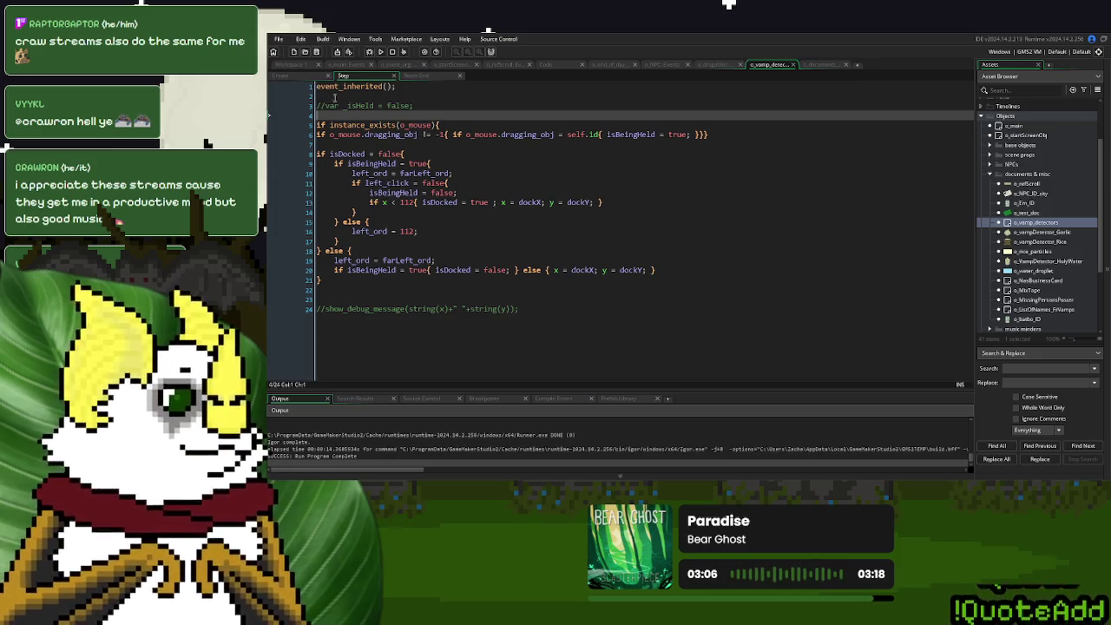
pyautogui.click(318, 87)
pyautogui.write('//')
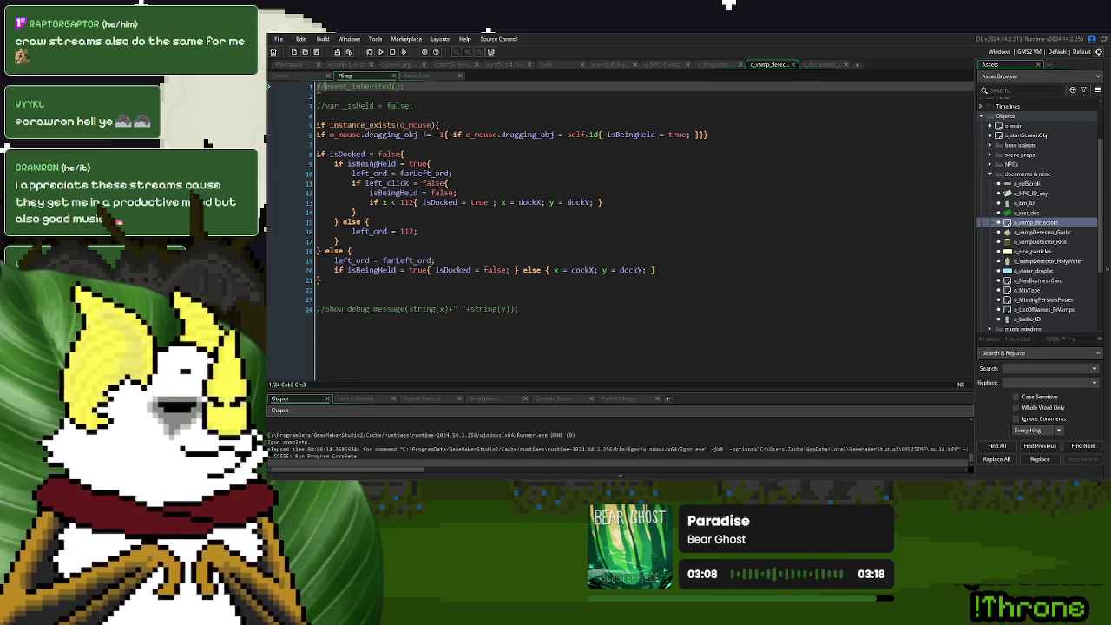
pyautogui.click(380, 51)
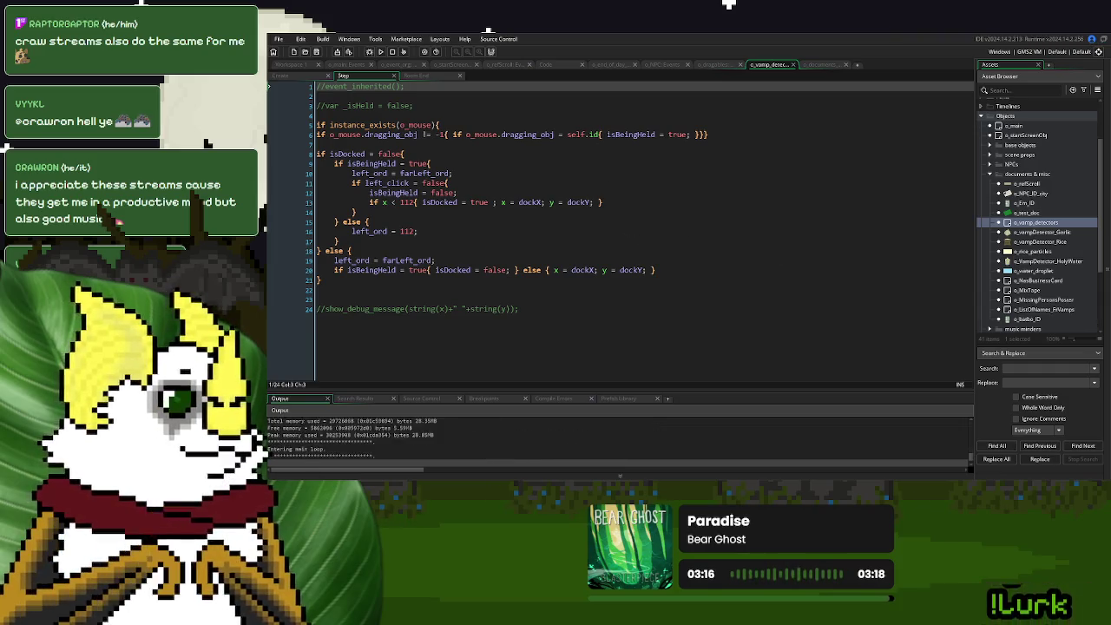
pyautogui.click(719, 177)
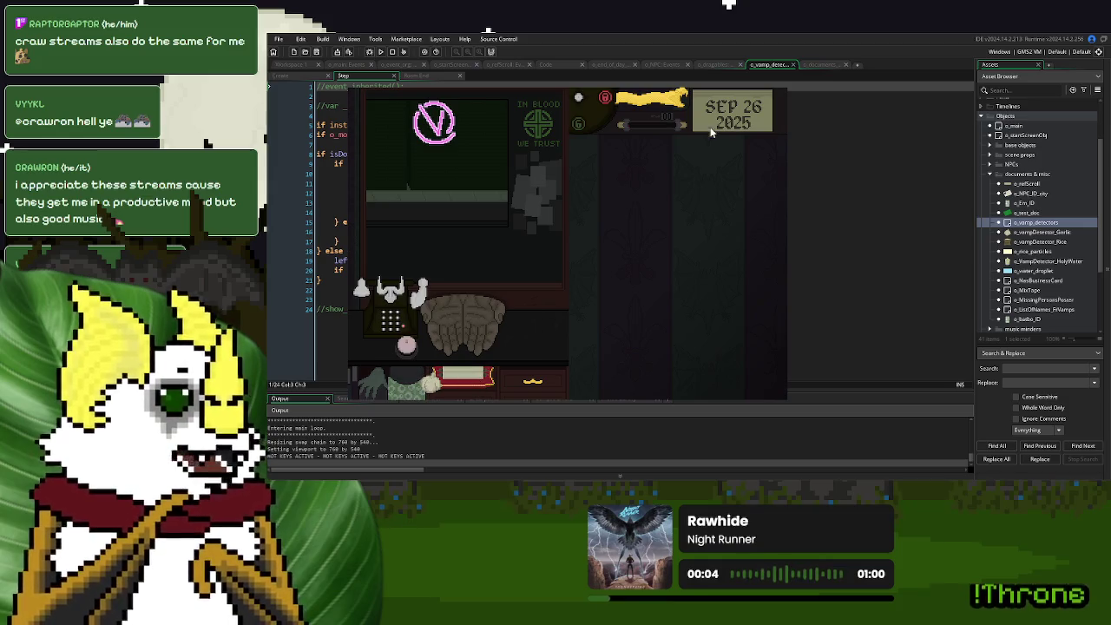
pyautogui.press('Escape')
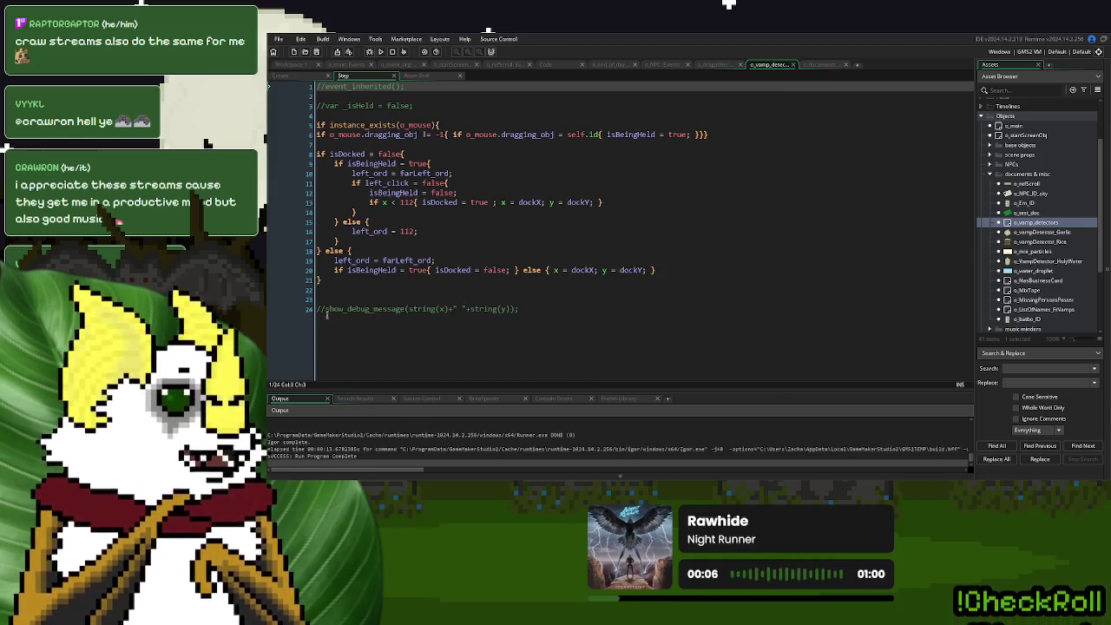
# Re-enable the show_debug_message line and test-run a new game.
pyautogui.click(317, 308)
pyautogui.press('Delete')
pyautogui.press('Delete')
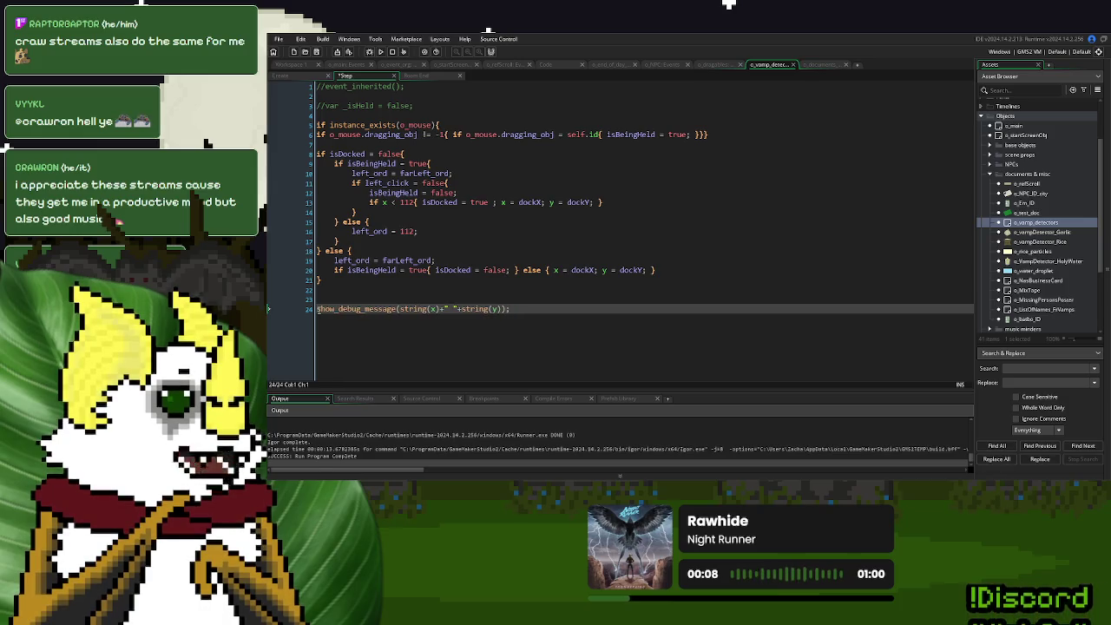
pyautogui.click(382, 51)
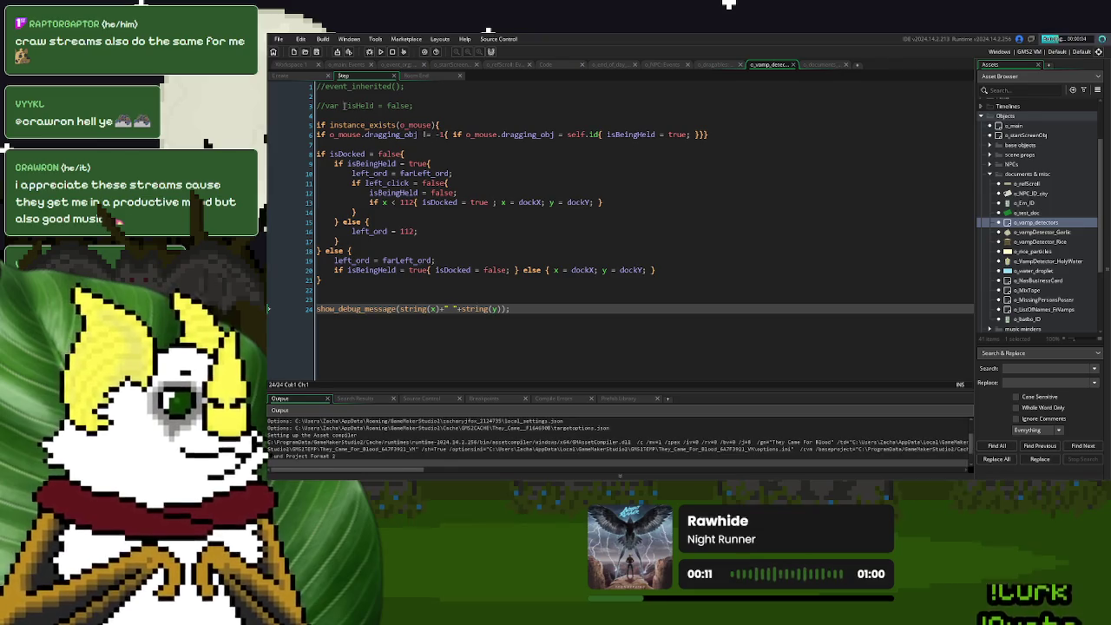
pyautogui.click(306, 76)
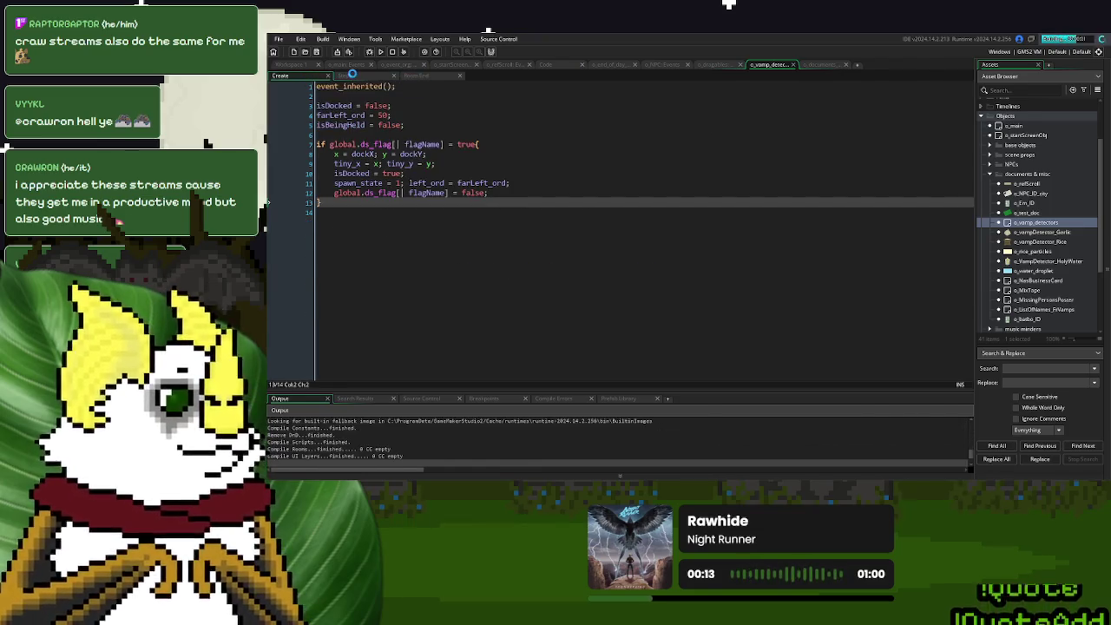
pyautogui.click(351, 75)
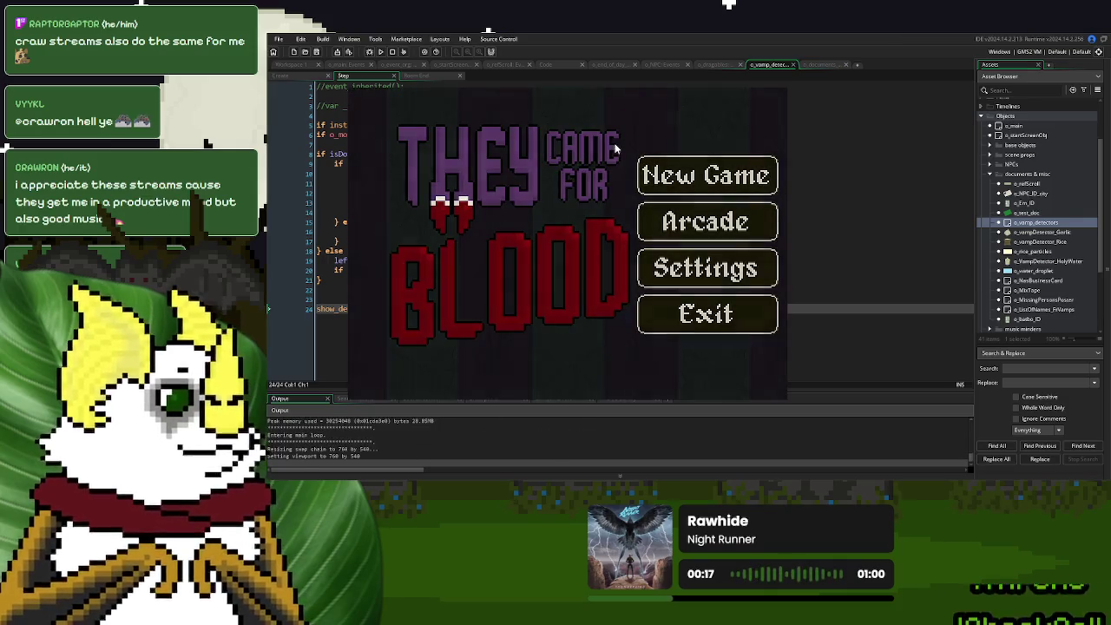
pyautogui.press('Return')
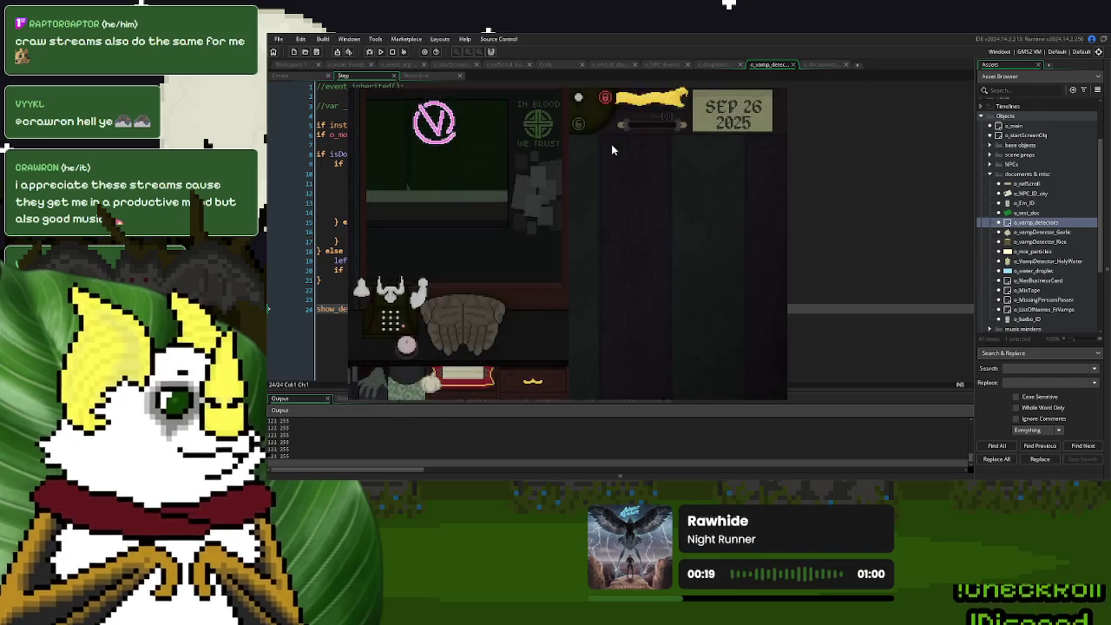
pyautogui.press('Escape')
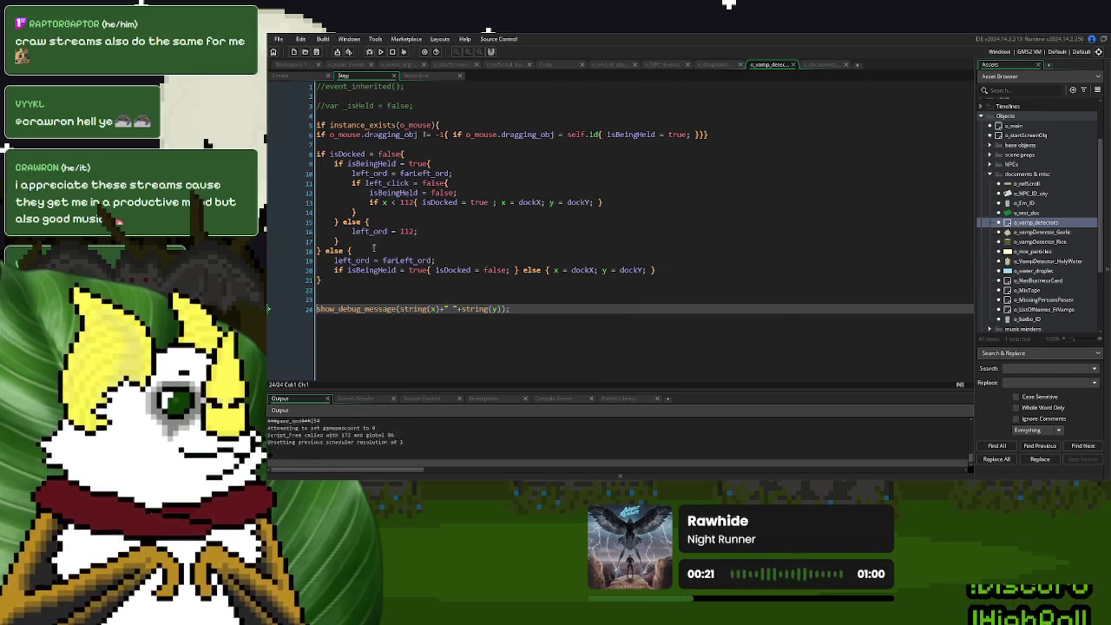
# Comment out the debug message again and uncomment event_inherited() on line 1.
pyautogui.click(418, 300)
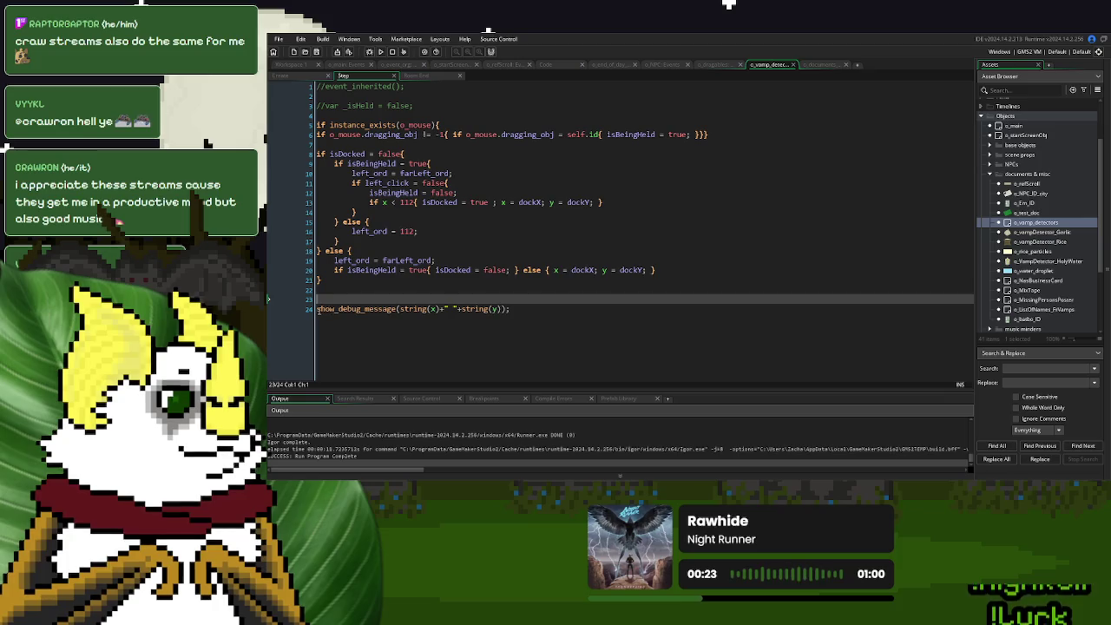
pyautogui.click(318, 310)
pyautogui.write('//')
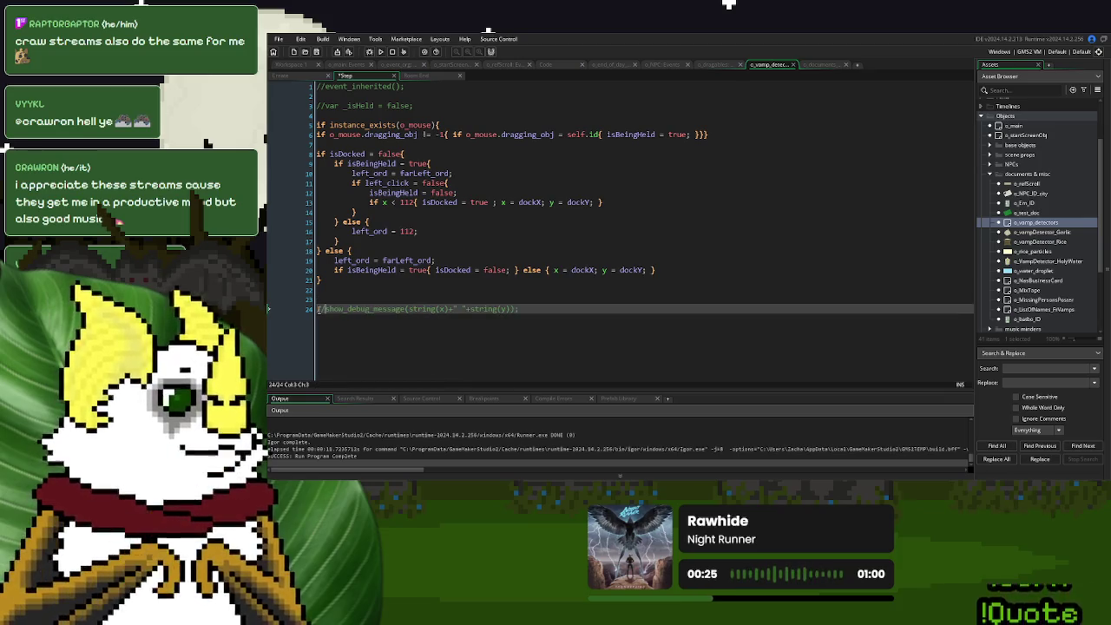
pyautogui.click(317, 87)
pyautogui.press('Delete')
pyautogui.press('Delete')
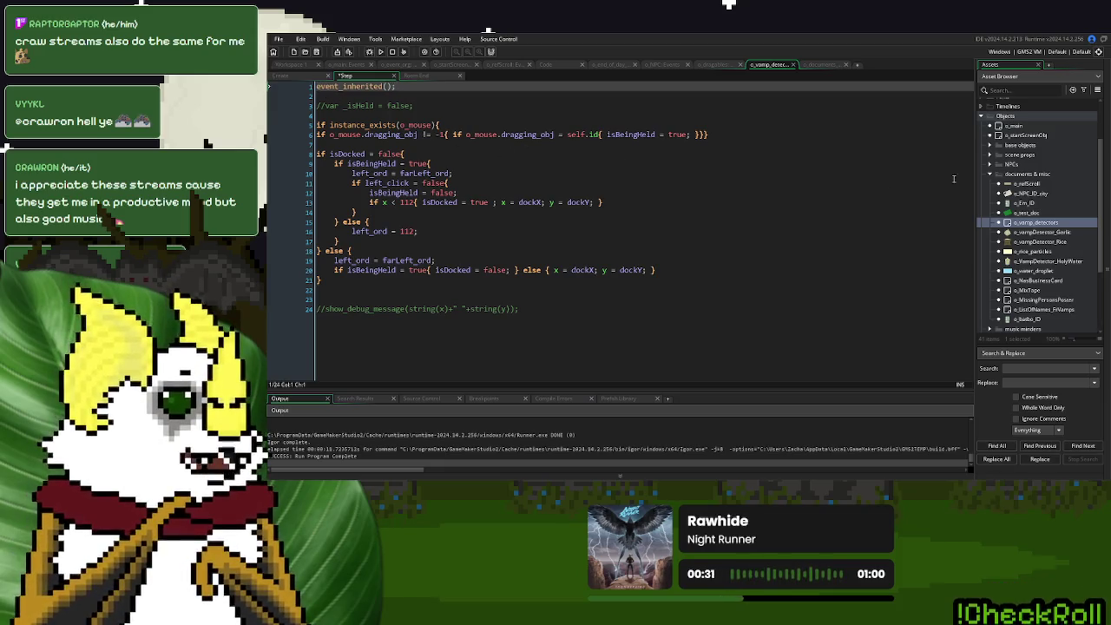
# Change o_vamp_detectors' dockY default from 255 to 125, keeping dockX 122, and test-run.
pyautogui.doubleClick(1028, 223)
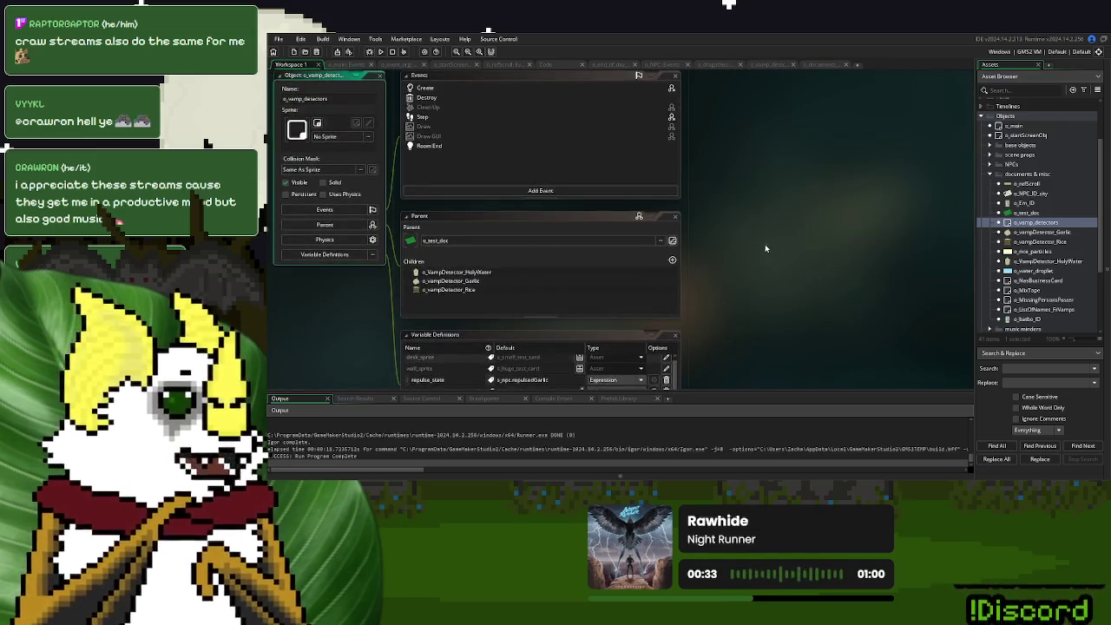
pyautogui.scroll(-3, 764, 248)
pyautogui.doubleClick(498, 259)
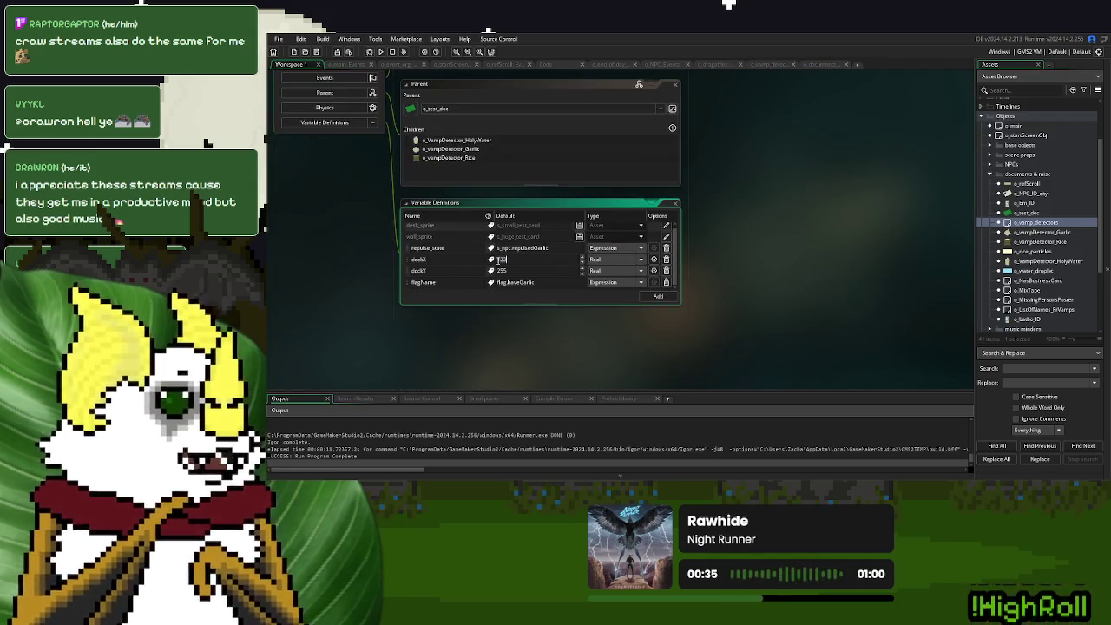
pyautogui.press('Return')
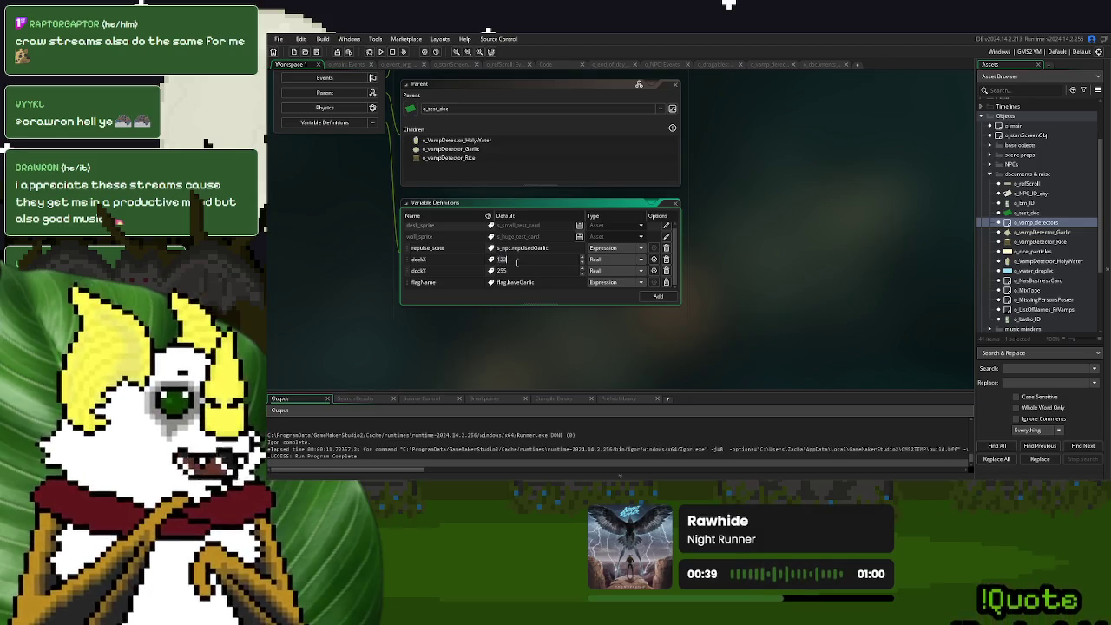
pyautogui.click(556, 269)
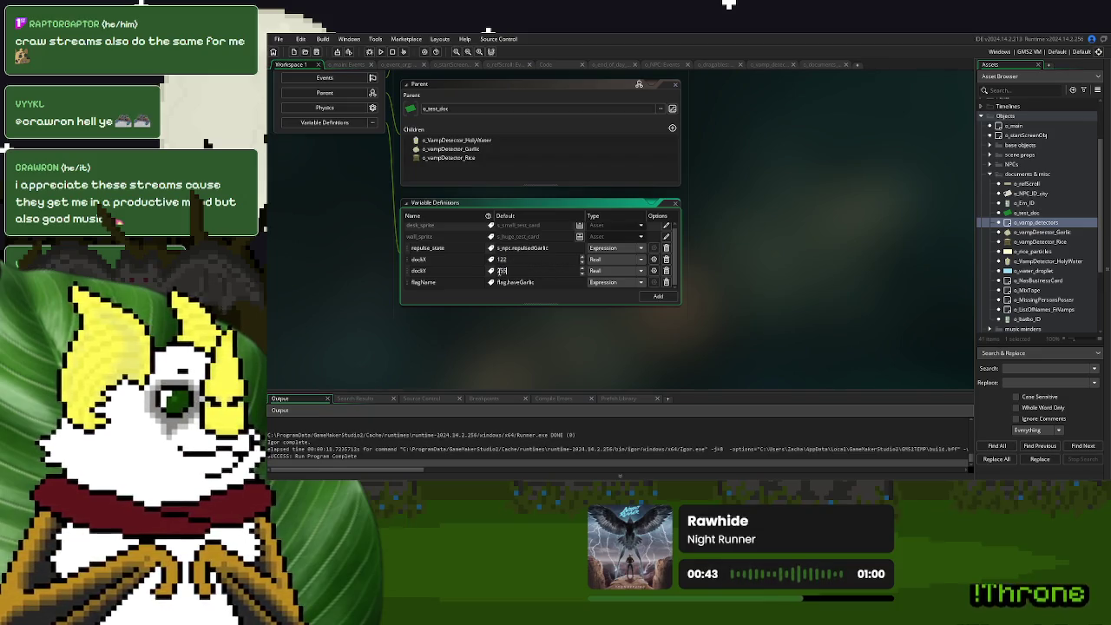
pyautogui.press('BackSpace')
pyautogui.press('BackSpace')
pyautogui.press('BackSpace')
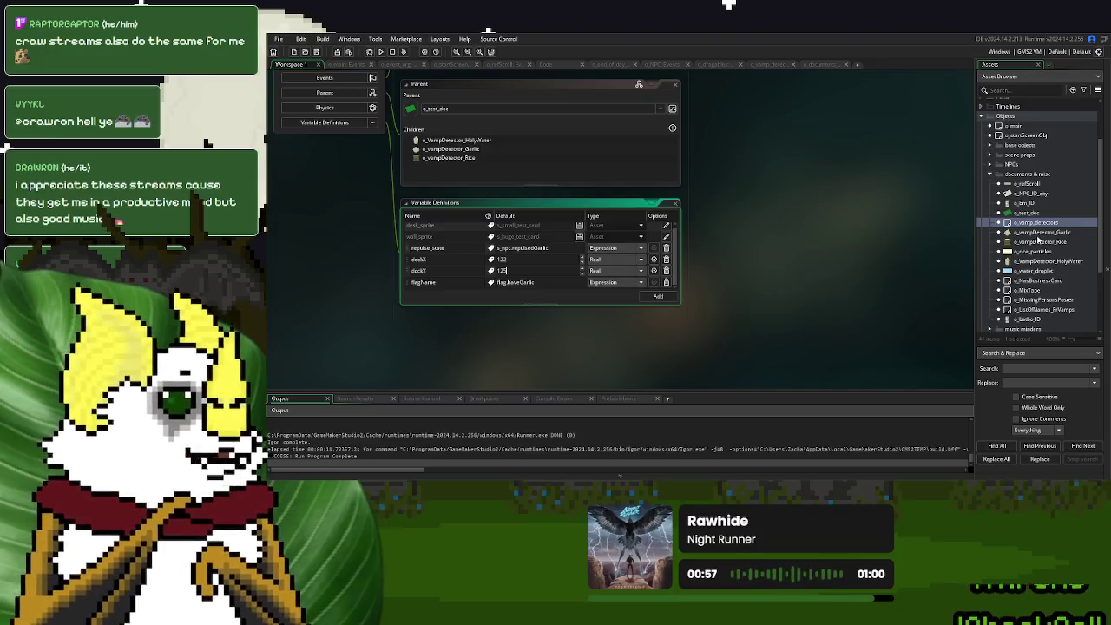
pyautogui.click(380, 51)
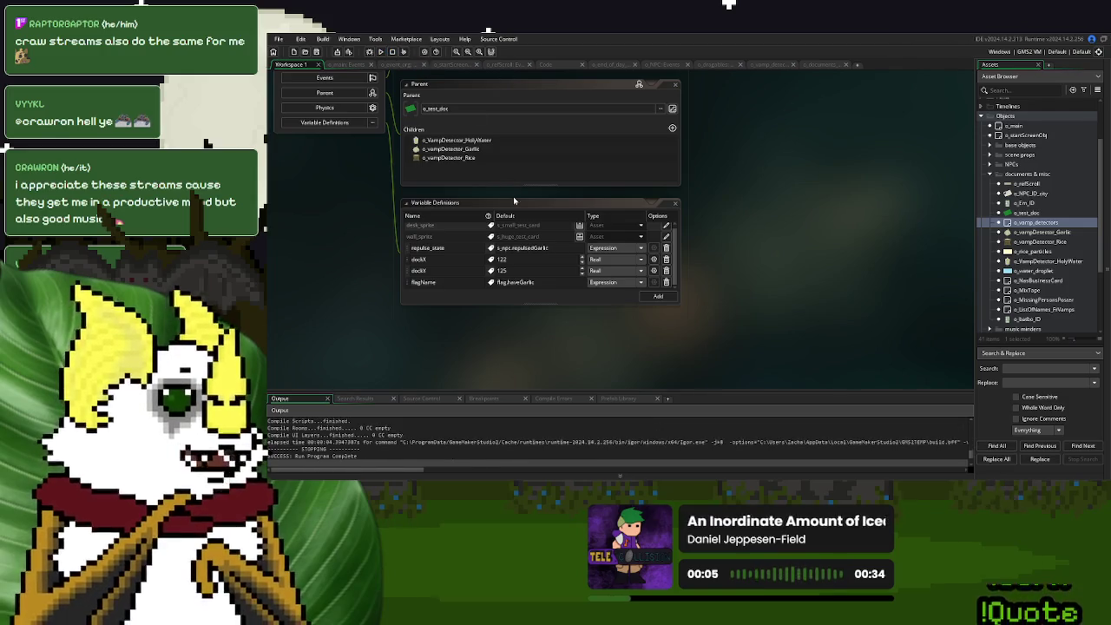
pyautogui.click(406, 66)
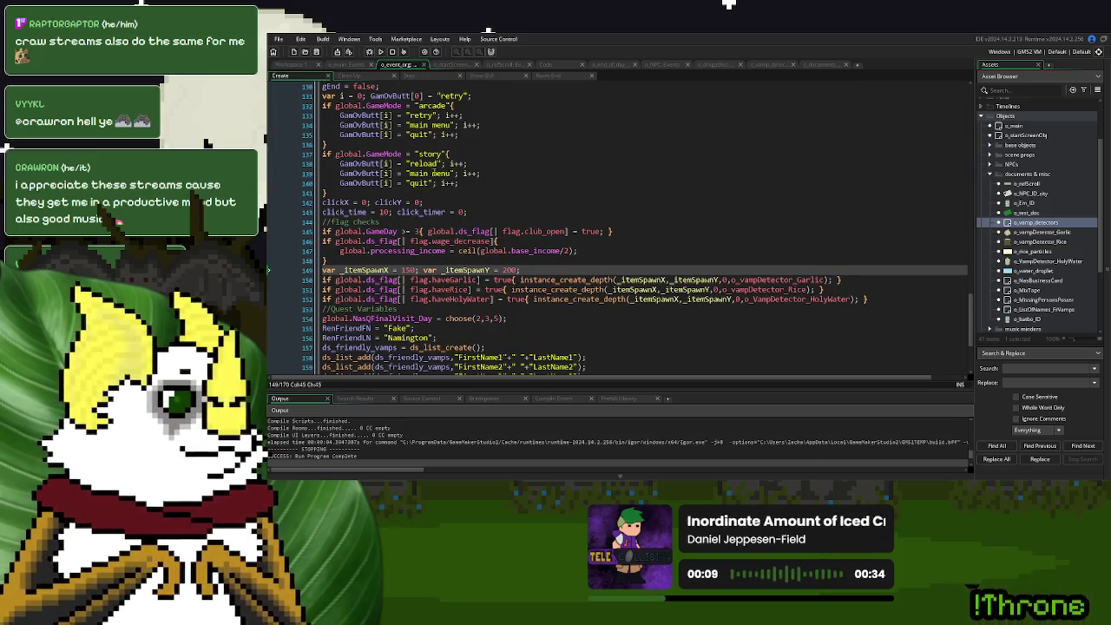
# Change flag.haveGarlic from true to false in o_main's Create code and rebuild.
pyautogui.click(347, 66)
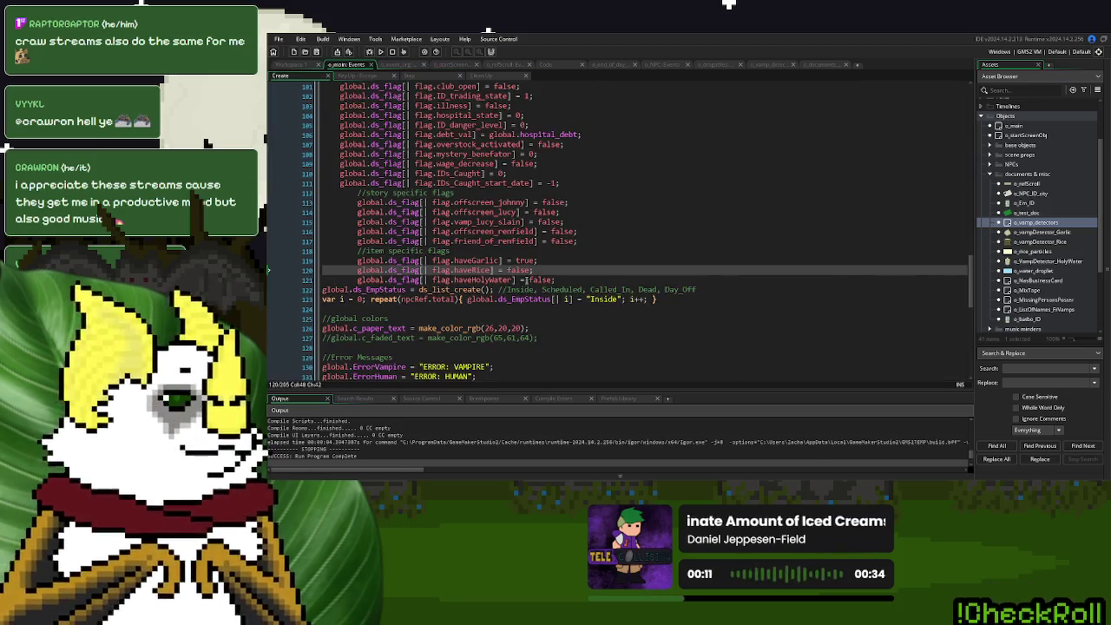
pyautogui.doubleClick(520, 260)
pyautogui.write('false')
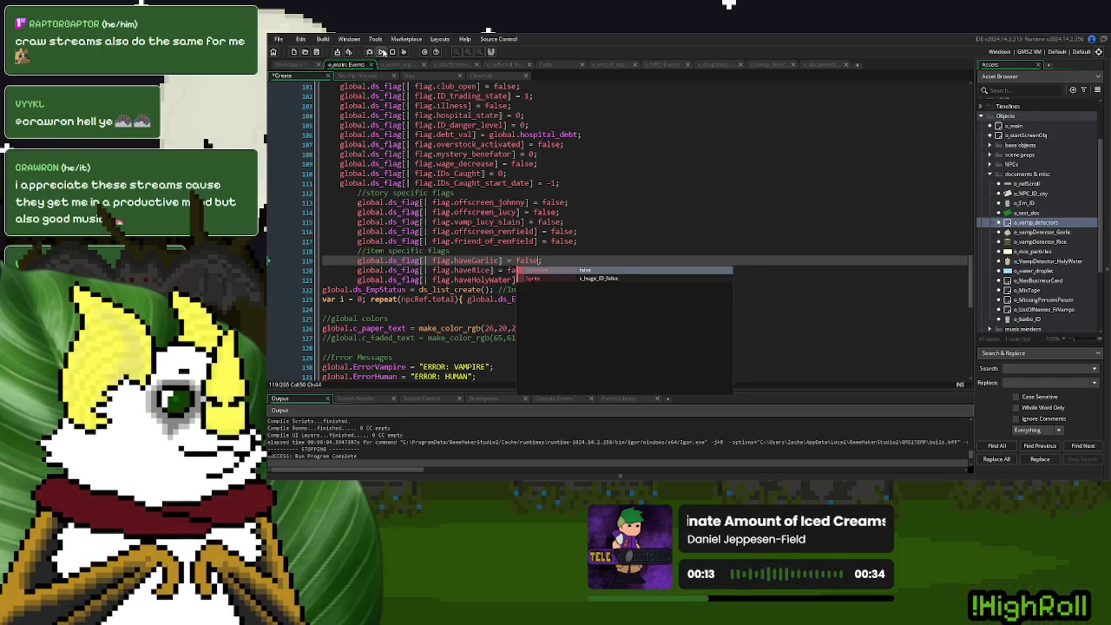
pyautogui.click(380, 51)
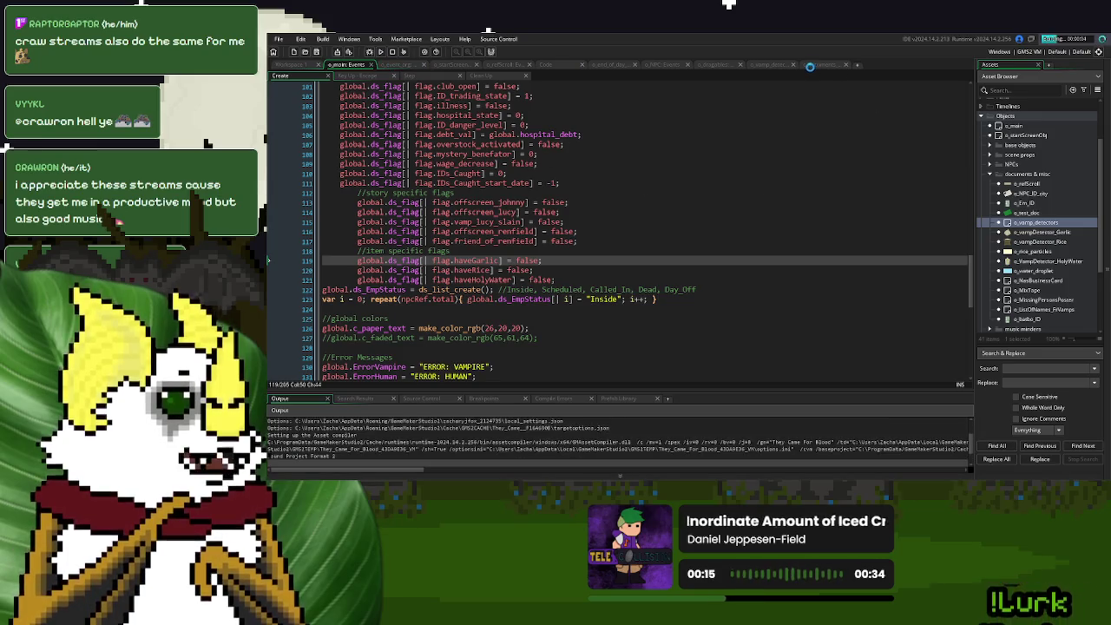
pyautogui.click(768, 64)
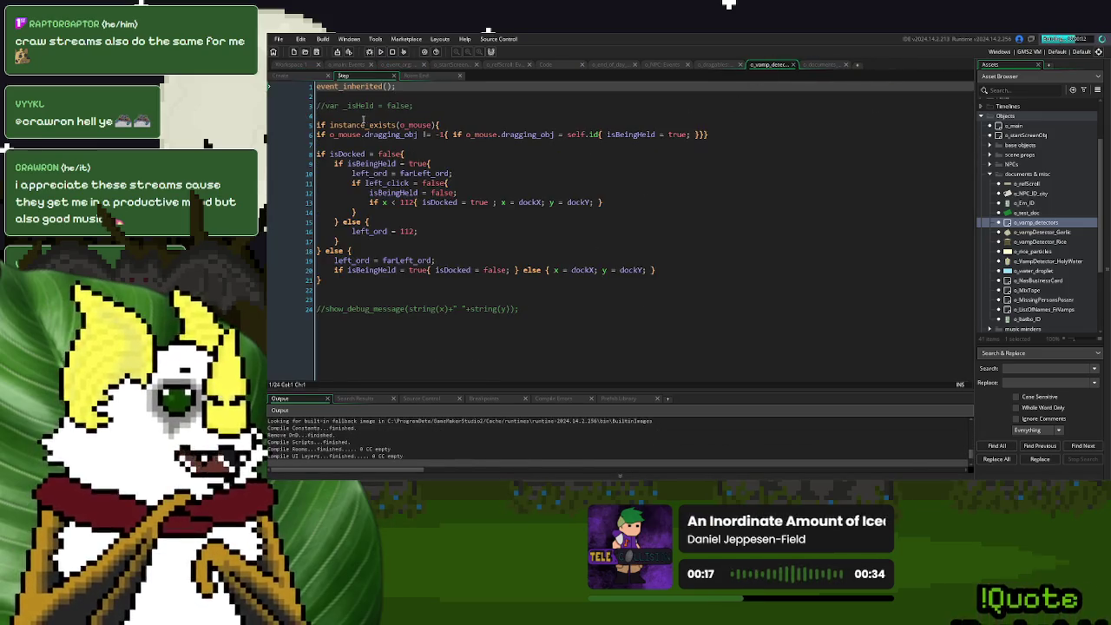
# Re-enable the debug position message on line 24 and run the game.
pyautogui.click(318, 308)
pyautogui.press('Delete')
pyautogui.press('Delete')
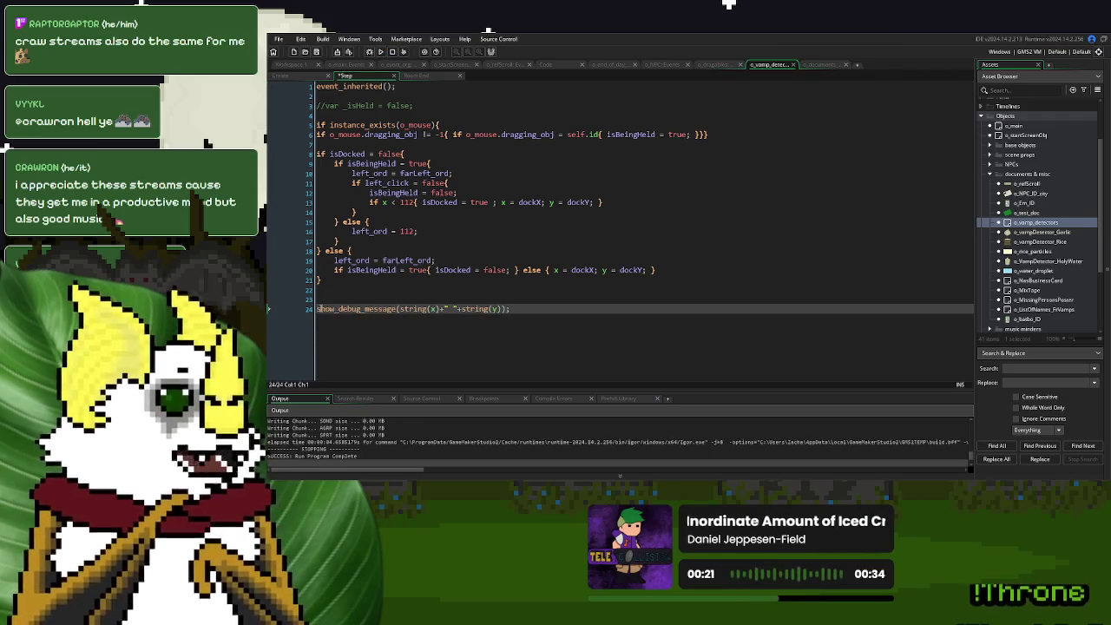
pyautogui.click(380, 52)
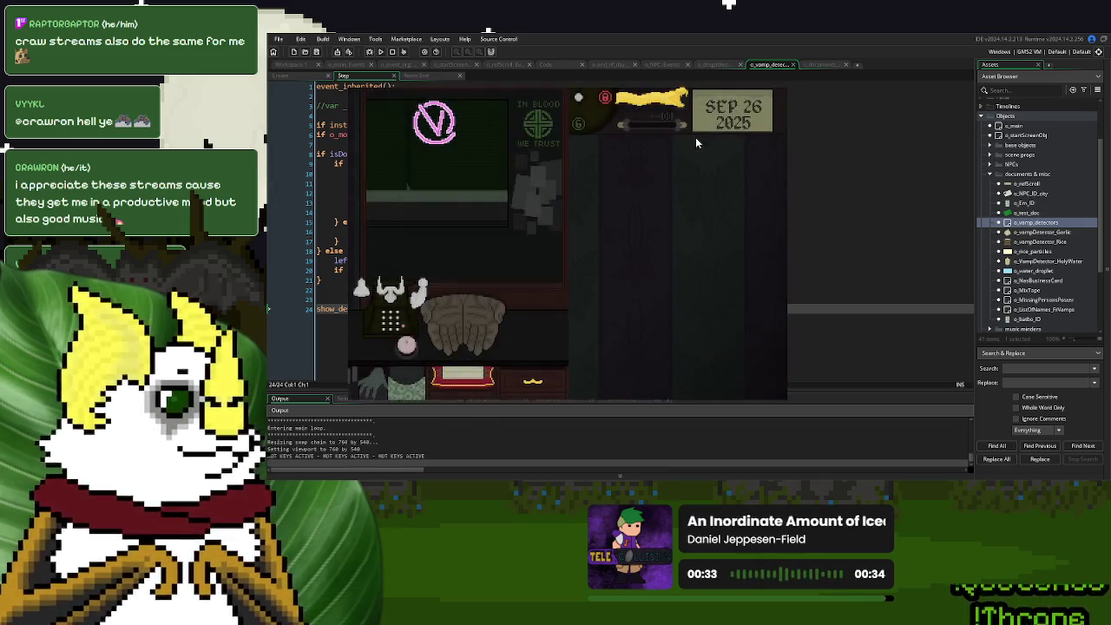
# Play through the donor's dialogue, drag the garlic onto the desk, and close the game.
pyautogui.click(406, 346)
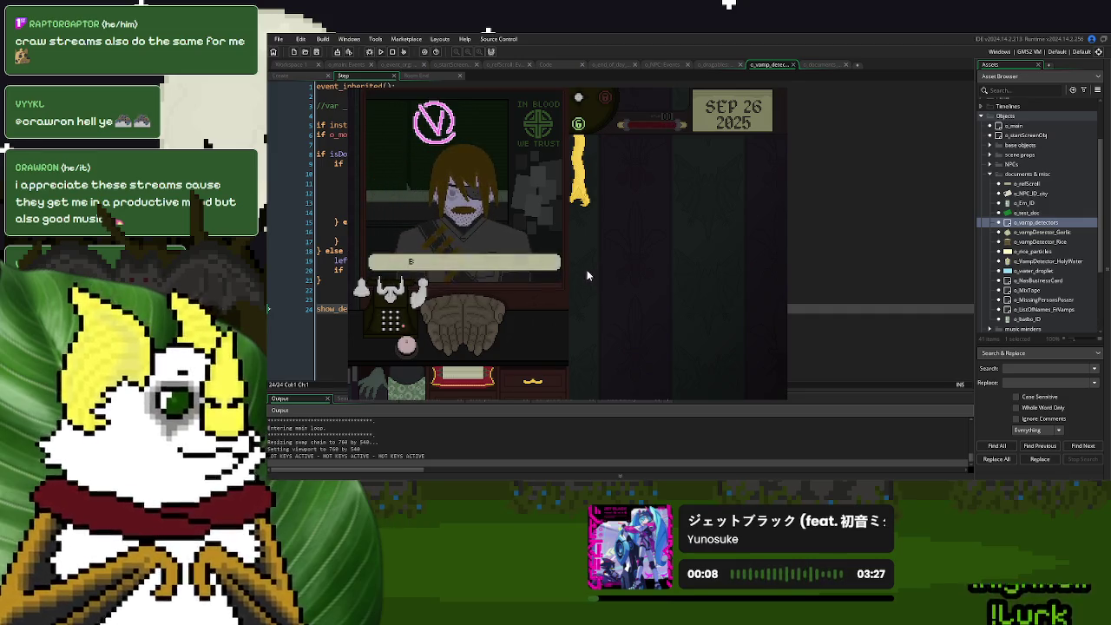
pyautogui.click(571, 247)
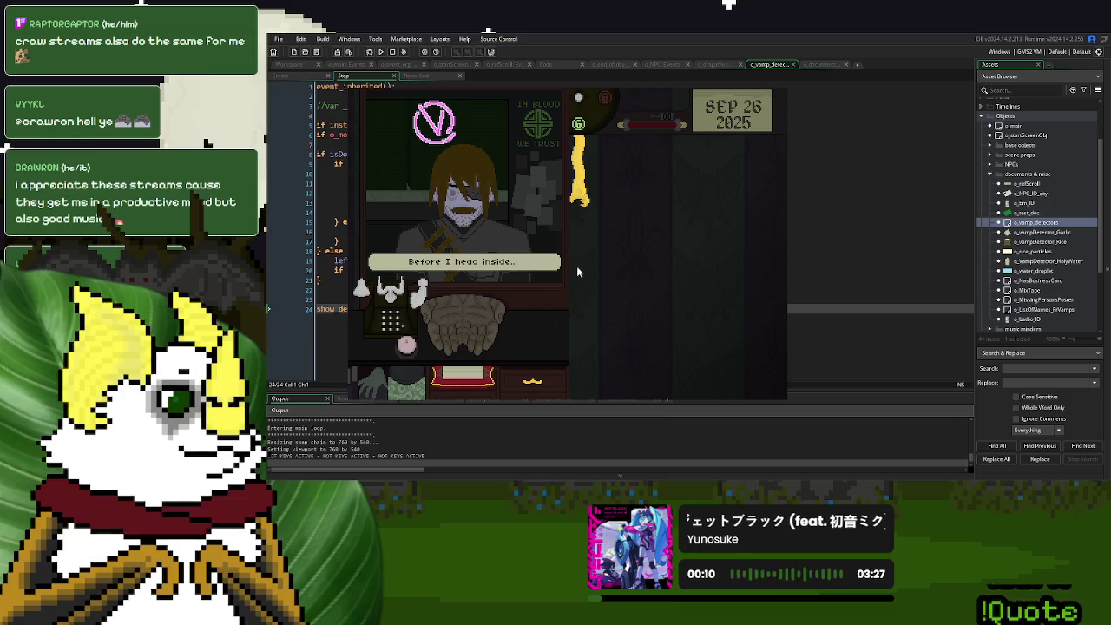
pyautogui.click(527, 317)
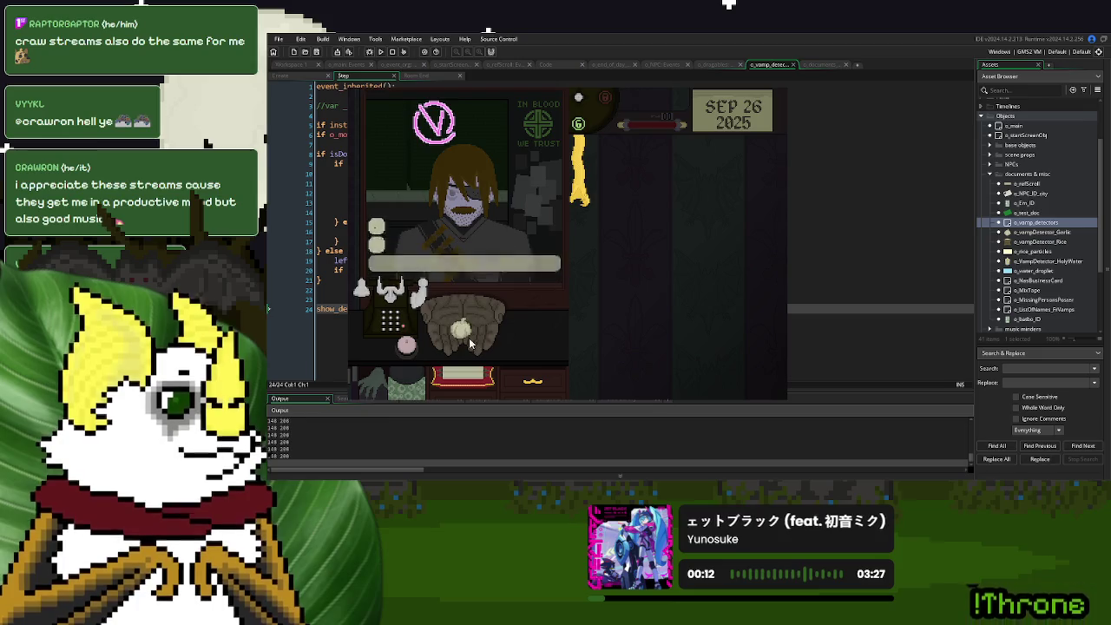
pyautogui.moveTo(453, 339); pyautogui.dragTo(433, 349)
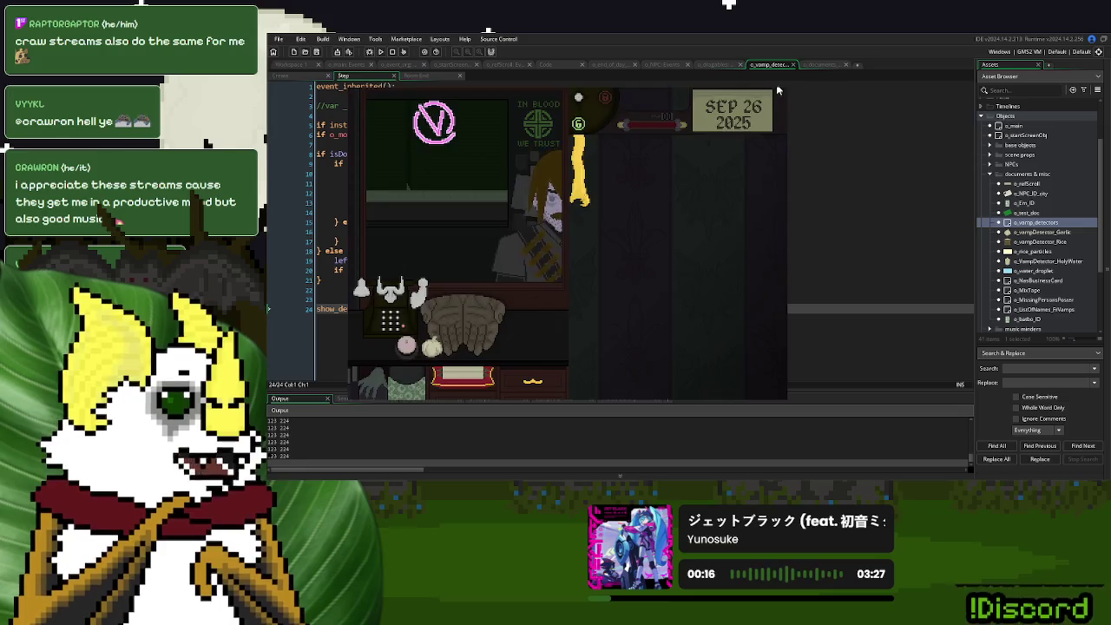
pyautogui.press('Escape')
pyautogui.click(290, 66)
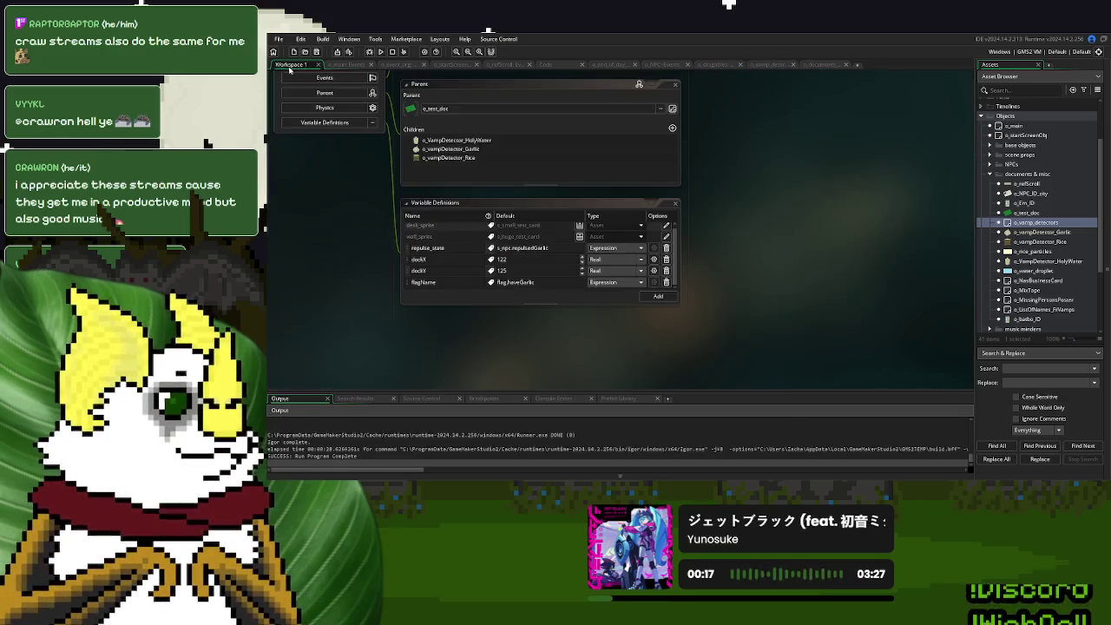
# Set the detectors' dockY default to 225 and run the game.
pyautogui.click(518, 274)
pyautogui.doubleClick(499, 271)
pyautogui.write('24')
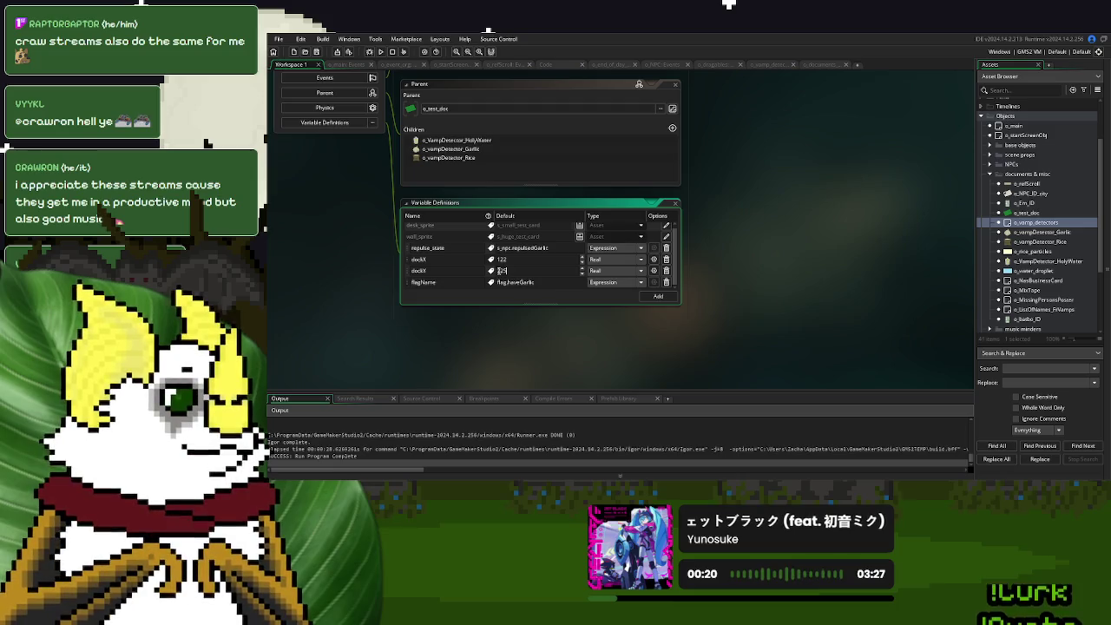
pyautogui.click(951, 223)
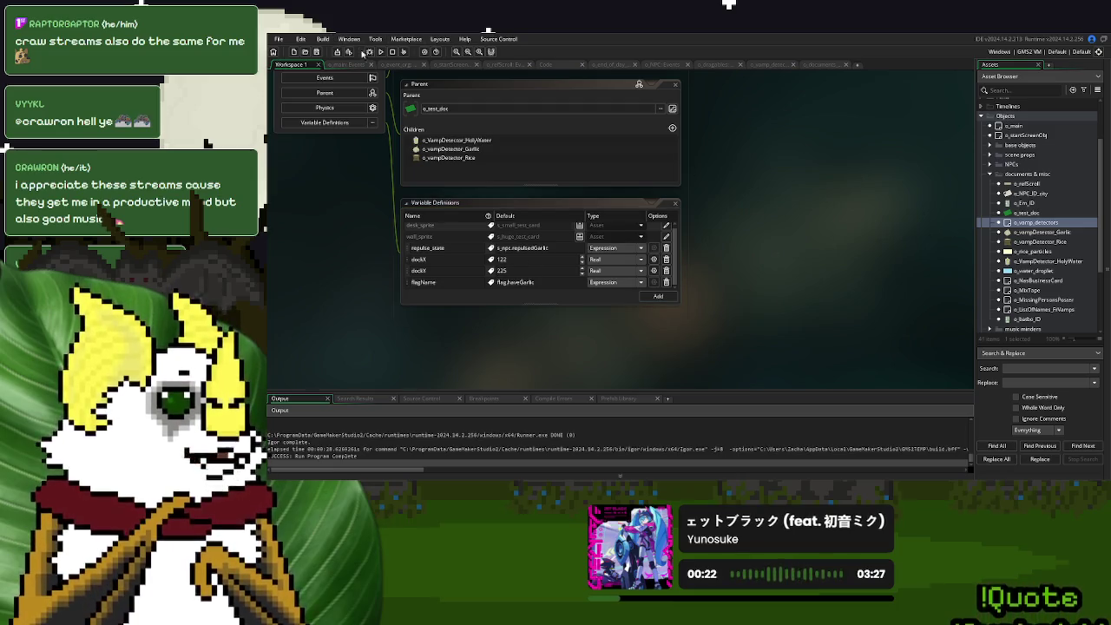
pyautogui.click(380, 52)
# Make haveGarlic start as true in o_main's Create event and test-run the game.
pyautogui.click(781, 65)
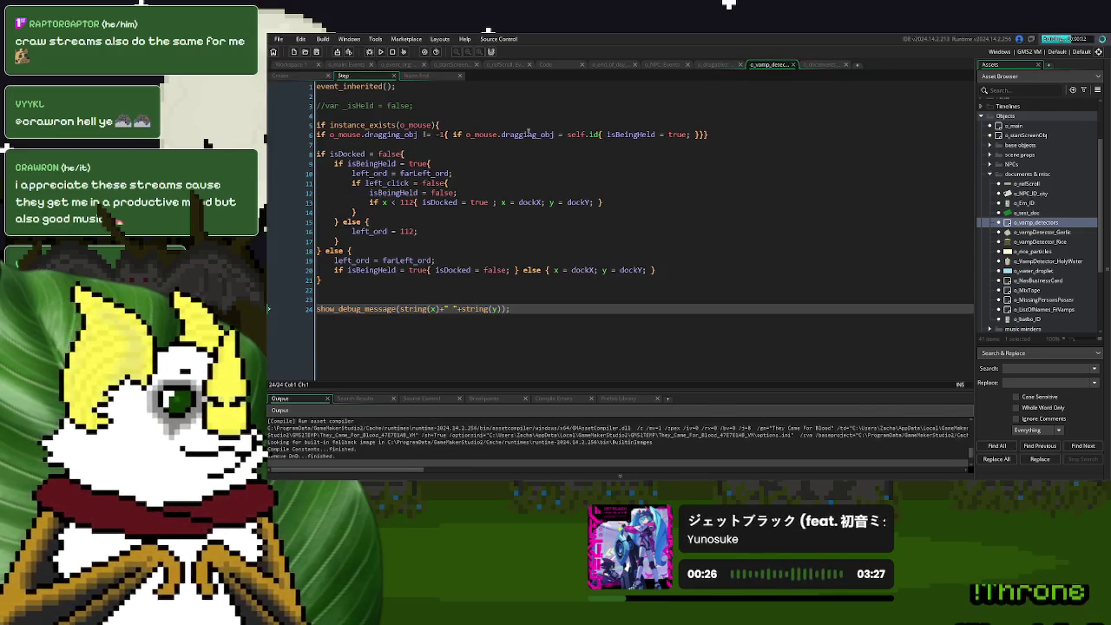
pyautogui.click(343, 65)
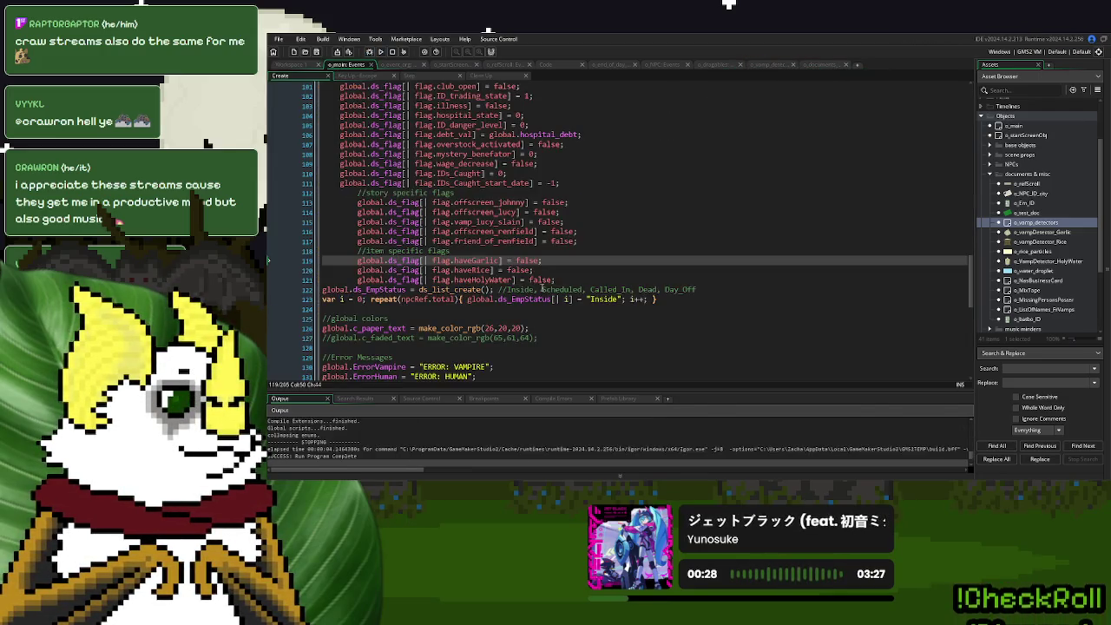
pyautogui.doubleClick(527, 260)
pyautogui.write('true')
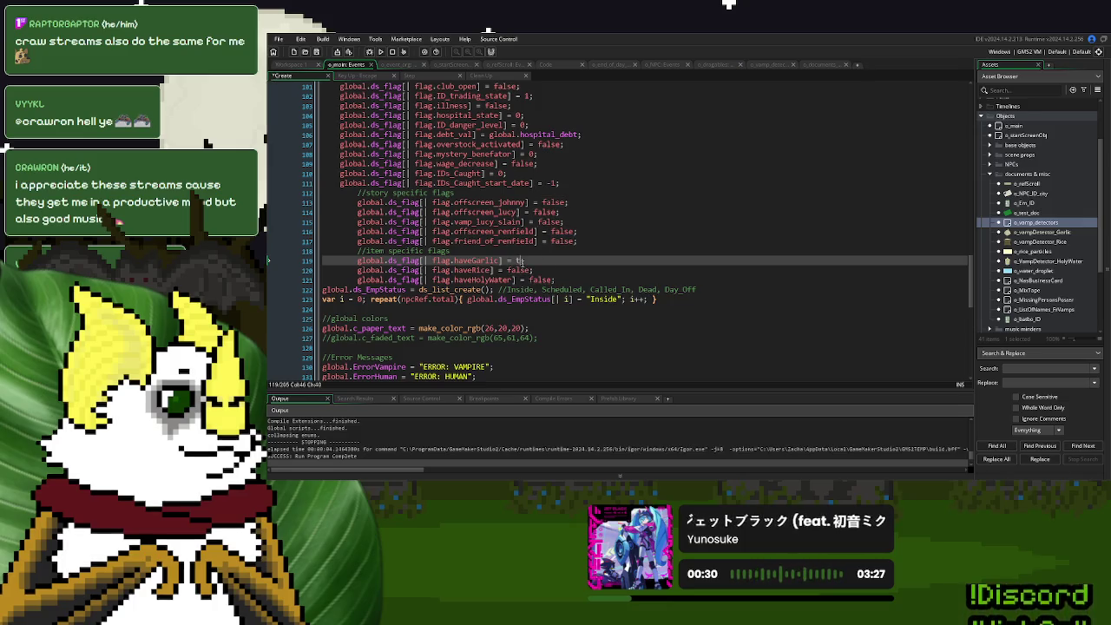
pyautogui.click(716, 65)
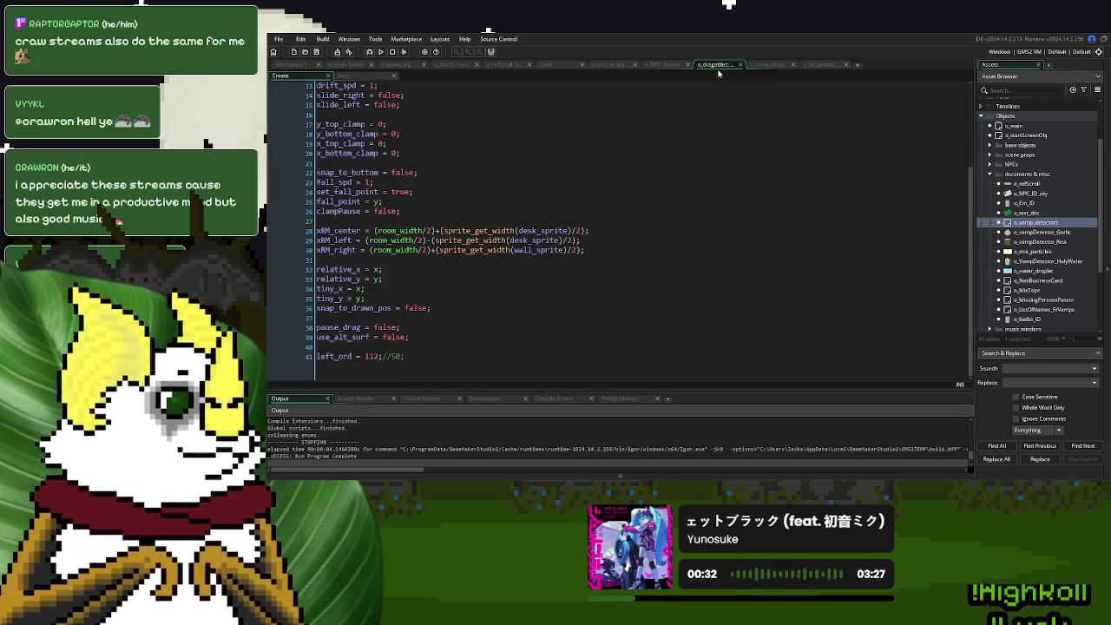
pyautogui.press('F5')
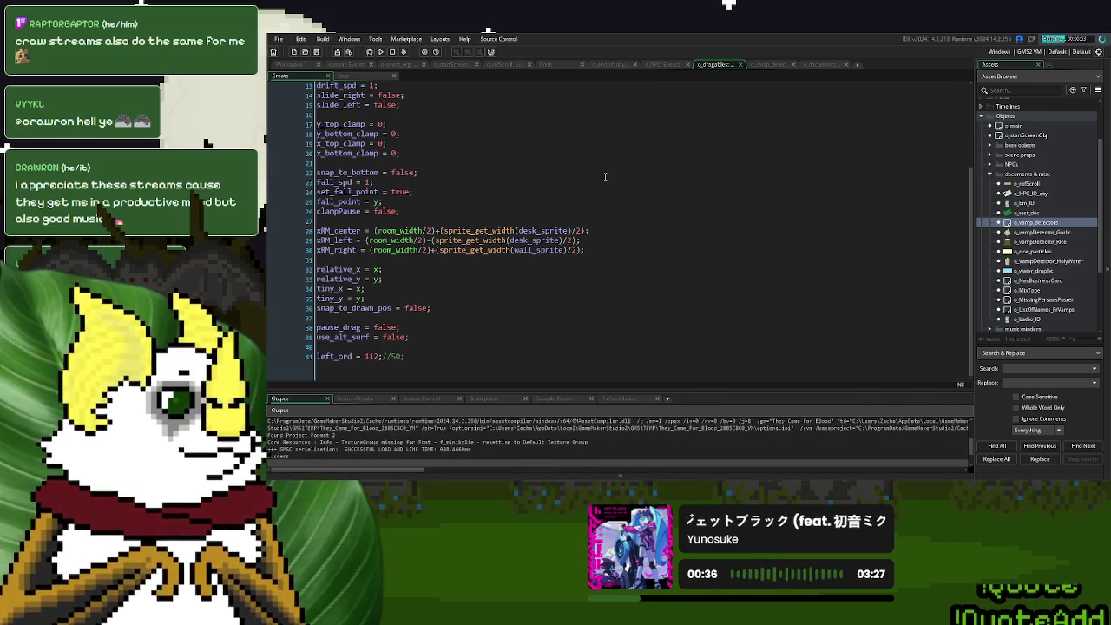
pyautogui.click(768, 64)
pyautogui.click(705, 154)
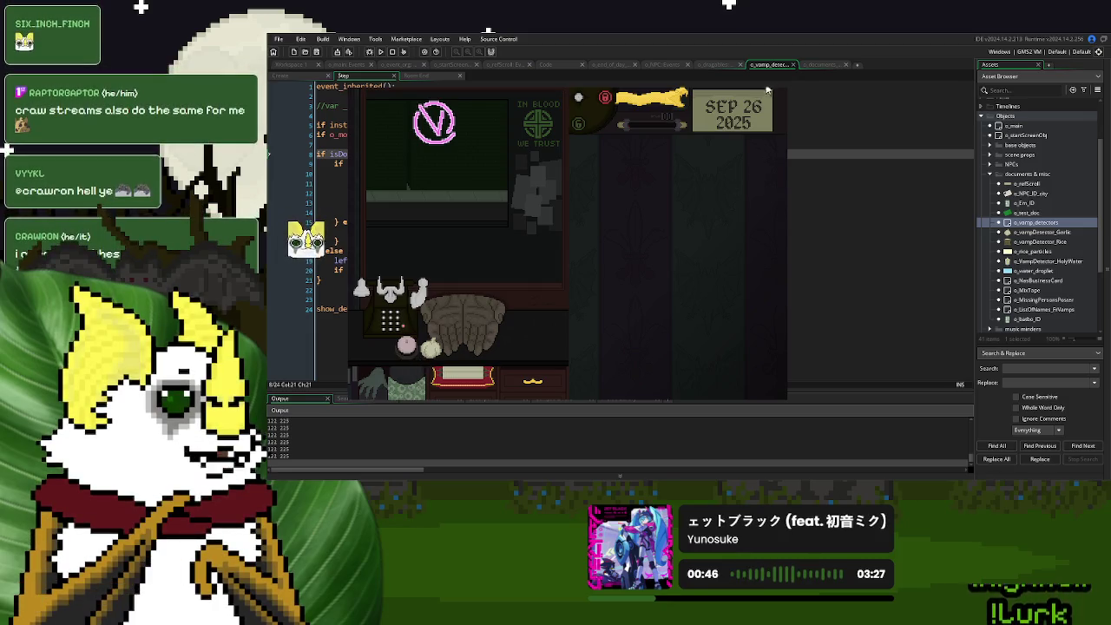
pyautogui.press('Escape')
pyautogui.click(405, 270)
# Comment out the detector's debug message and review the Create and Step docking code.
pyautogui.click(317, 309)
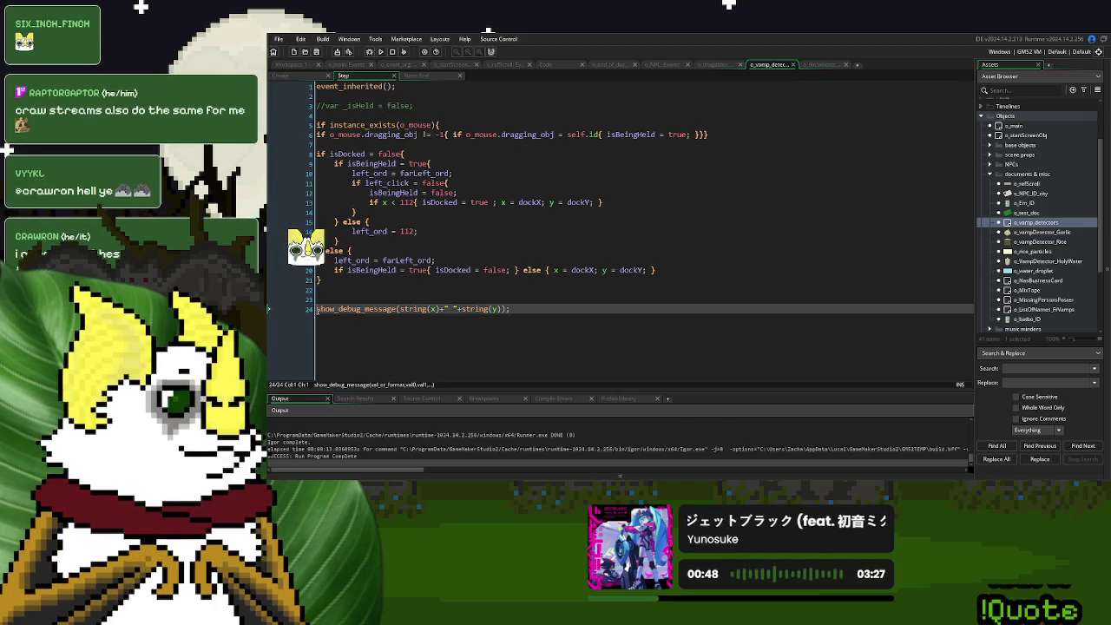
pyautogui.write('//')
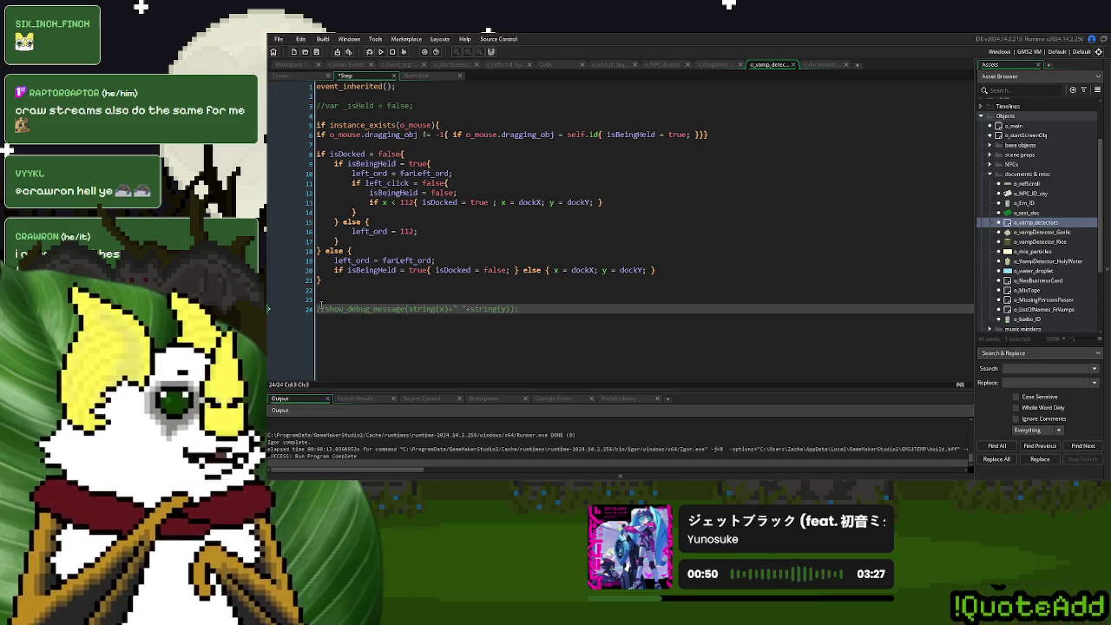
pyautogui.click(281, 75)
pyautogui.click(421, 203)
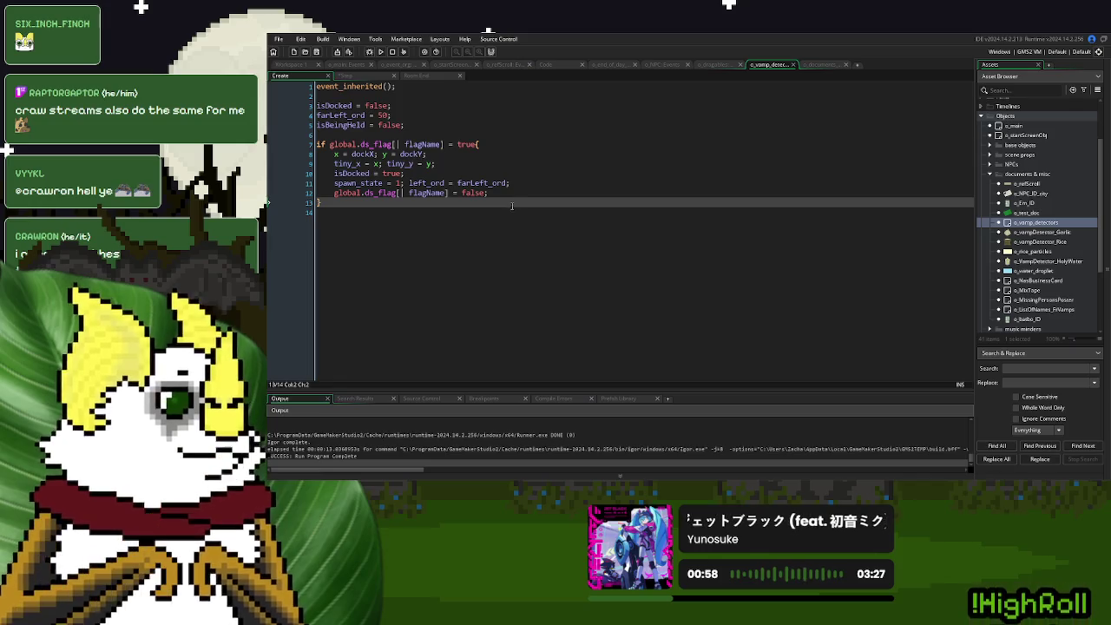
pyautogui.click(345, 76)
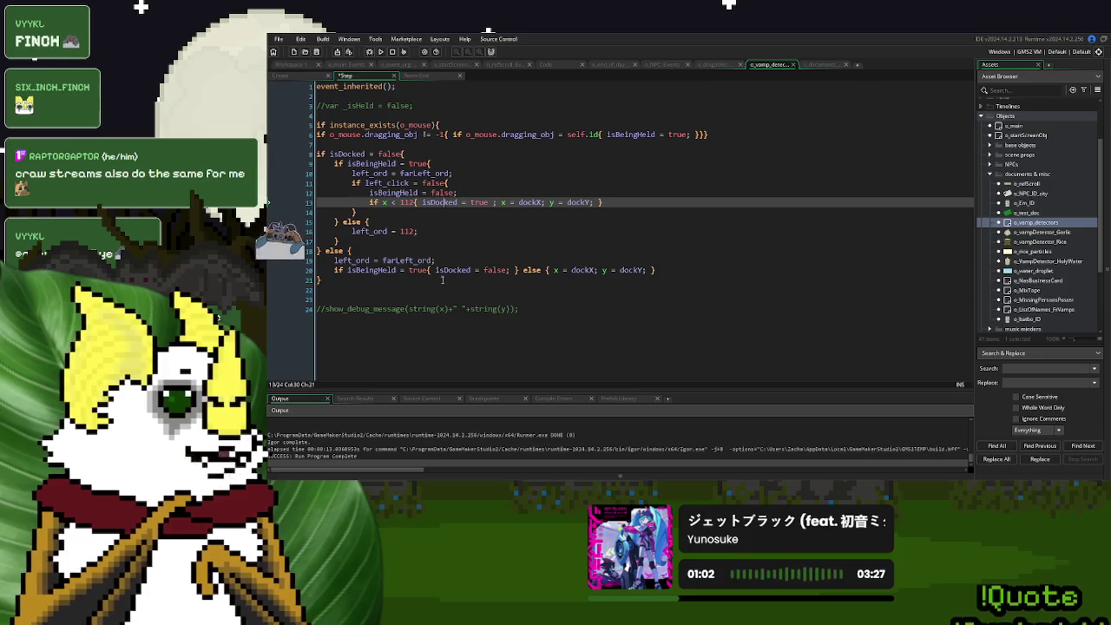
pyautogui.moveTo(321, 279); pyautogui.dragTo(314, 152)
pyautogui.click(334, 115)
# Run the game and test dropping and re-docking the garlic.
pyautogui.click(380, 52)
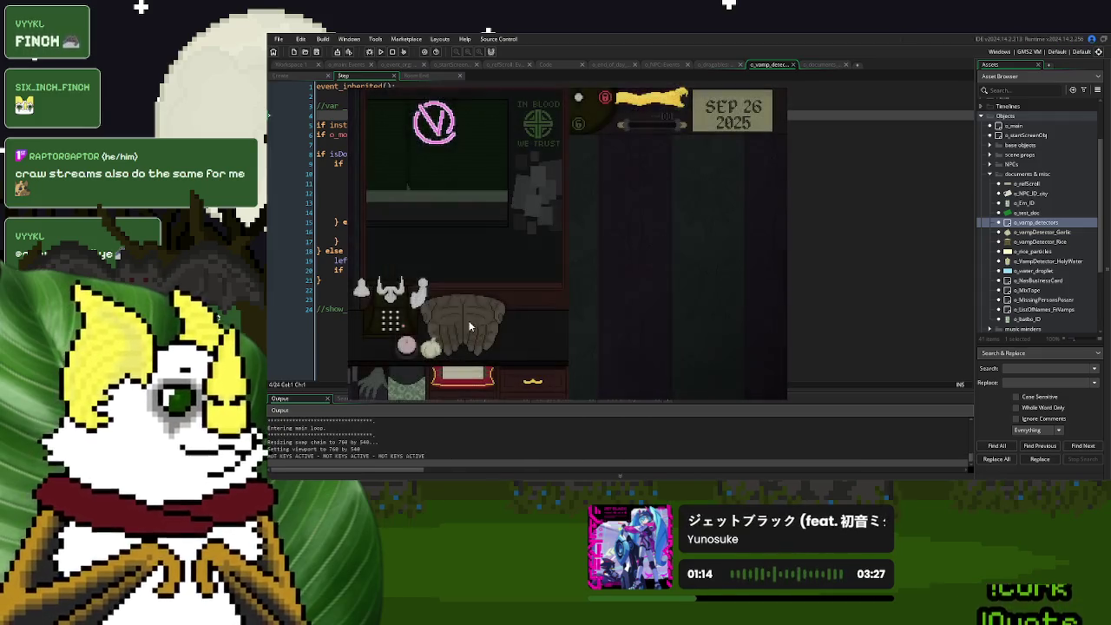
pyautogui.click(377, 312)
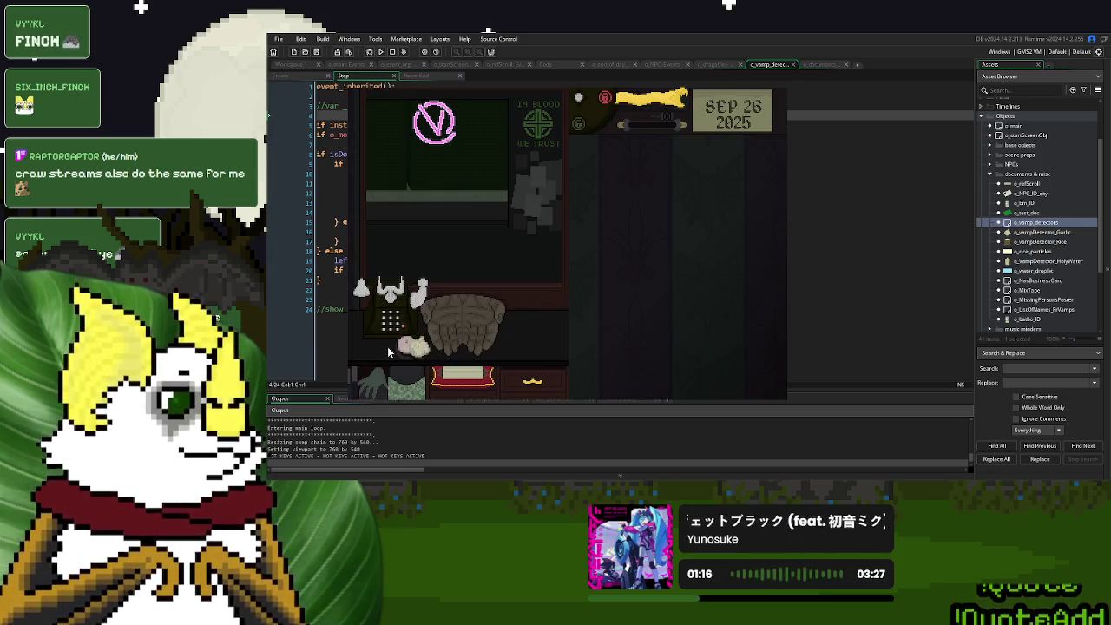
pyautogui.click(427, 354)
pyautogui.click(358, 341)
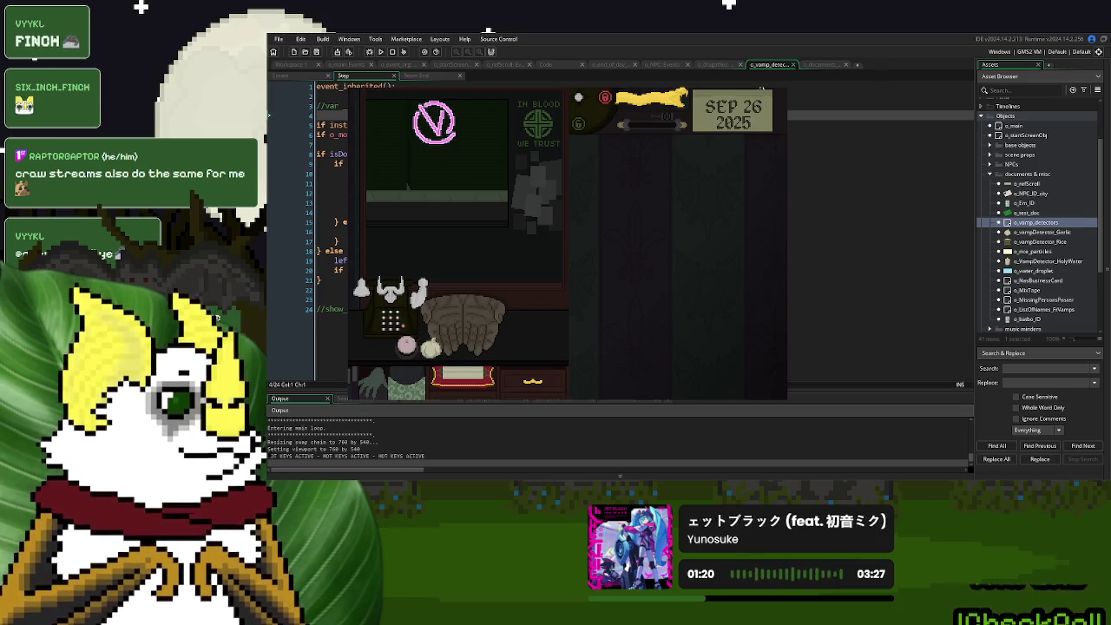
pyautogui.hotkey('alt', 'F4')
# Delete the commented-out //var _isHeld line from the detector Step code.
pyautogui.click(453, 174)
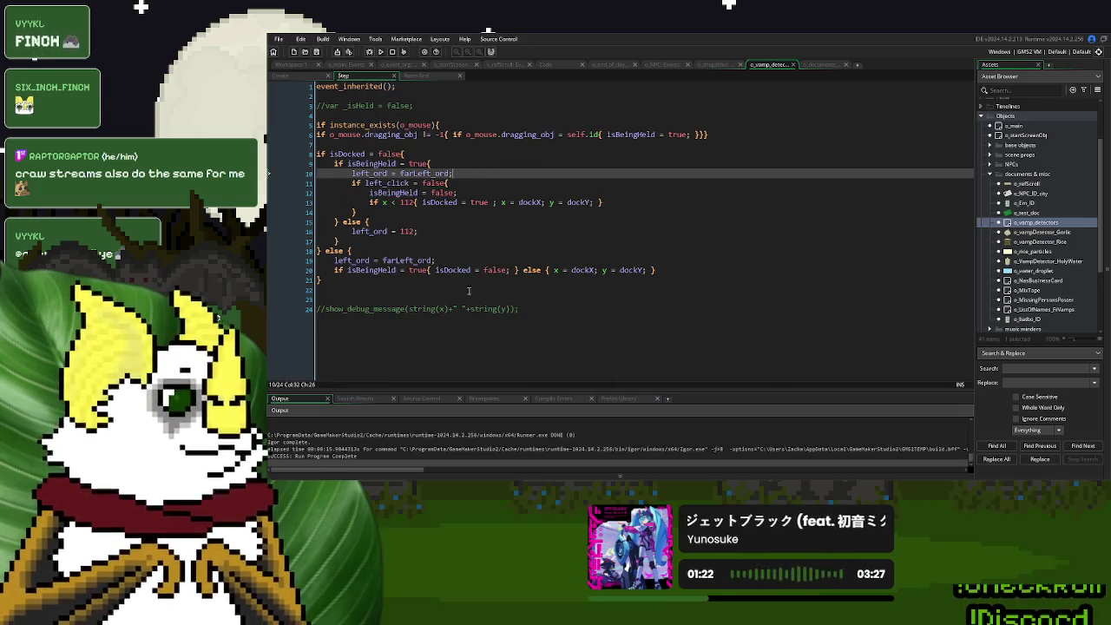
pyautogui.click(342, 298)
pyautogui.moveTo(412, 105); pyautogui.dragTo(311, 114)
pyautogui.press('BackSpace')
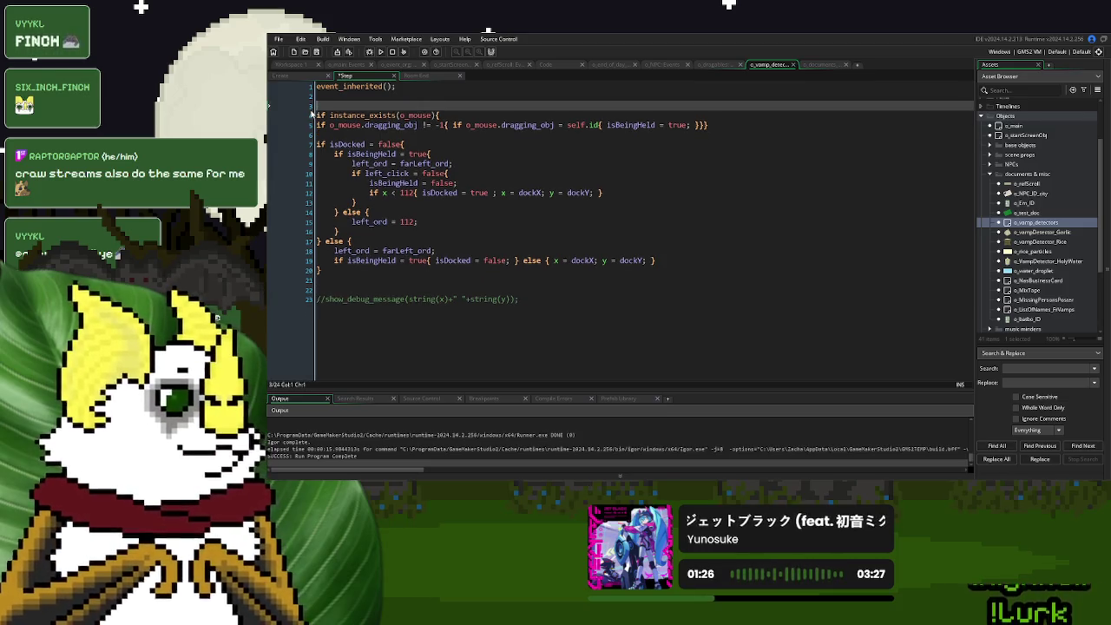
pyautogui.press('Delete')
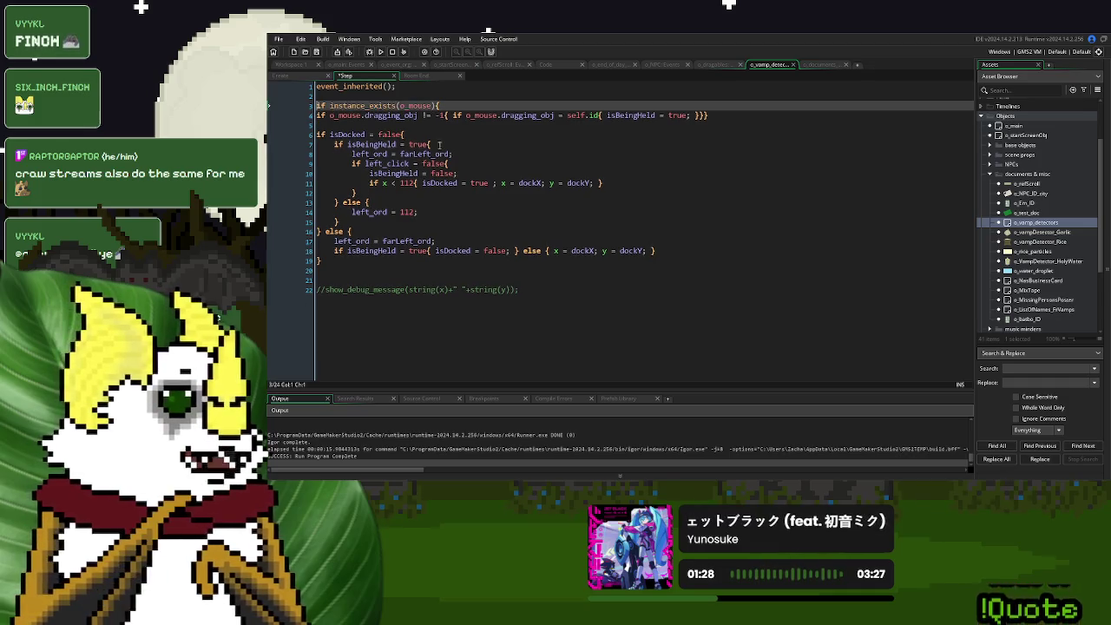
# Set haveRice and haveHolyWater to true in o_main's Create event.
pyautogui.click(346, 66)
pyautogui.doubleClick(525, 260)
pyautogui.hotkey('ctrl', 'c')
pyautogui.doubleClick(525, 270)
pyautogui.hotkey('ctrl', 'v')
pyautogui.doubleClick(532, 280)
pyautogui.hotkey('ctrl', 'v')
pyautogui.click(566, 270)
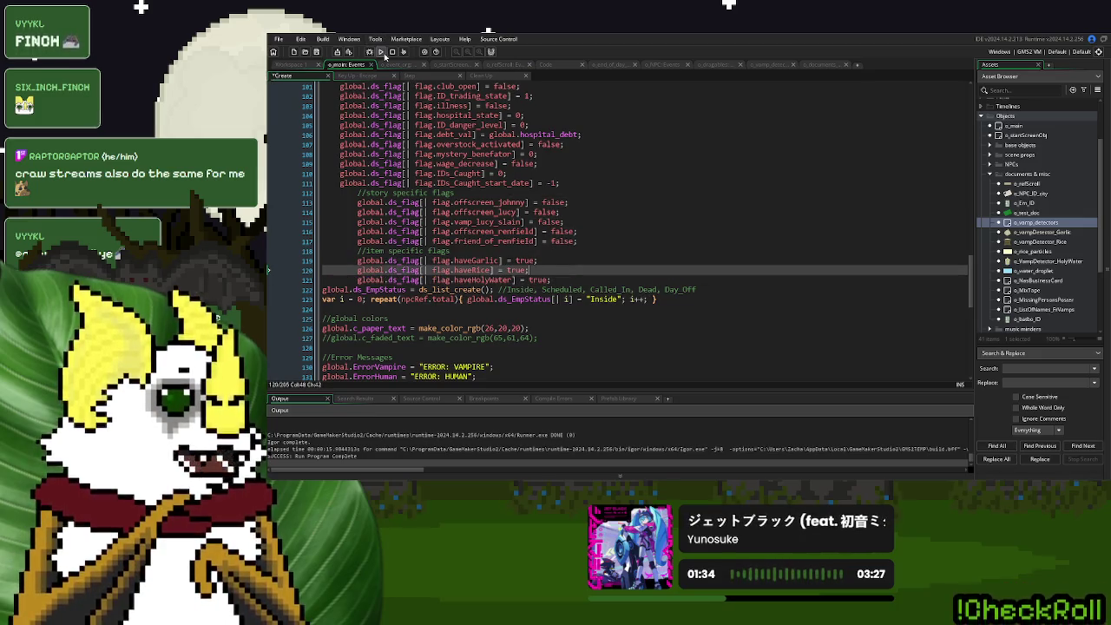
# Run the game, start a new game, and drag the yellow seal and jar into the room.
pyautogui.click(380, 51)
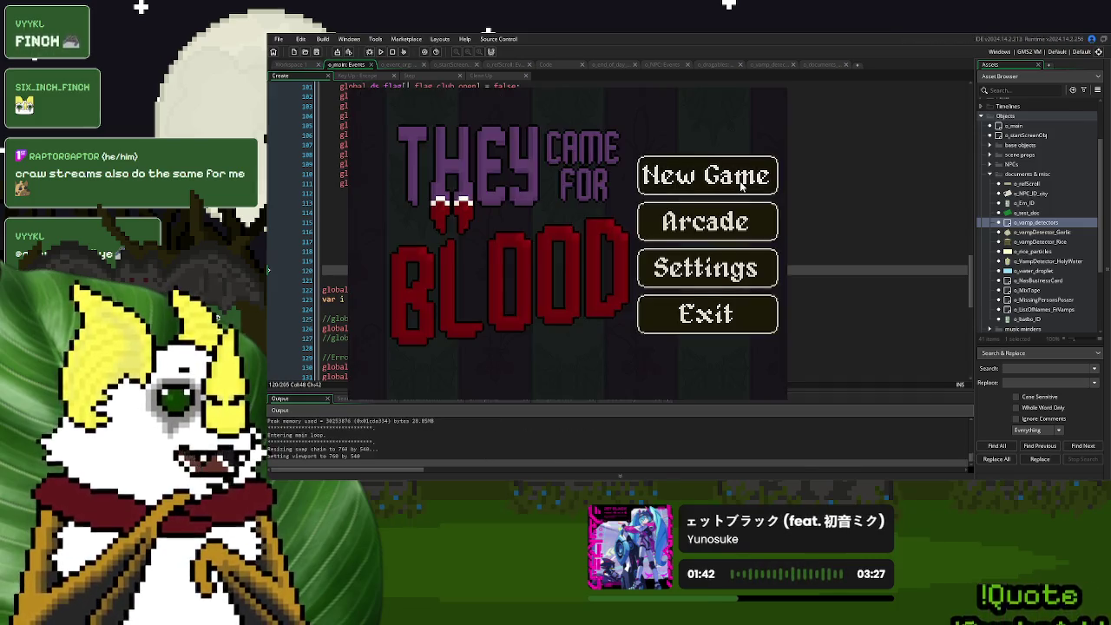
pyautogui.click(740, 183)
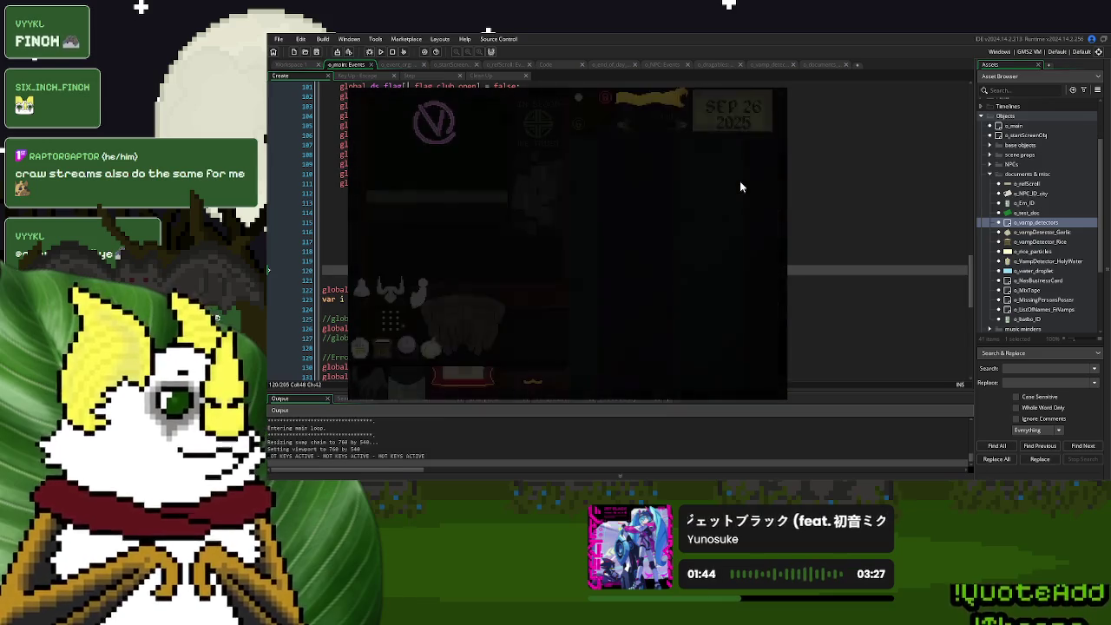
pyautogui.moveTo(358, 348); pyautogui.dragTo(530, 326)
pyautogui.moveTo(382, 348); pyautogui.dragTo(562, 344)
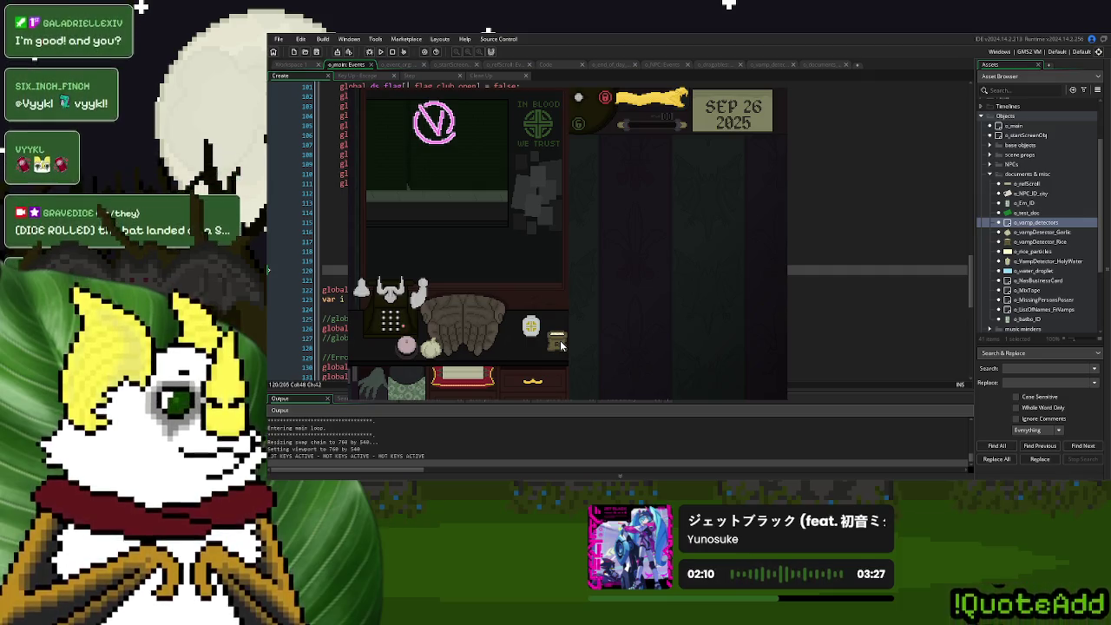
# Arrange the rice, holy water and garlic, send them back to the shelf, and close the game.
pyautogui.moveTo(560, 340)
pyautogui.mouseDown()
pyautogui.moveTo(602, 291)
pyautogui.moveTo(629, 189)
pyautogui.mouseUp()
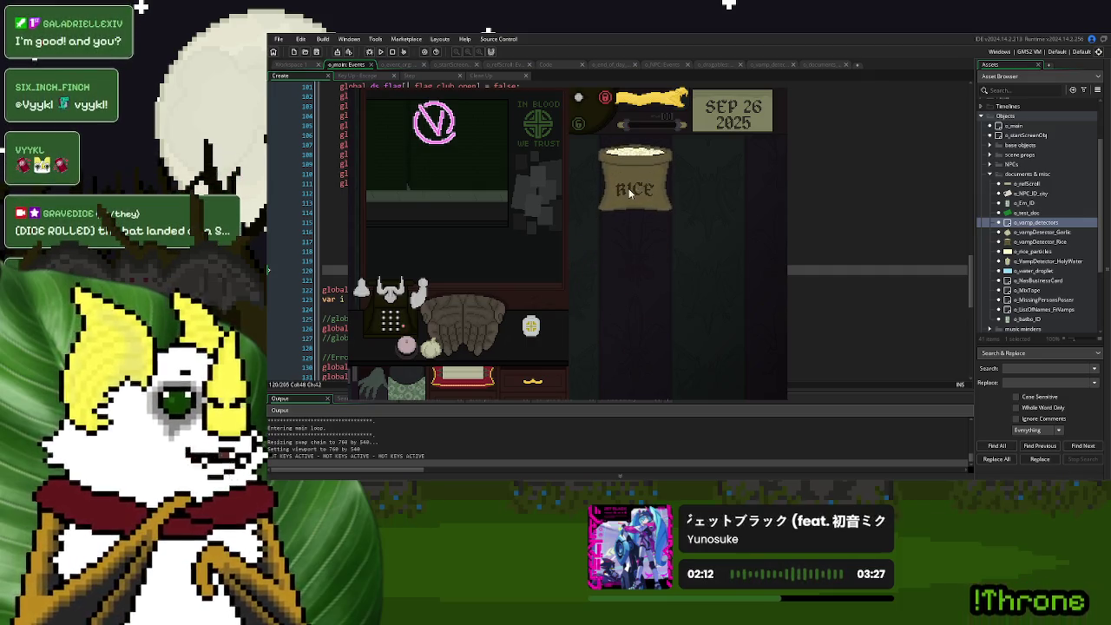
pyautogui.moveTo(532, 323)
pyautogui.mouseDown()
pyautogui.moveTo(640, 289)
pyautogui.moveTo(607, 308)
pyautogui.mouseUp()
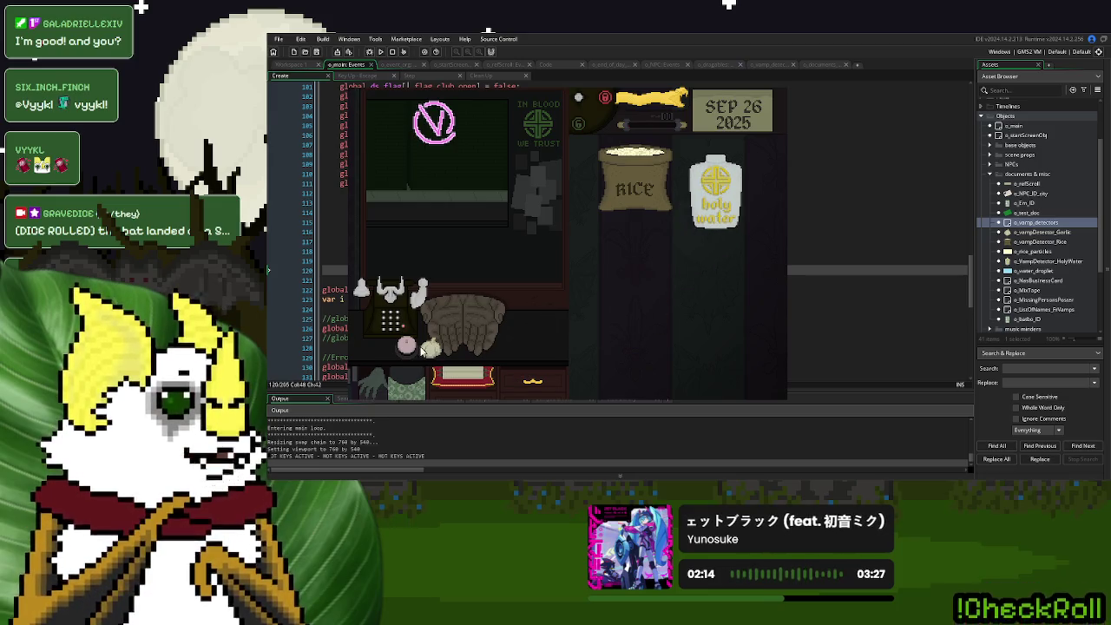
pyautogui.moveTo(475, 339); pyautogui.dragTo(678, 272)
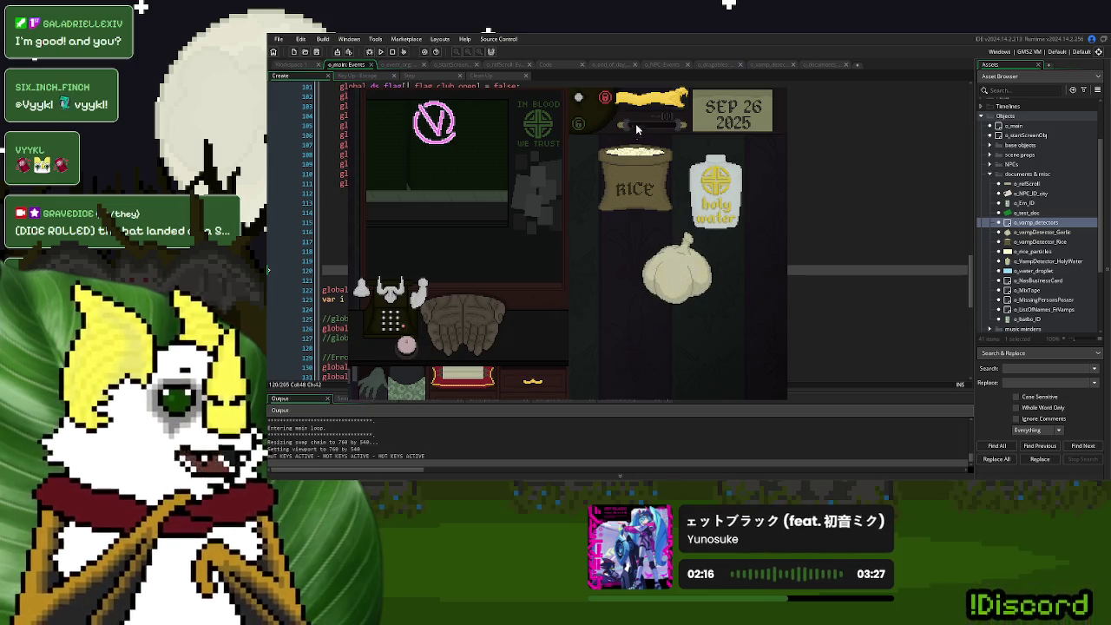
pyautogui.click(703, 270)
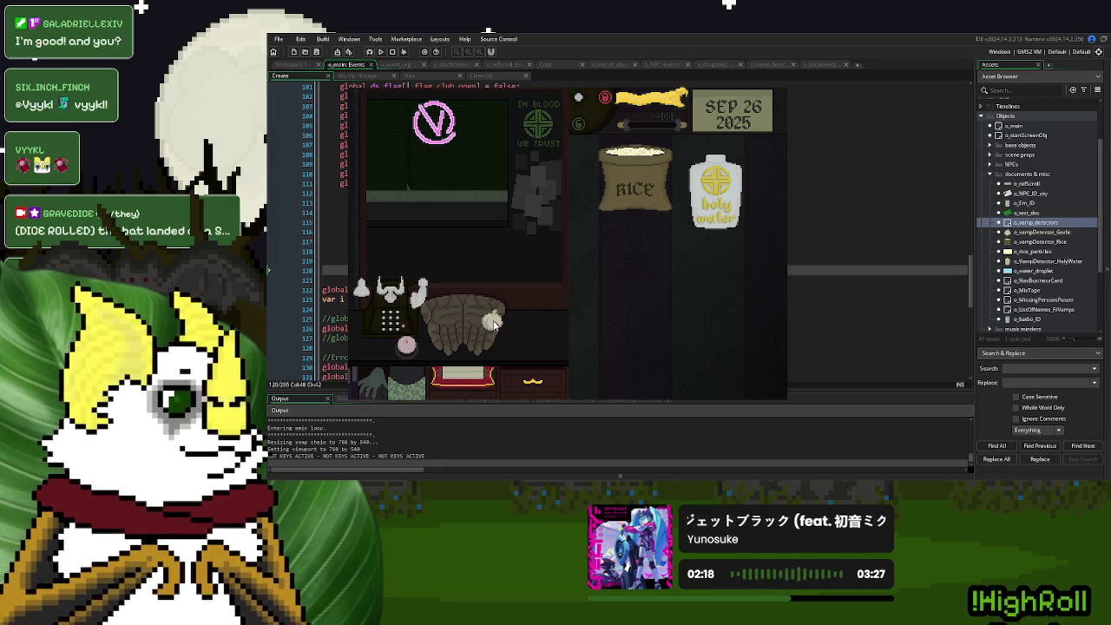
pyautogui.click(631, 204)
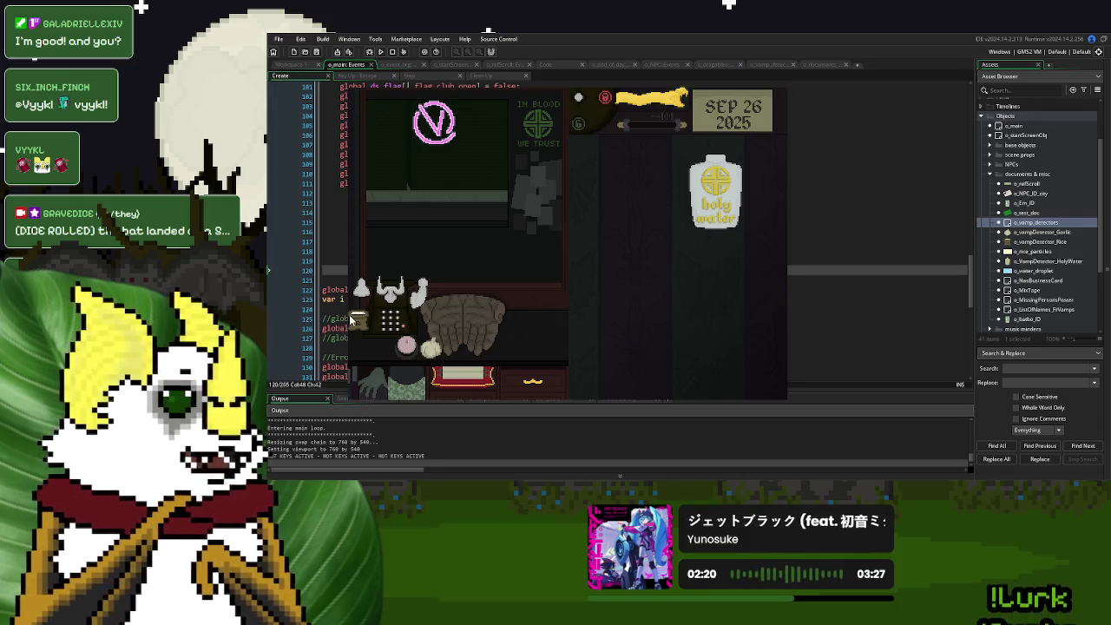
pyautogui.click(715, 193)
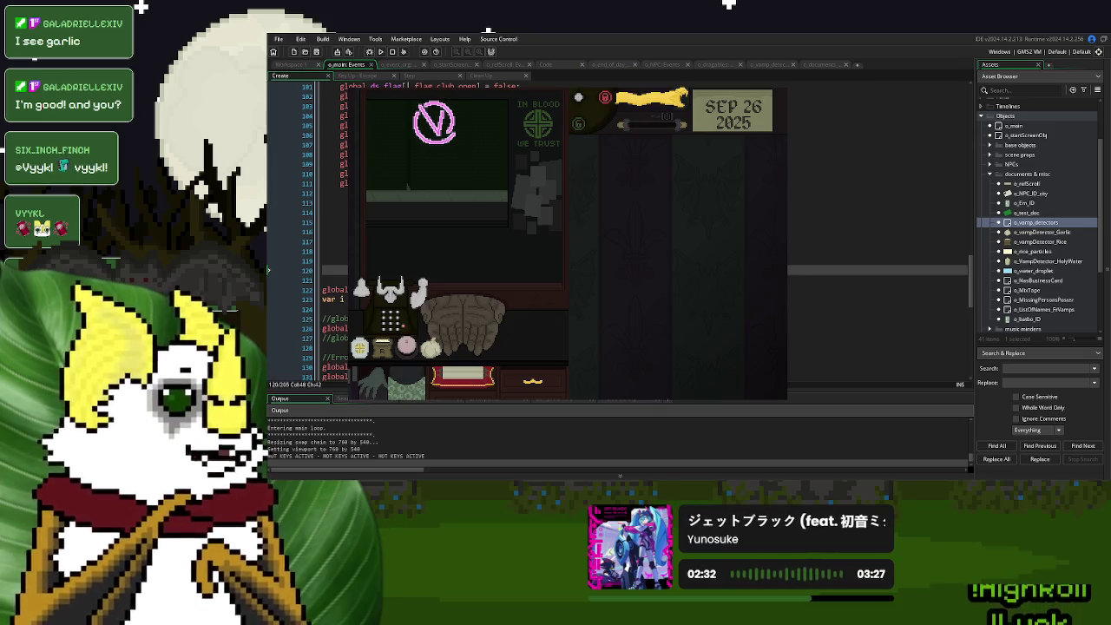
pyautogui.press('Escape')
pyautogui.click(285, 66)
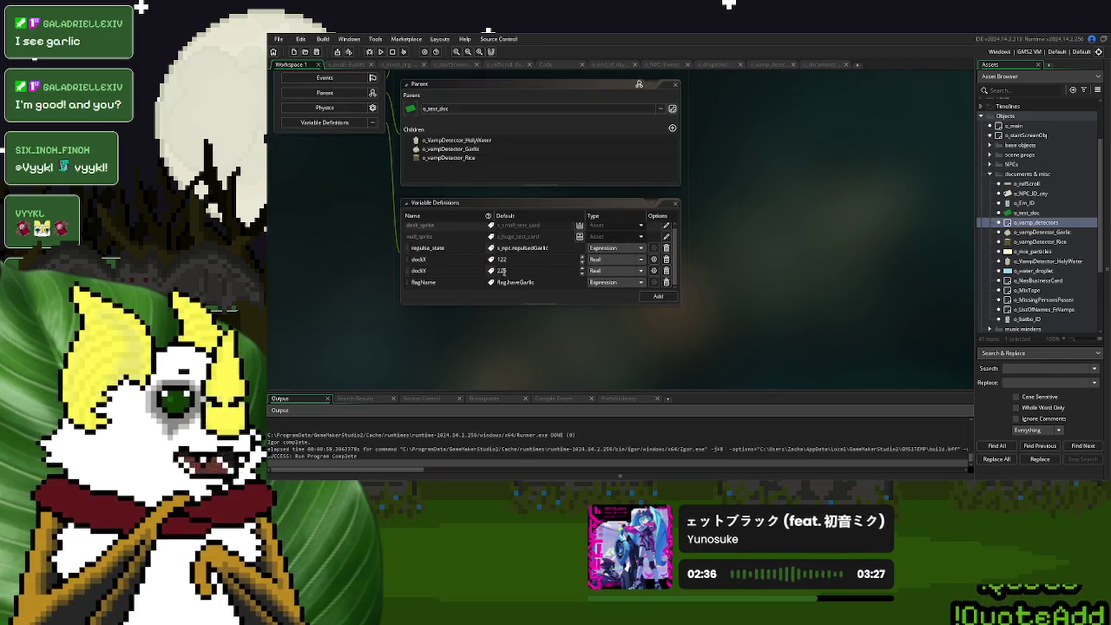
# Adjust dockY, then test-run docking the garlic, rice and holy water.
pyautogui.click(503, 271)
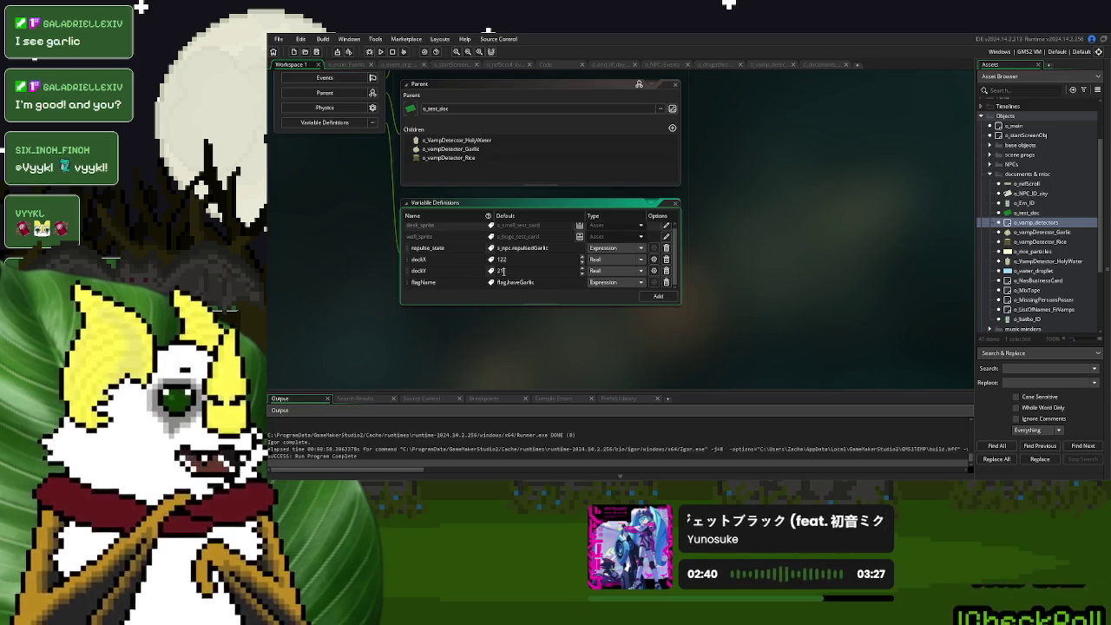
pyautogui.click(380, 52)
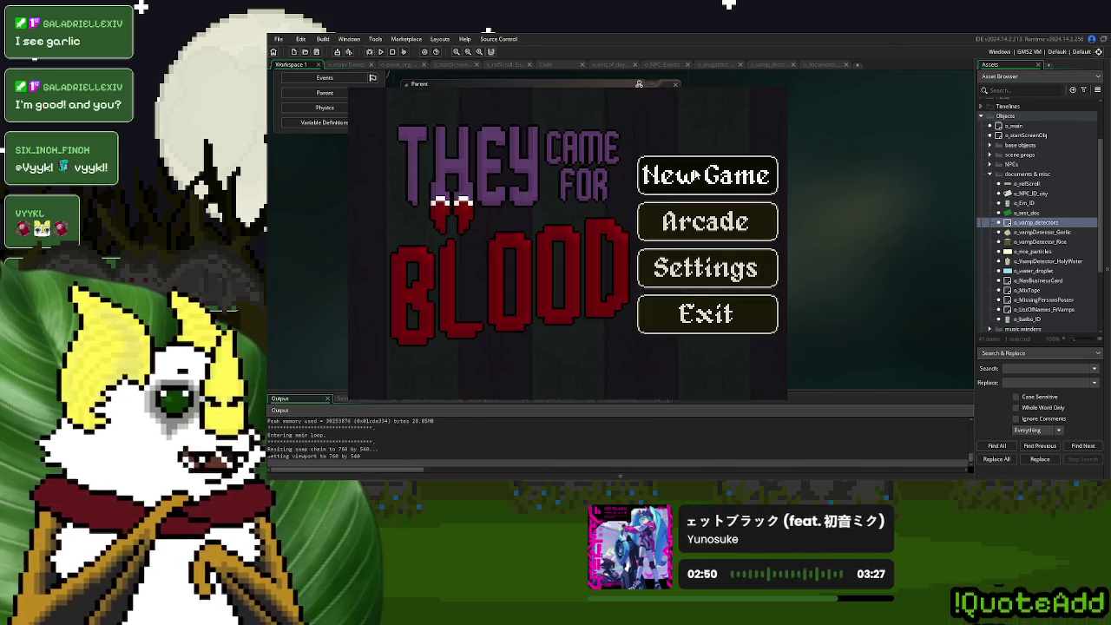
pyautogui.press('Return')
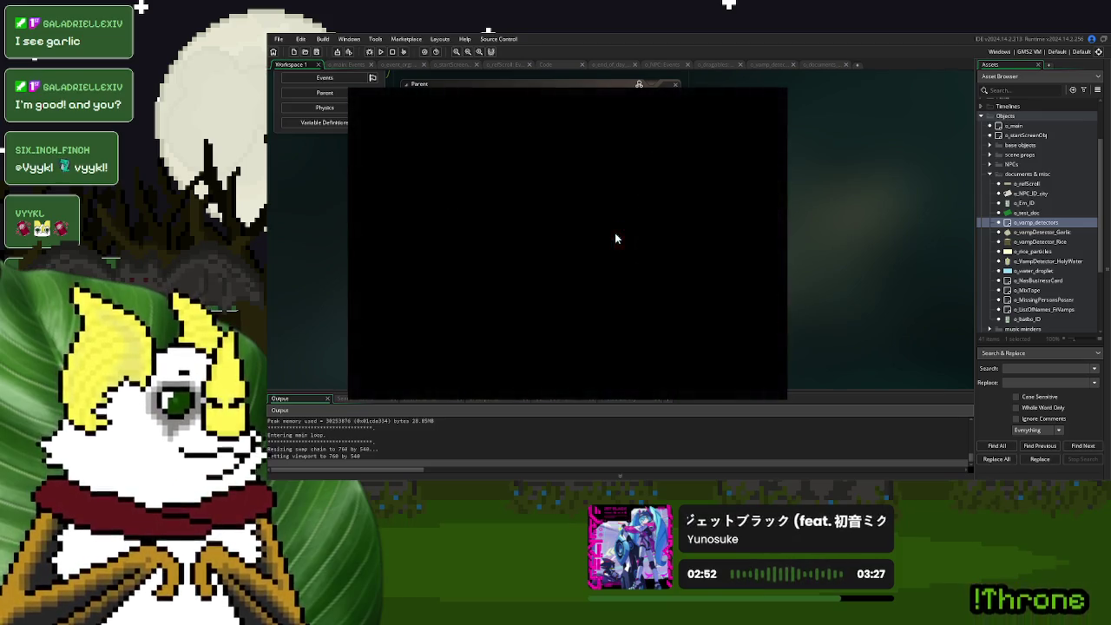
pyautogui.click(434, 334)
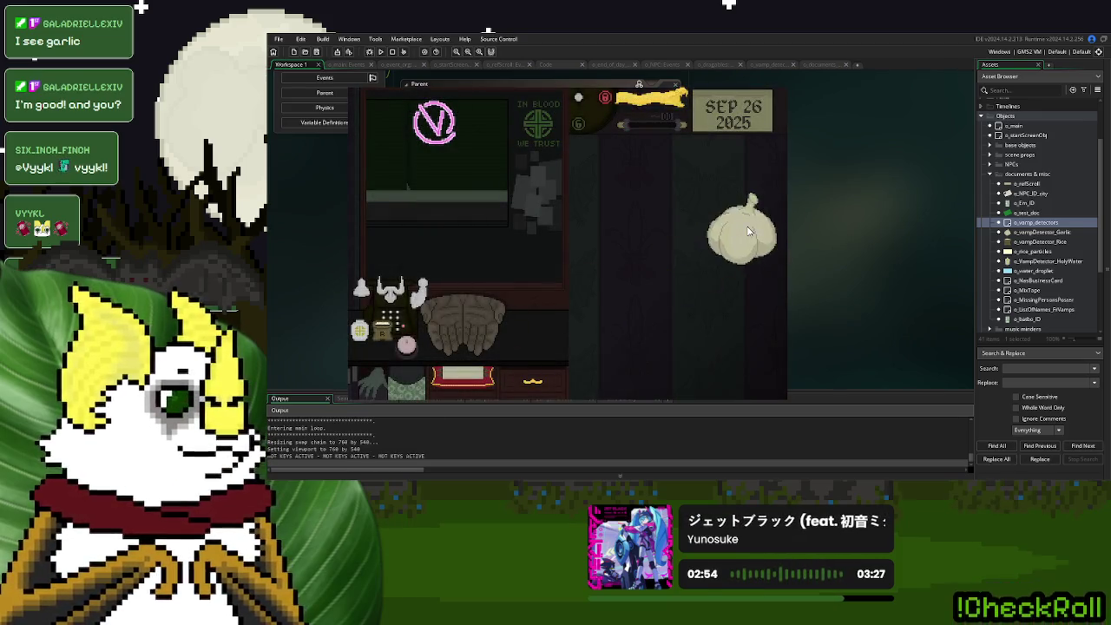
pyautogui.click(383, 328)
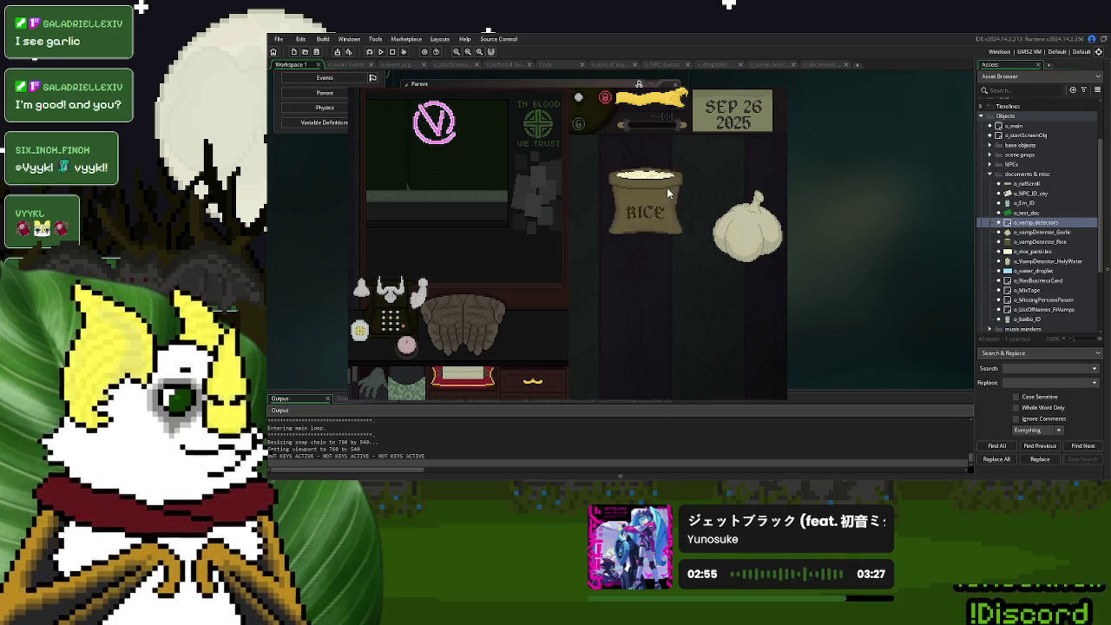
pyautogui.click(360, 334)
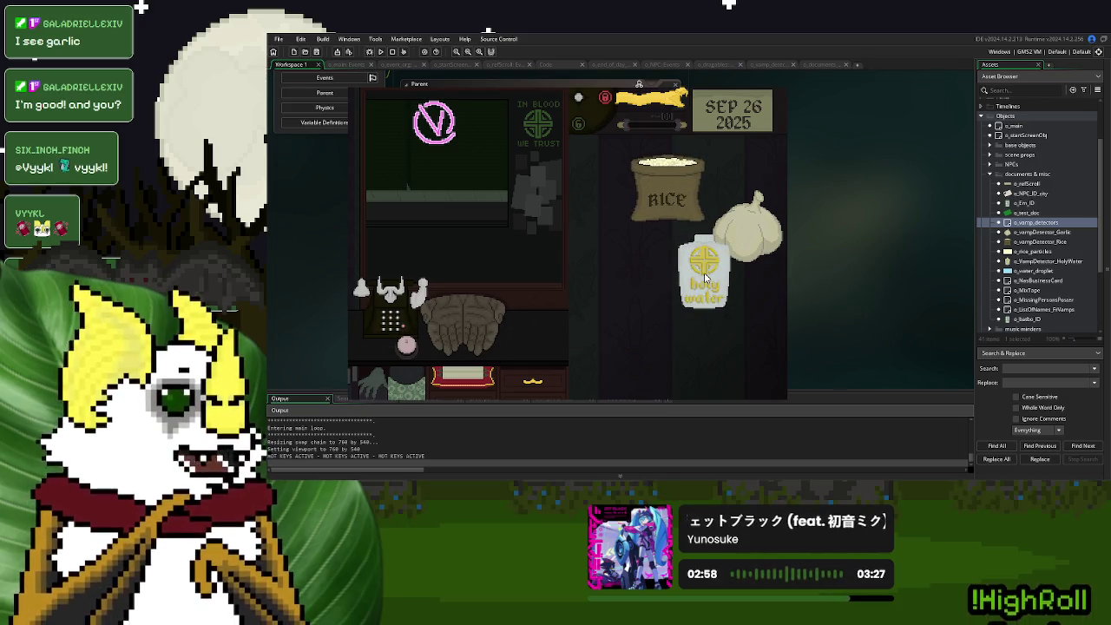
pyautogui.press('Escape')
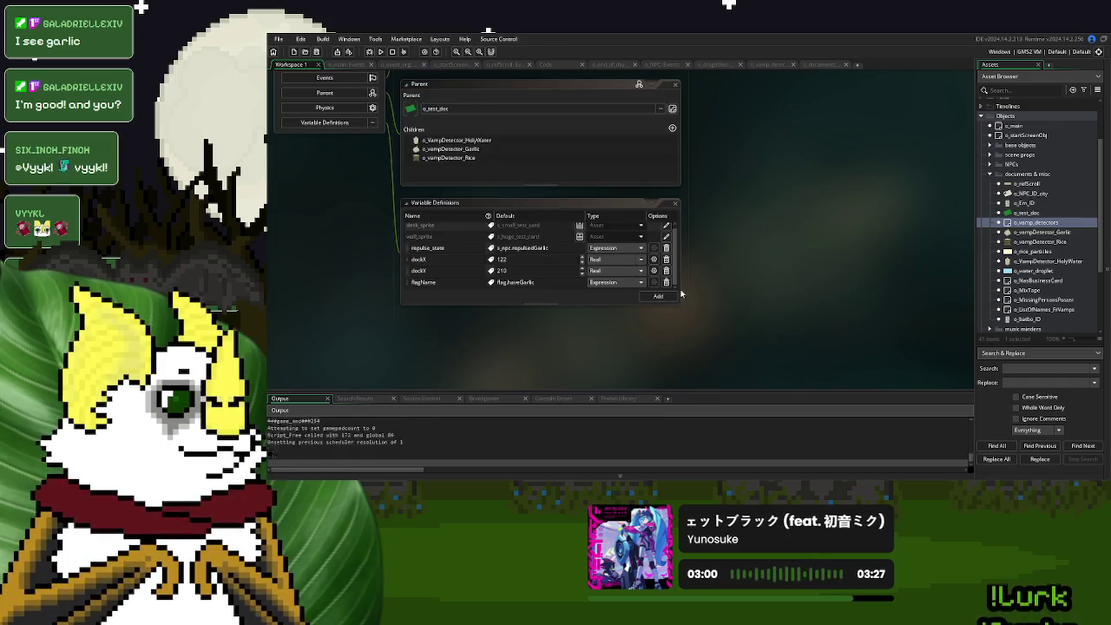
# Change the dockY default to 220 and rebuild the game for testing.
pyautogui.doubleClick(500, 270)
pyautogui.write('21')
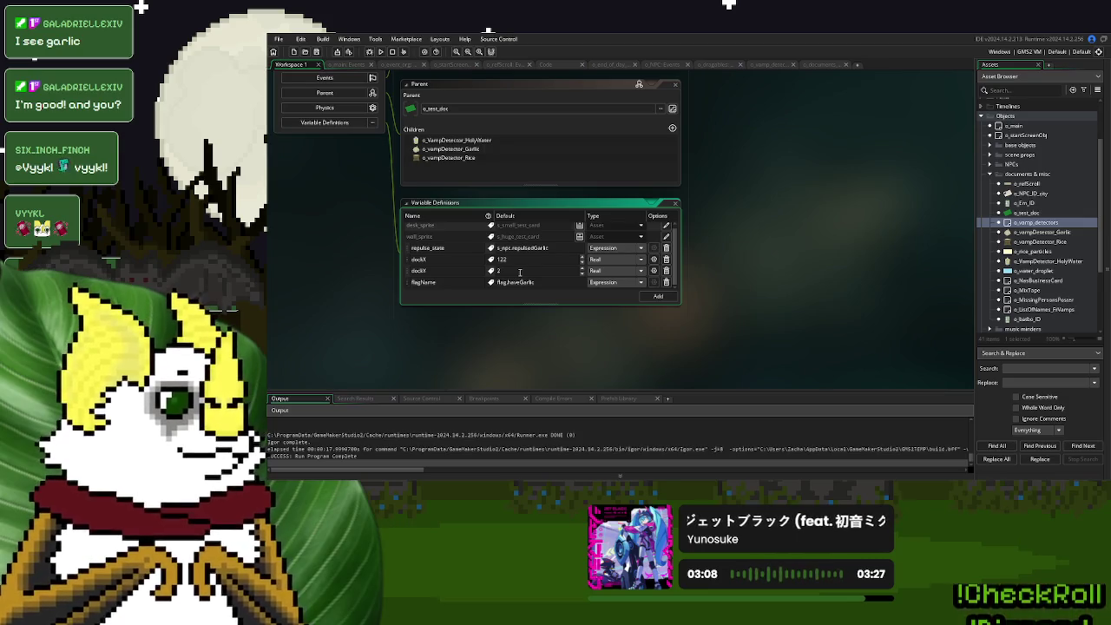
pyautogui.click(380, 52)
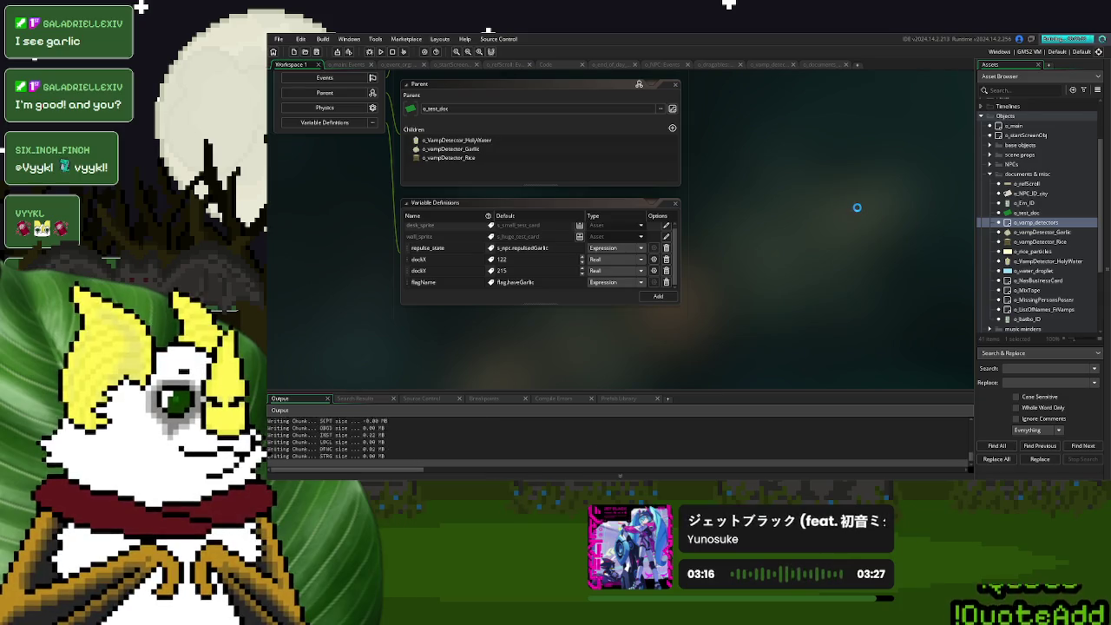
pyautogui.click(716, 151)
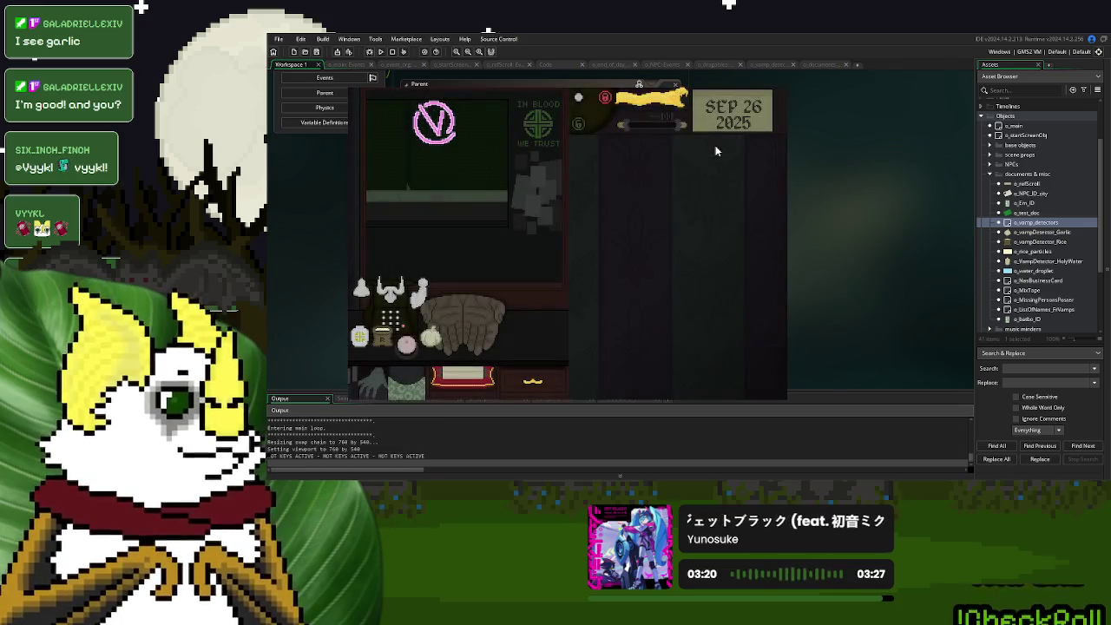
pyautogui.press('Escape')
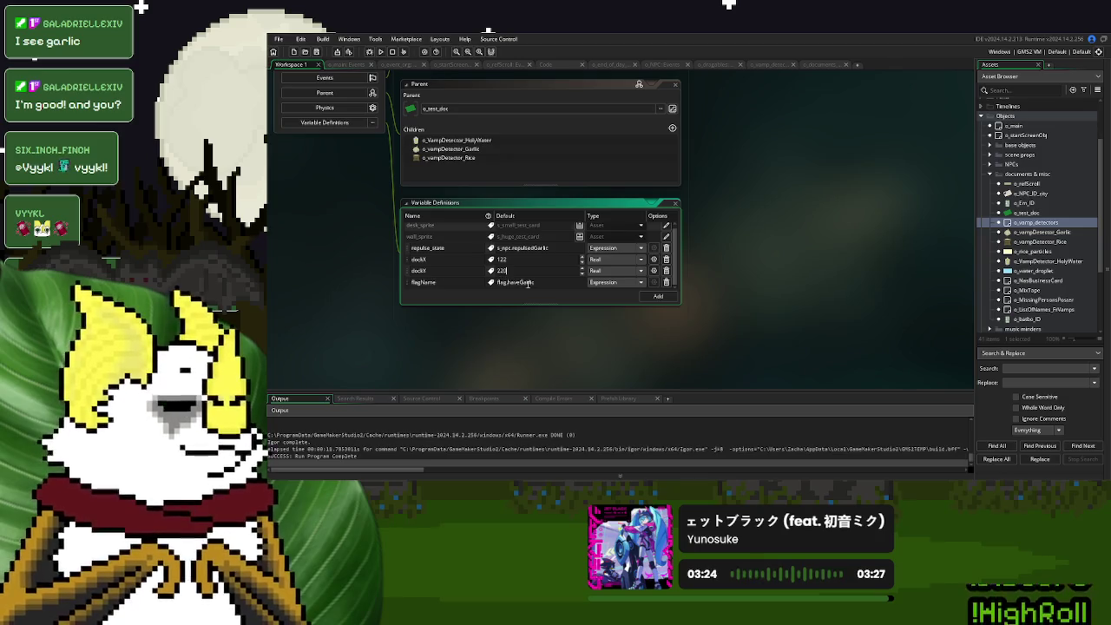
pyautogui.click(380, 51)
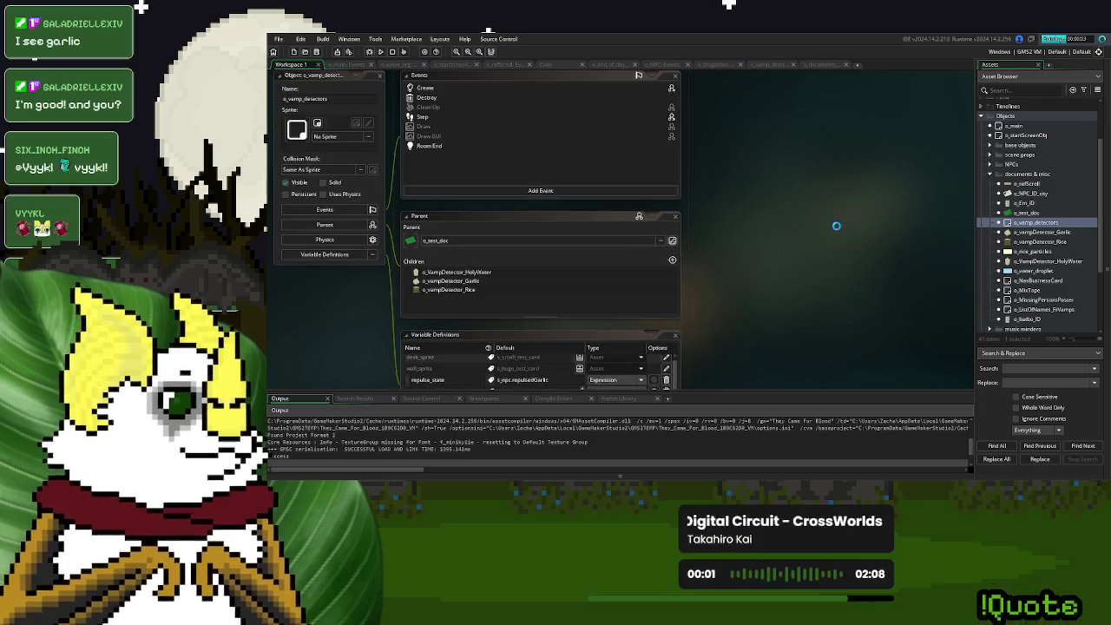
# Start a new game, dock the garlic, rice and holy water beneath the calendar, then close it.
pyautogui.scroll(-3, 836, 226)
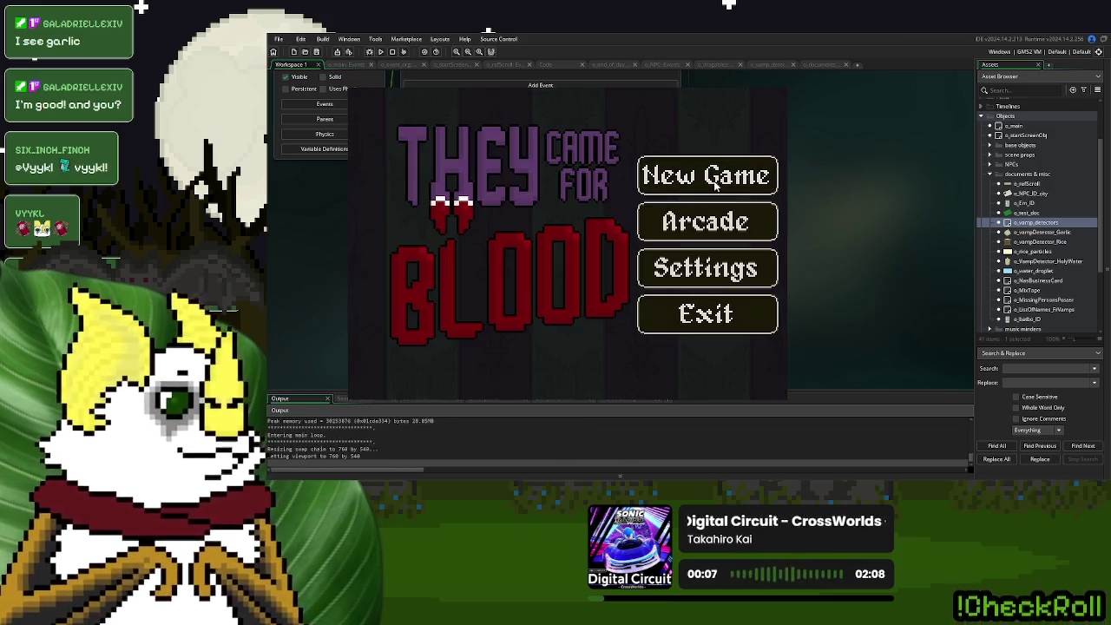
pyautogui.click(713, 180)
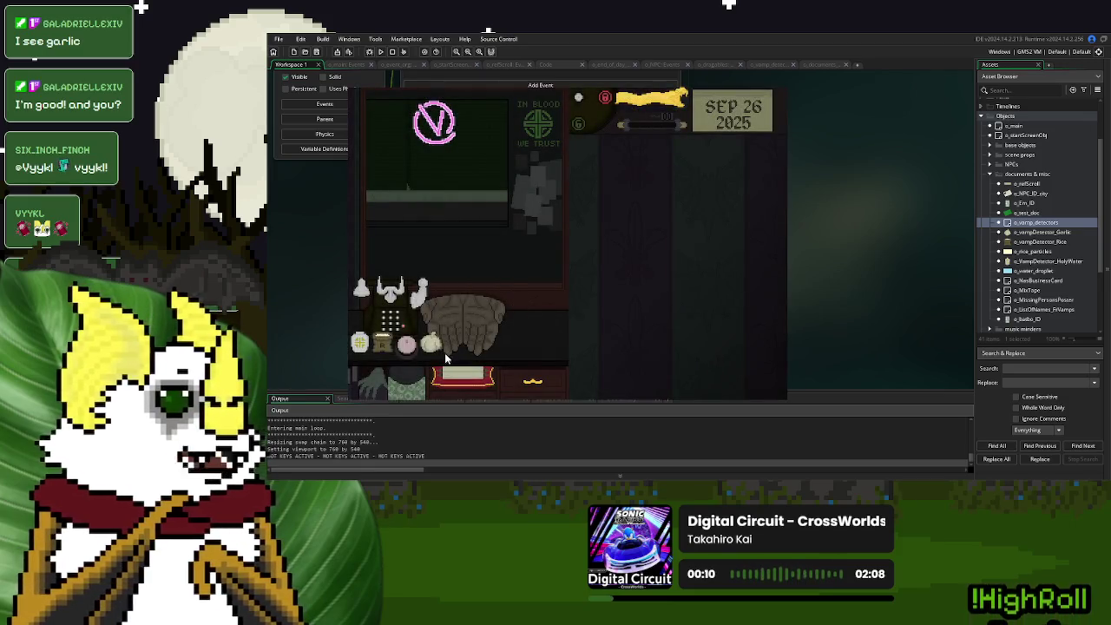
pyautogui.moveTo(434, 347)
pyautogui.mouseDown()
pyautogui.moveTo(486, 343)
pyautogui.moveTo(484, 324)
pyautogui.mouseUp()
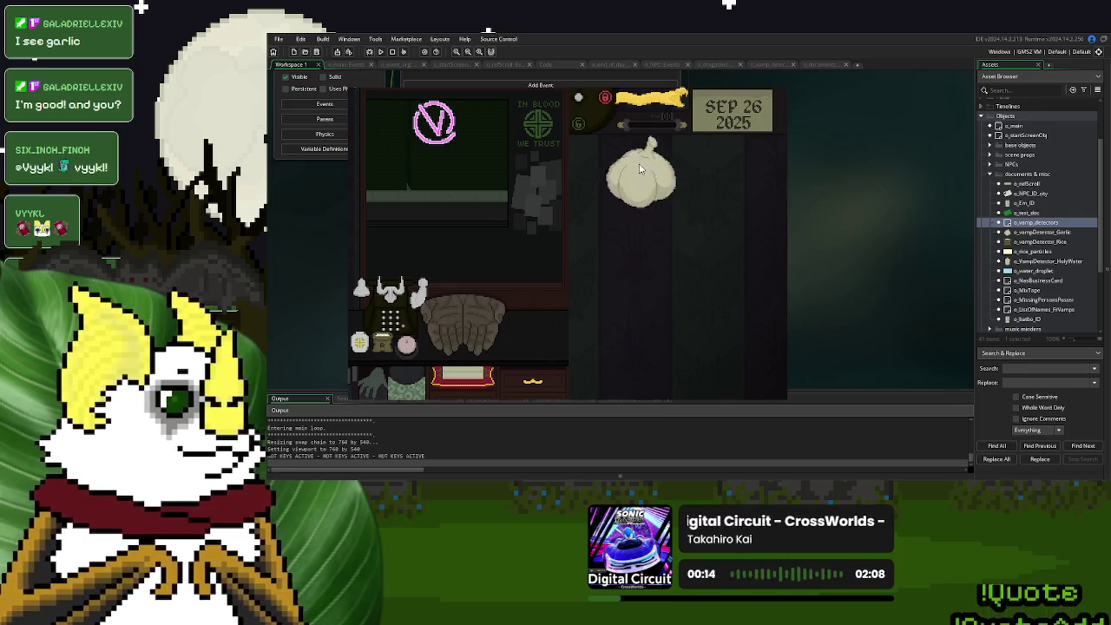
pyautogui.click(381, 345)
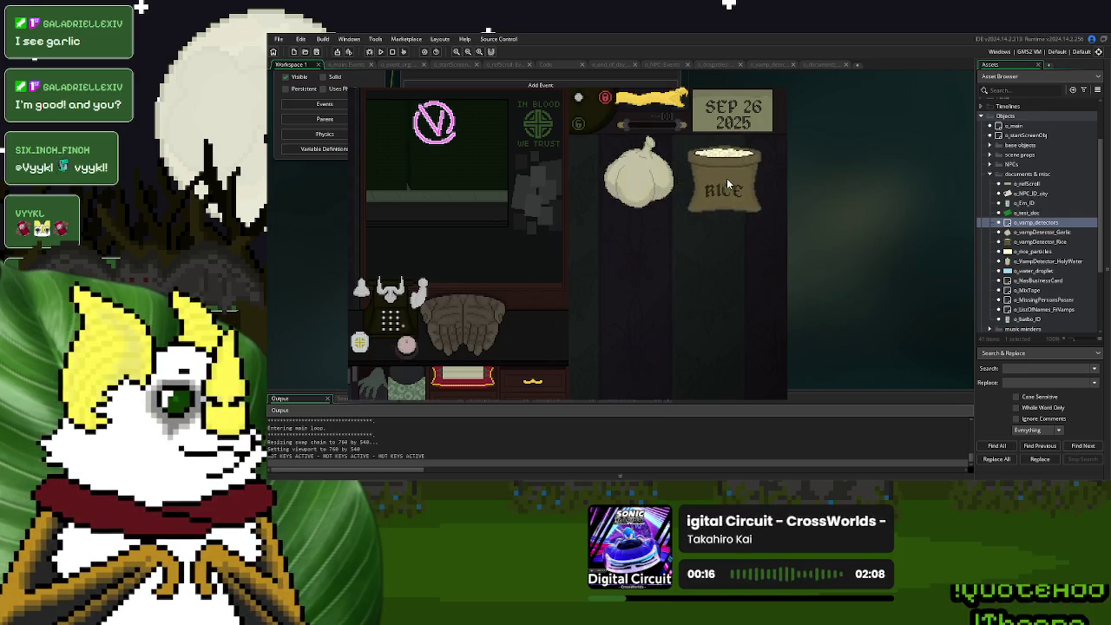
pyautogui.click(359, 341)
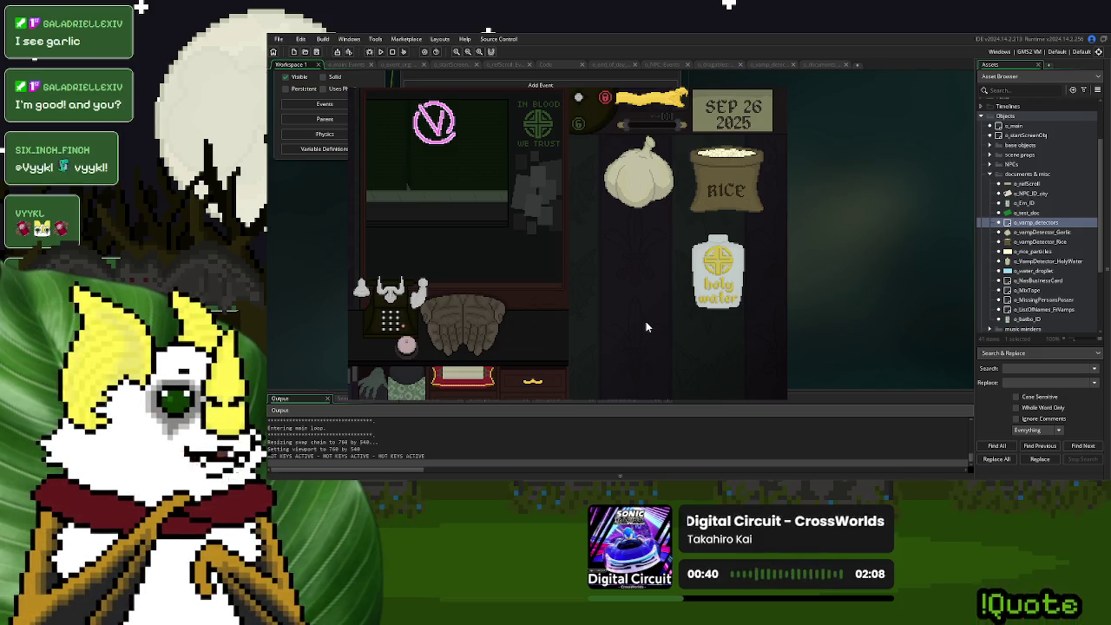
pyautogui.press('Escape')
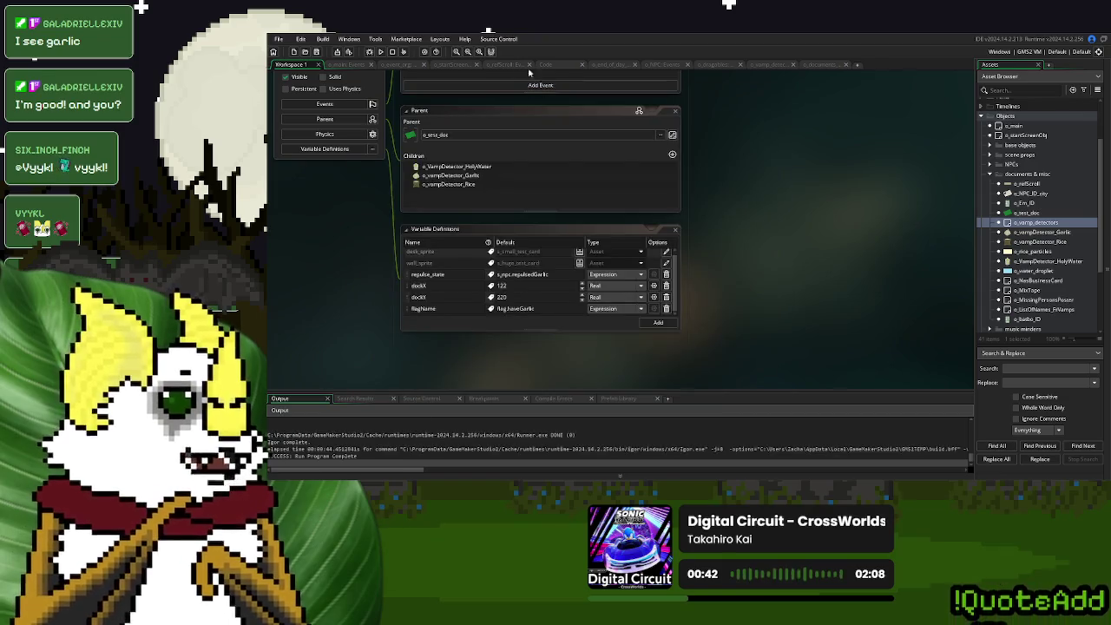
# Review the garlic and water encounters in the StorySpawnActor script.
pyautogui.click(560, 65)
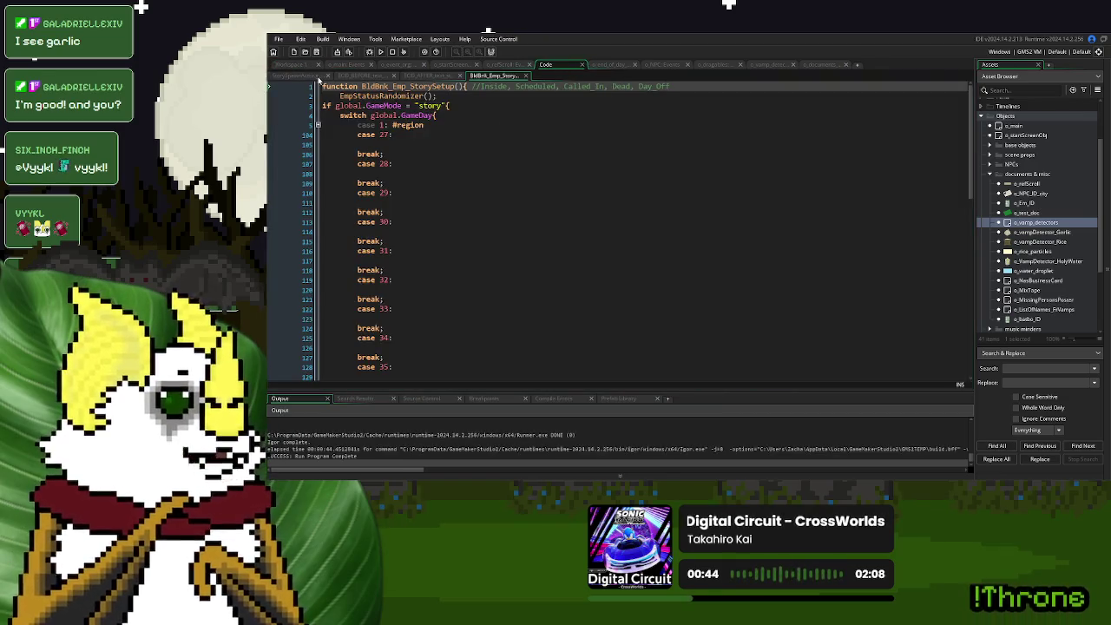
pyautogui.click(308, 76)
pyautogui.click(611, 337)
pyautogui.scroll(-4, 611, 335)
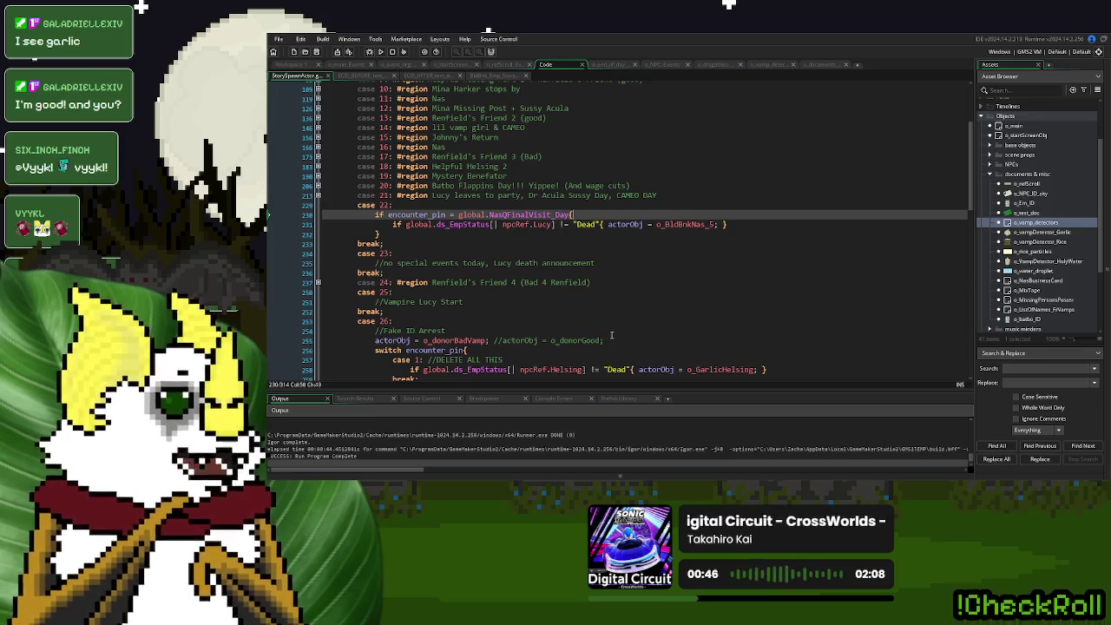
pyautogui.scroll(-6, 611, 335)
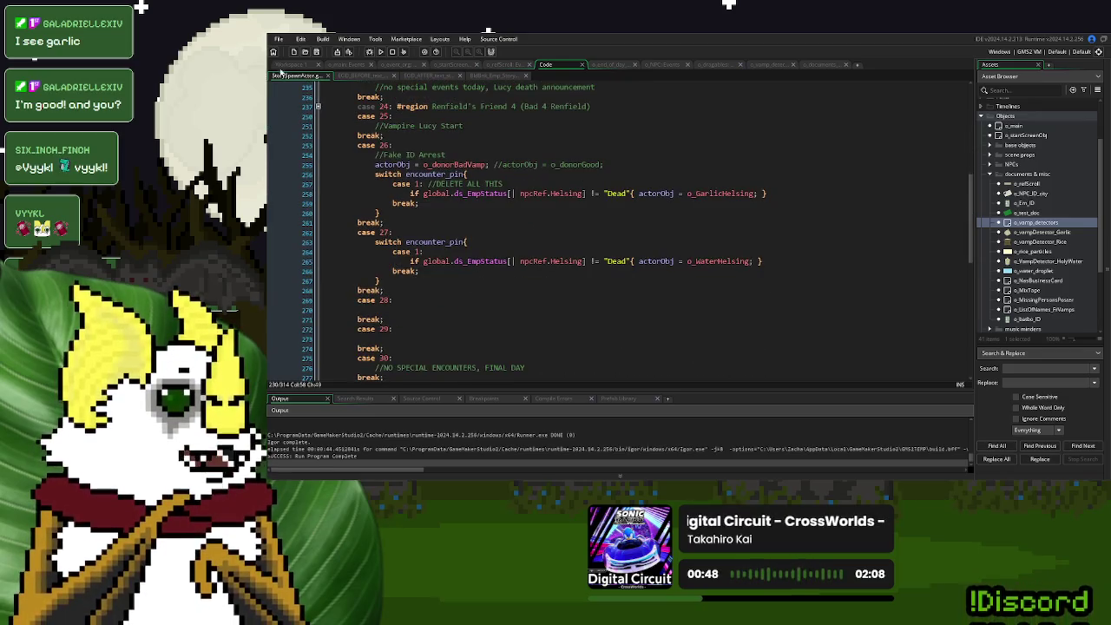
# Revert haveRice and haveHolyWater to false in o_main's Create event.
pyautogui.click(350, 66)
pyautogui.click(582, 268)
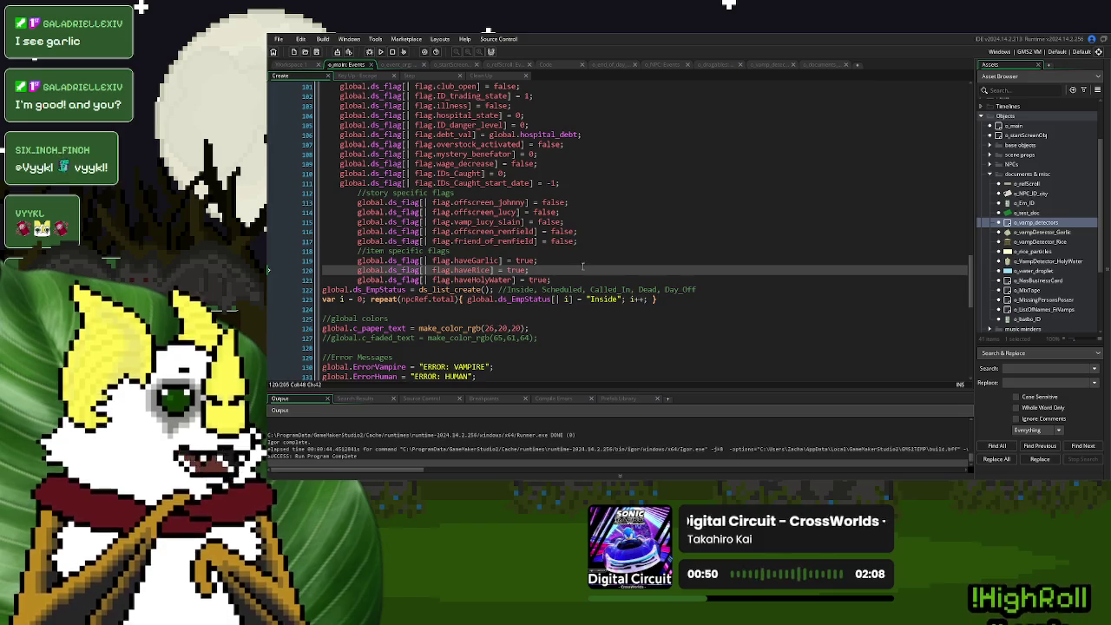
pyautogui.hotkey('ctrl', 'z')
pyautogui.hotkey('ctrl', 'z')
pyautogui.hotkey('ctrl', 'z')
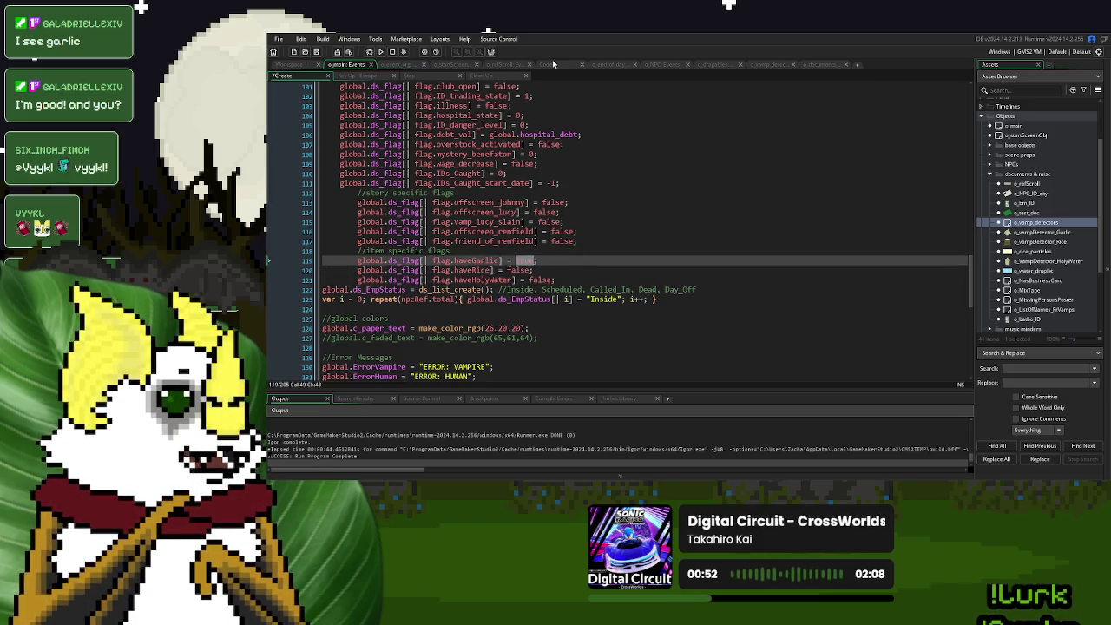
pyautogui.click(555, 65)
pyautogui.click(395, 65)
pyautogui.press('Up')
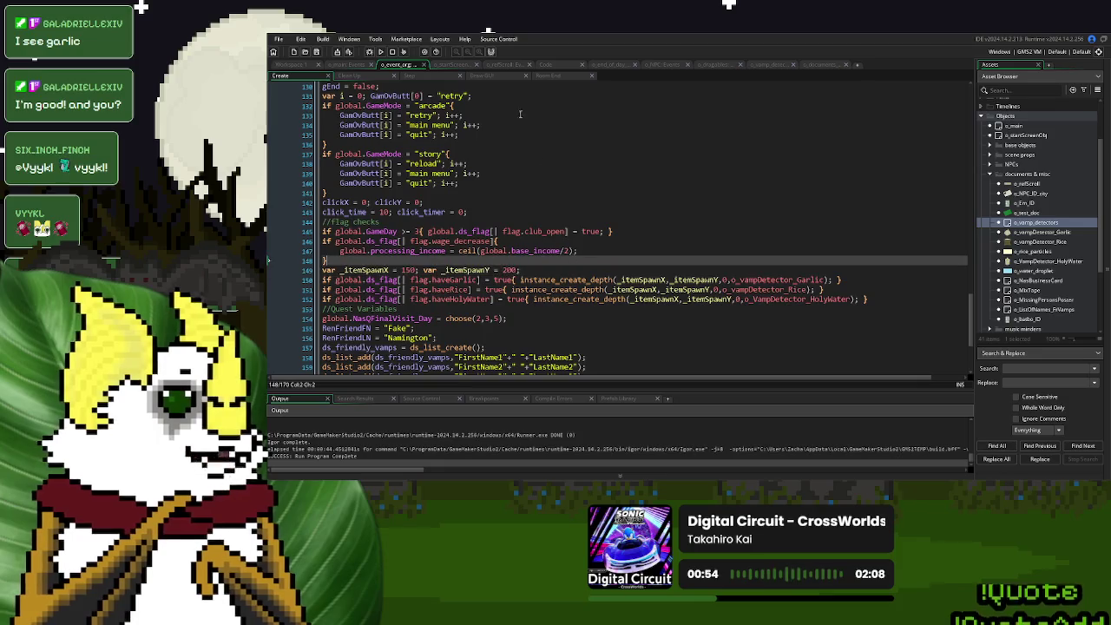
# Look over the start screen Step code and the encounter script again.
pyautogui.click(452, 65)
pyautogui.click(506, 65)
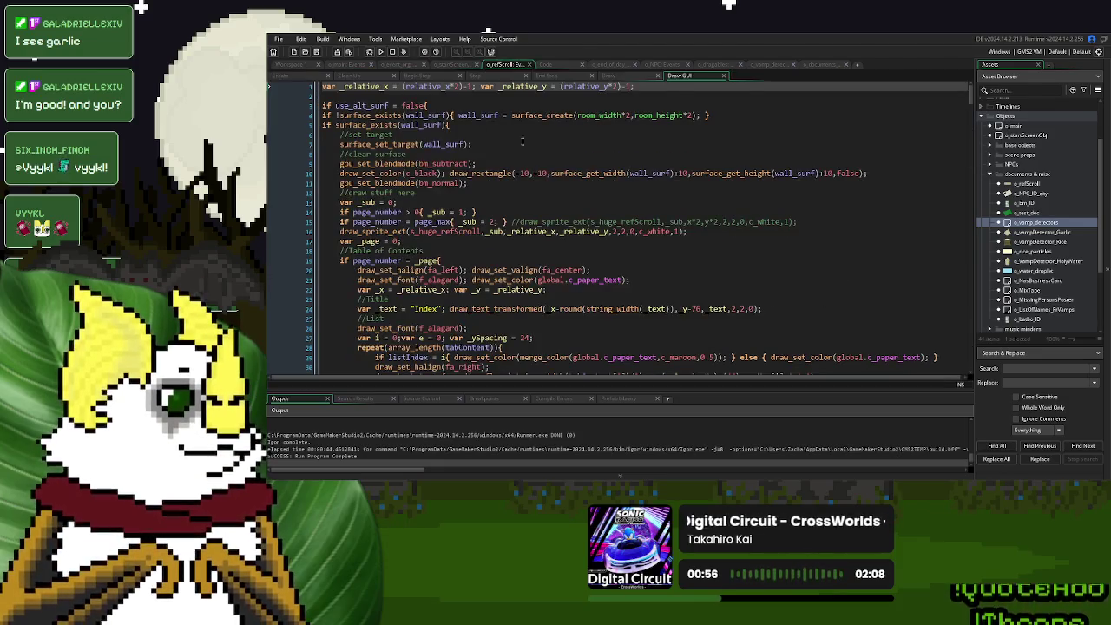
pyautogui.click(547, 65)
pyautogui.scroll(2, 522, 278)
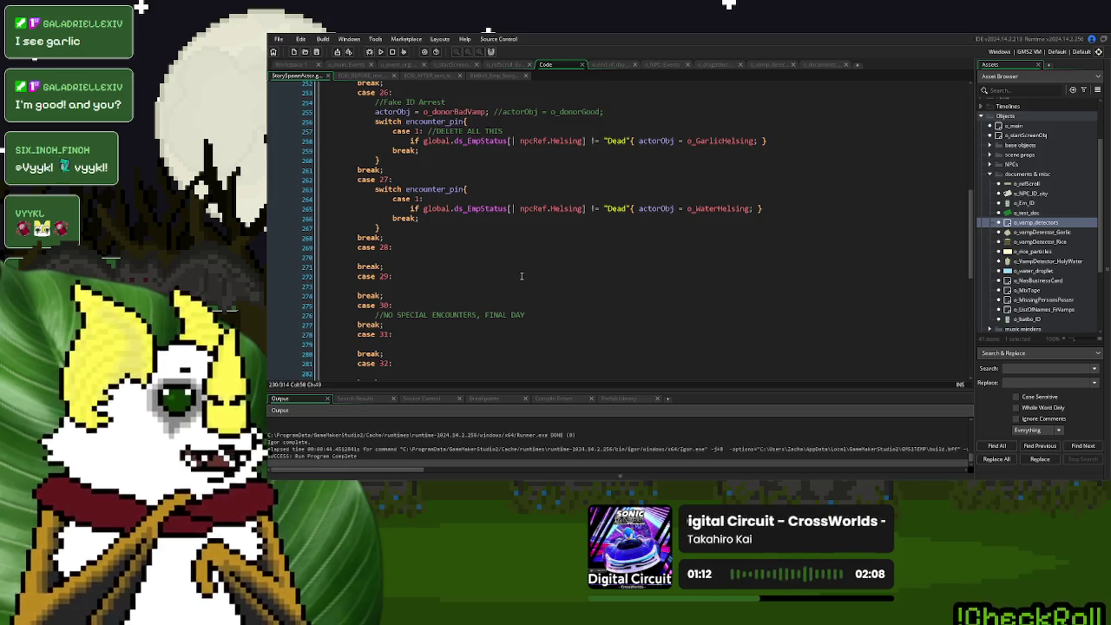
pyautogui.click(340, 67)
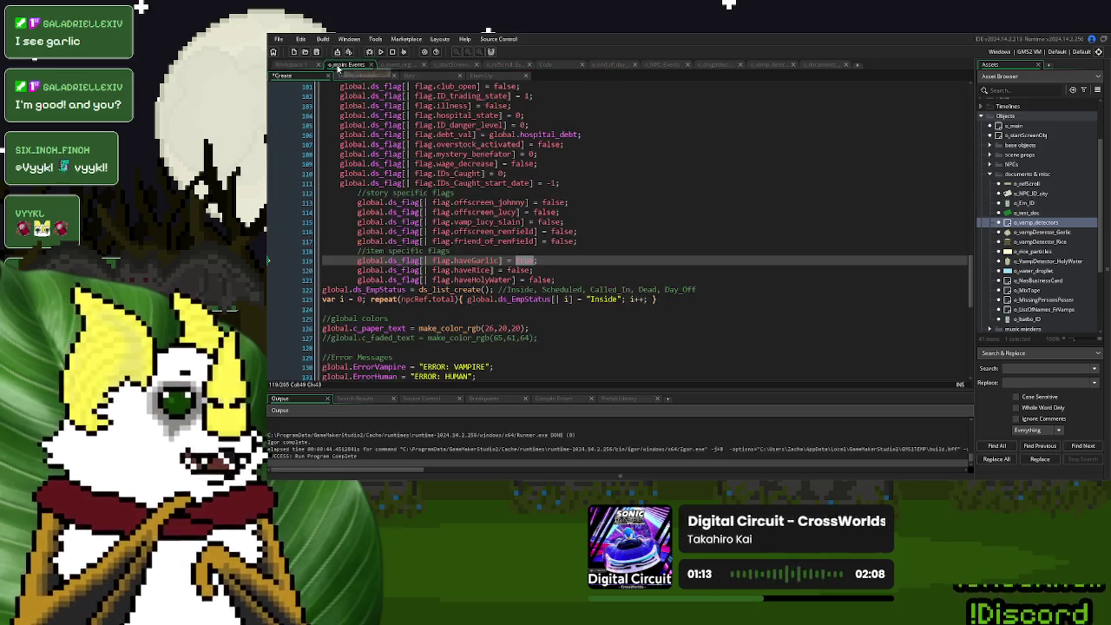
# Select the three item flag lines in o_main Create, then view o_end_of_day's Step code.
pyautogui.moveTo(574, 283); pyautogui.dragTo(361, 261)
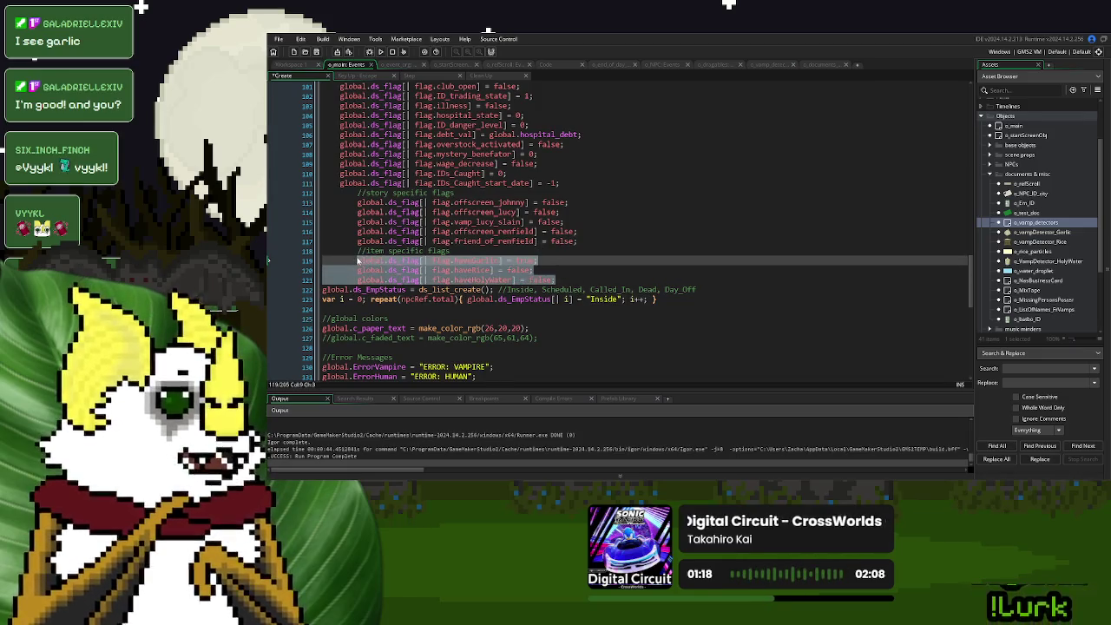
pyautogui.click(491, 250)
pyautogui.click(557, 67)
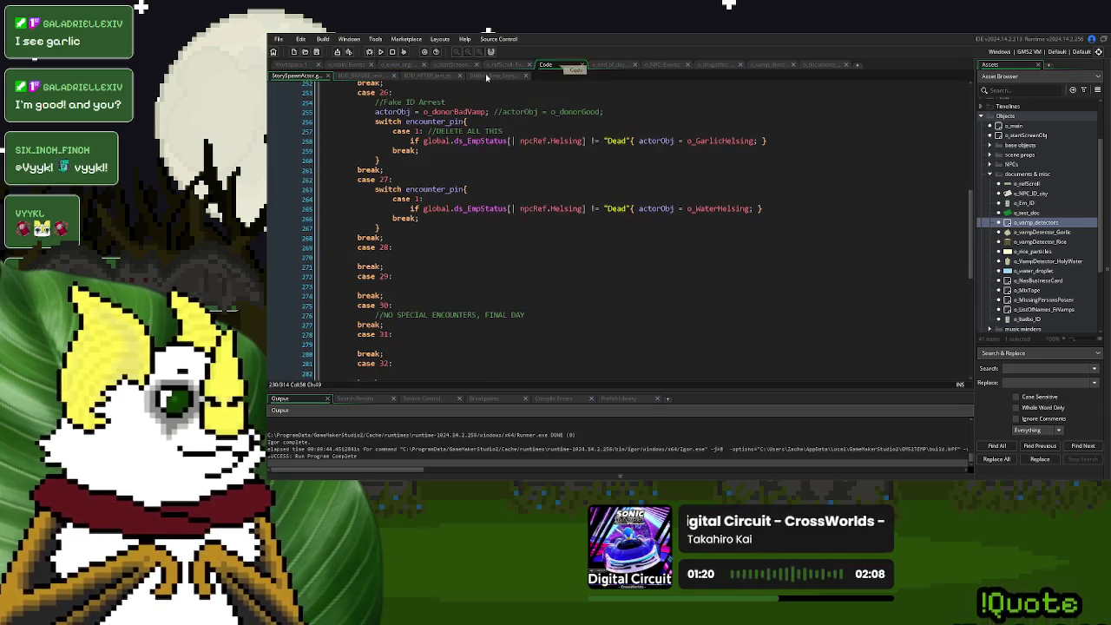
pyautogui.click(608, 67)
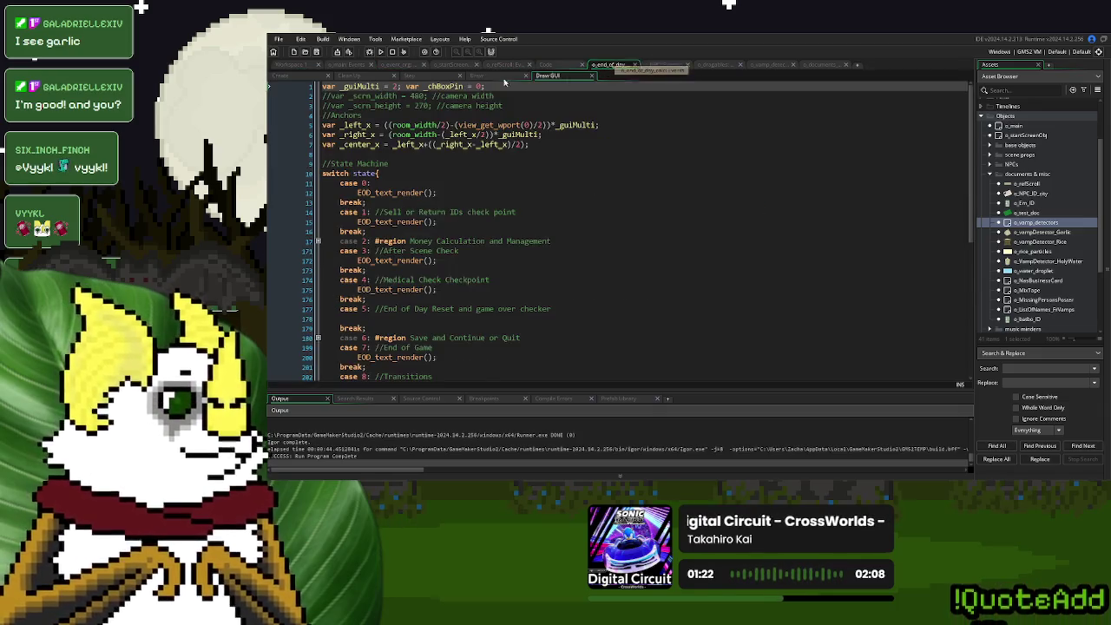
pyautogui.click(432, 76)
pyautogui.scroll(-3, 446, 260)
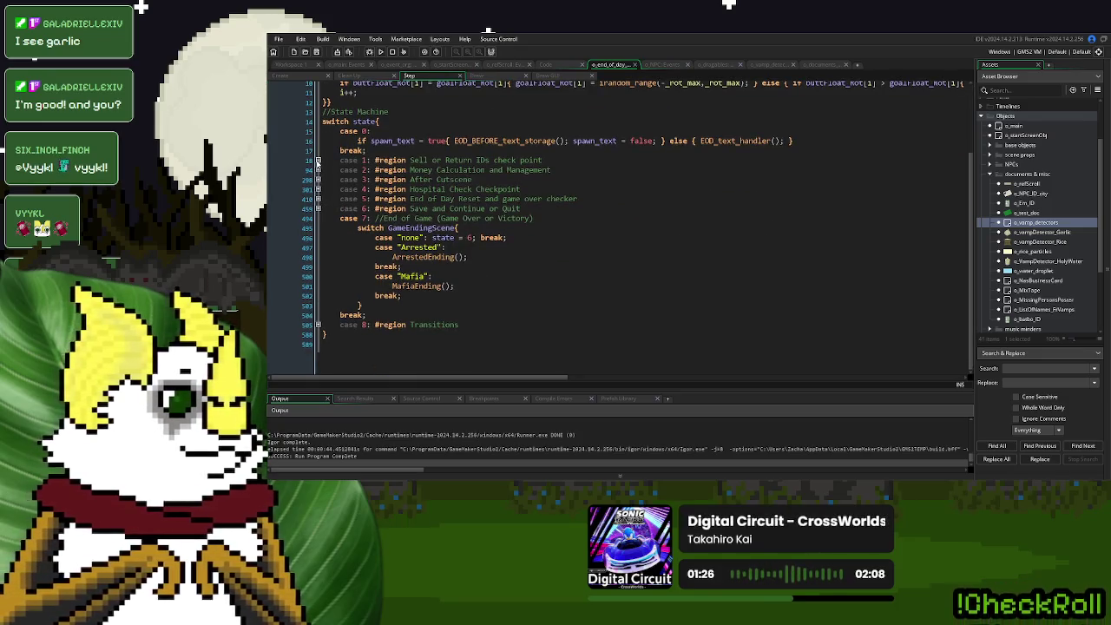
# Expand the Money Calculation and Sell or Return IDs cases and open EOD_text_handler's choice cases.
pyautogui.click(318, 170)
pyautogui.click(318, 170)
pyautogui.click(318, 161)
pyautogui.scroll(-3, 457, 257)
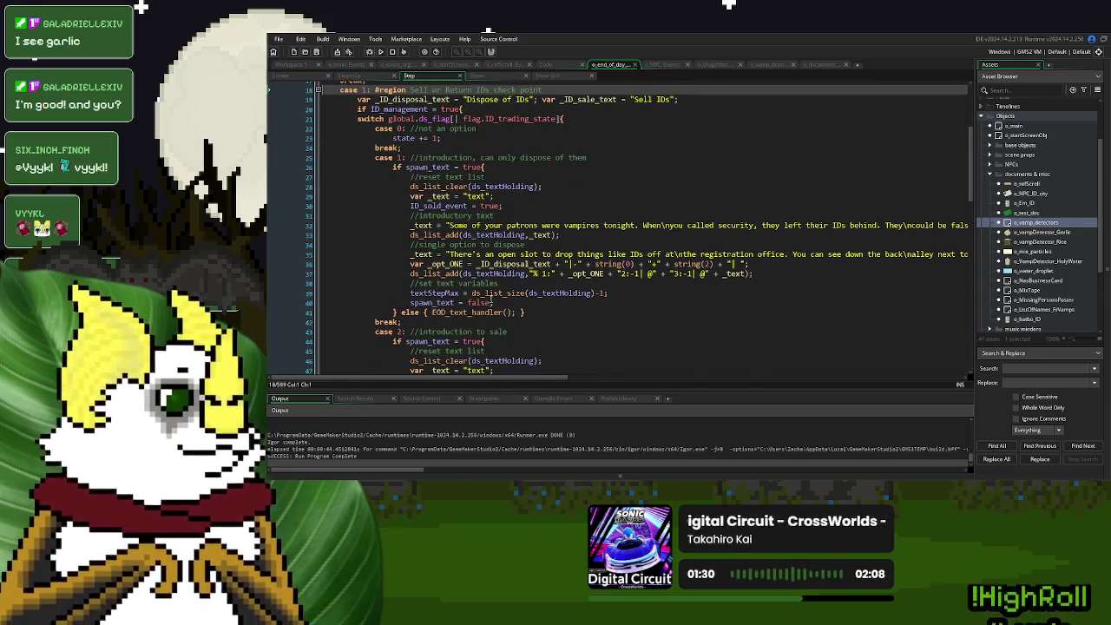
pyautogui.middleClick(521, 260)
pyautogui.scroll(-10, 549, 269)
pyautogui.scroll(-20, 549, 269)
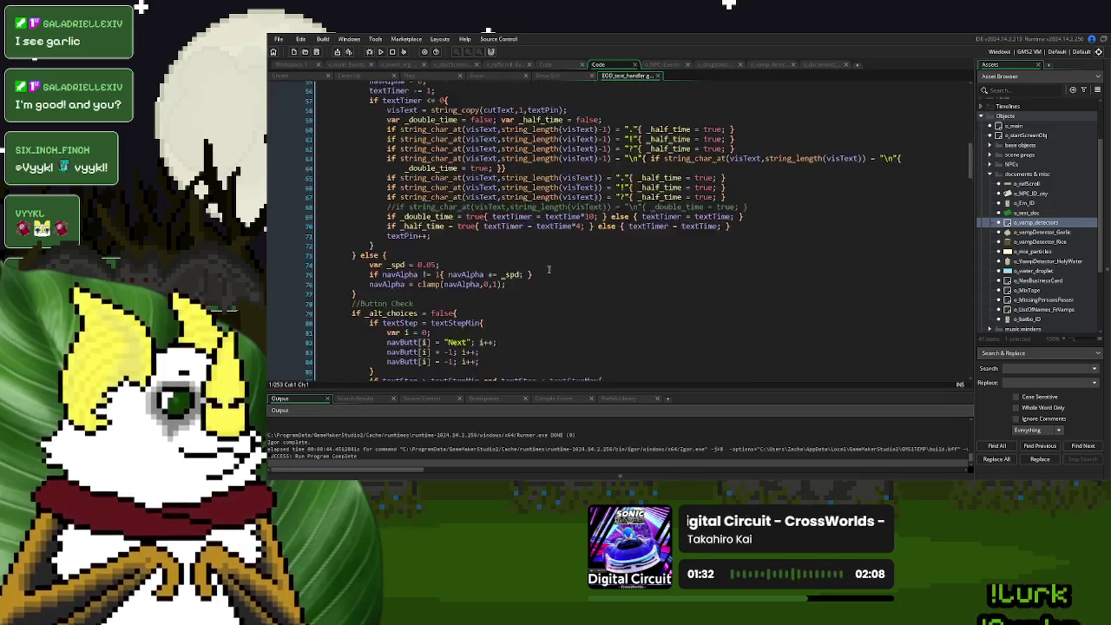
pyautogui.scroll(-16, 549, 269)
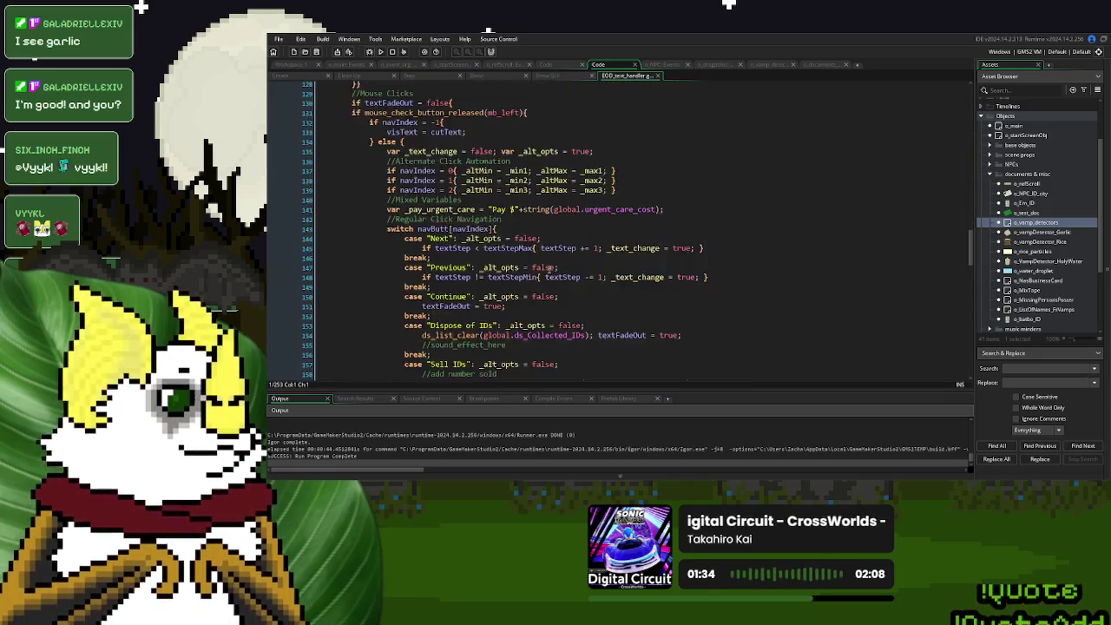
pyautogui.scroll(-7, 549, 269)
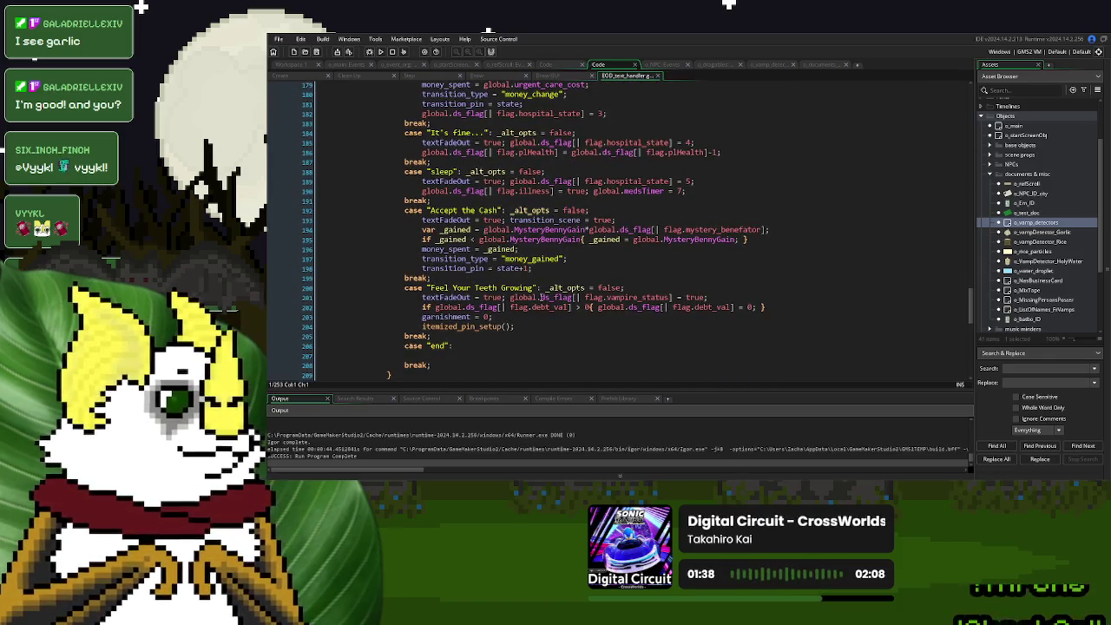
# Paste the three item flag lines after the vampire_status line in 'Feel Your Teeth Growing'.
pyautogui.click(529, 316)
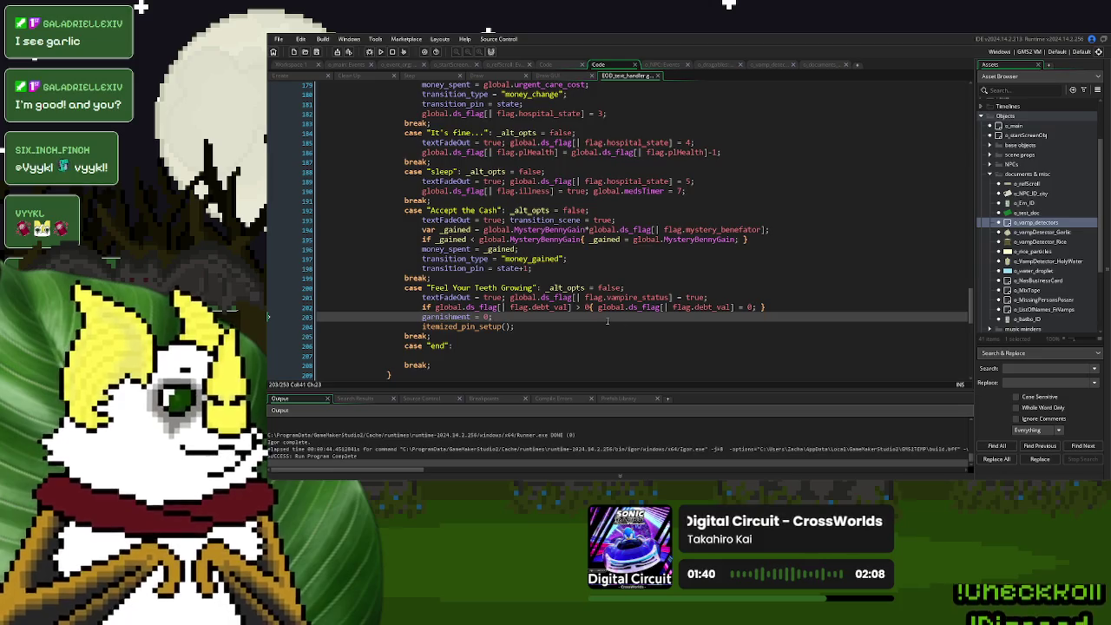
pyautogui.click(740, 297)
pyautogui.press('Return')
pyautogui.hotkey('ctrl', 'v')
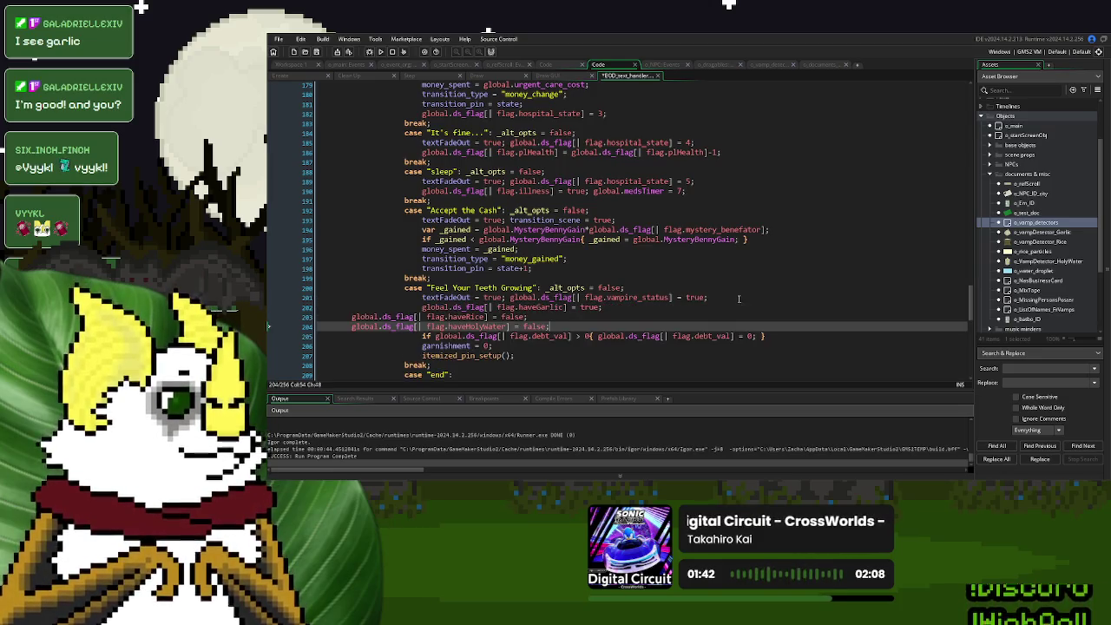
# Indent the pasted flag lines, close EOD_text_handler, and open o_VampDetector_HolyWater.
pyautogui.press('Up')
pyautogui.press('Home')
pyautogui.press('Tab')
pyautogui.press('Tab')
pyautogui.press('Tab')
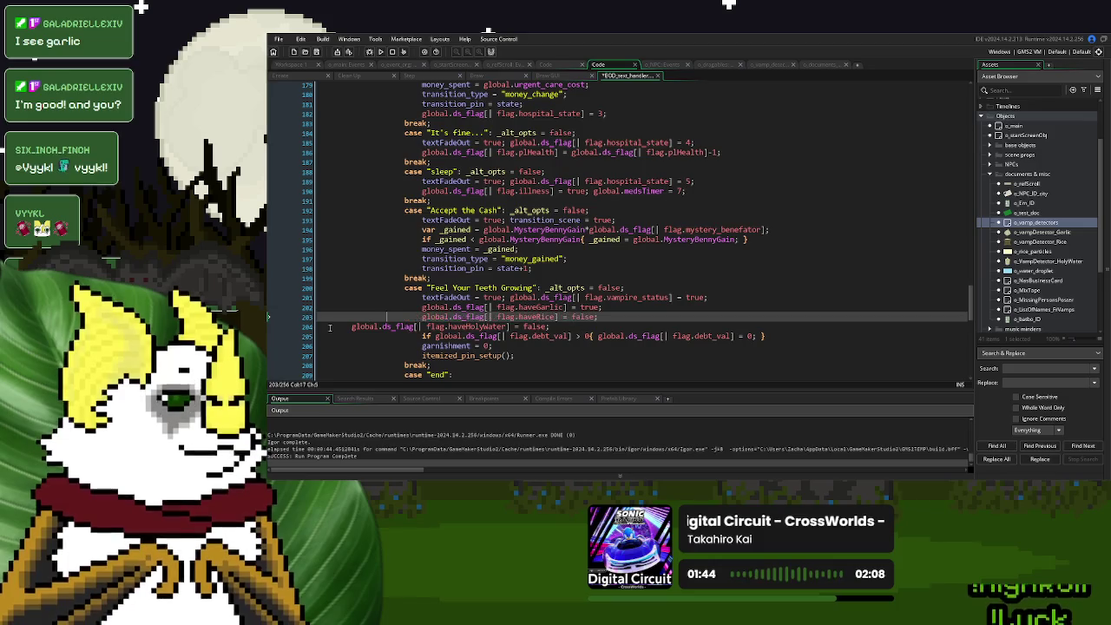
pyautogui.press('Down')
pyautogui.press('Home')
pyautogui.press('Tab')
pyautogui.press('Tab')
pyautogui.press('Tab')
pyautogui.press('Tab')
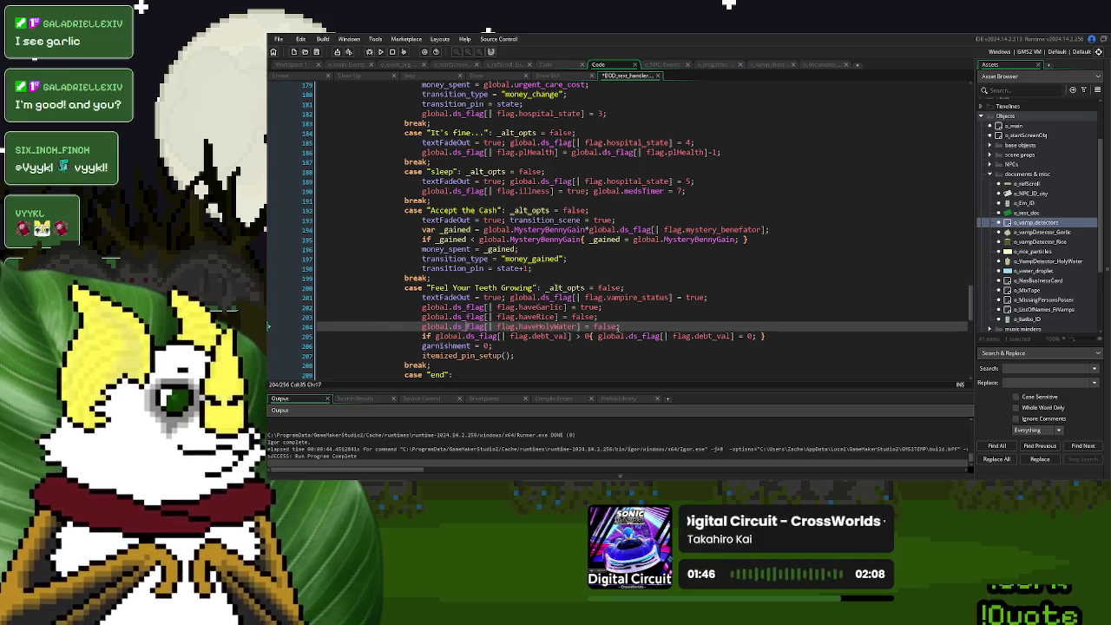
pyautogui.press('End')
pyautogui.click(657, 76)
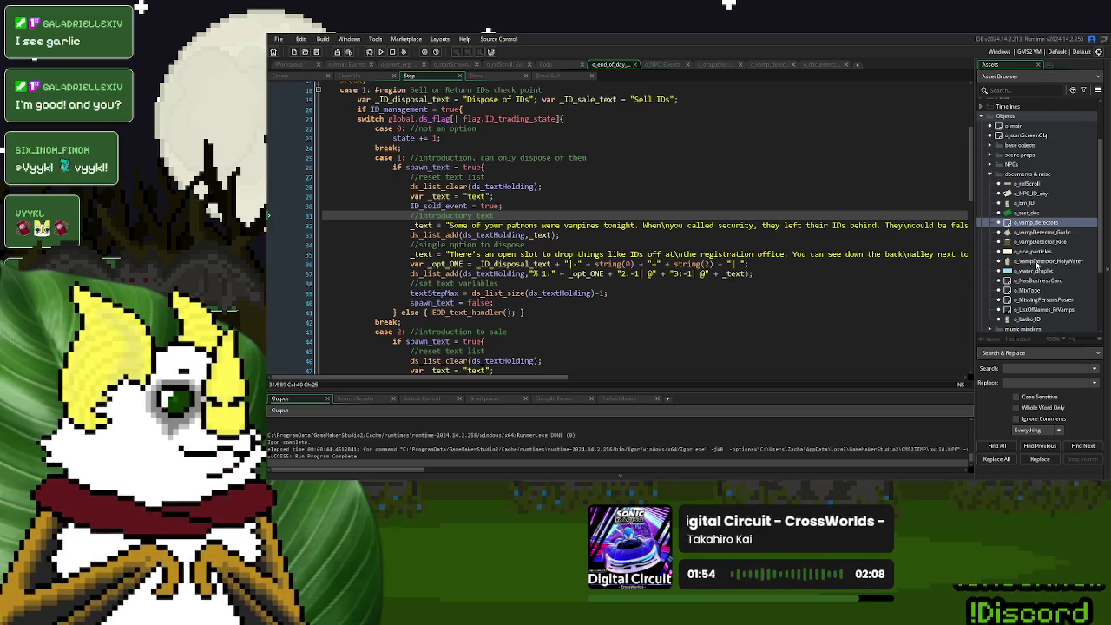
pyautogui.doubleClick(1035, 261)
# Close all editor windows, reopen o_VampDetector_HolyWater, and open its inherited Step event.
pyautogui.rightClick(752, 177)
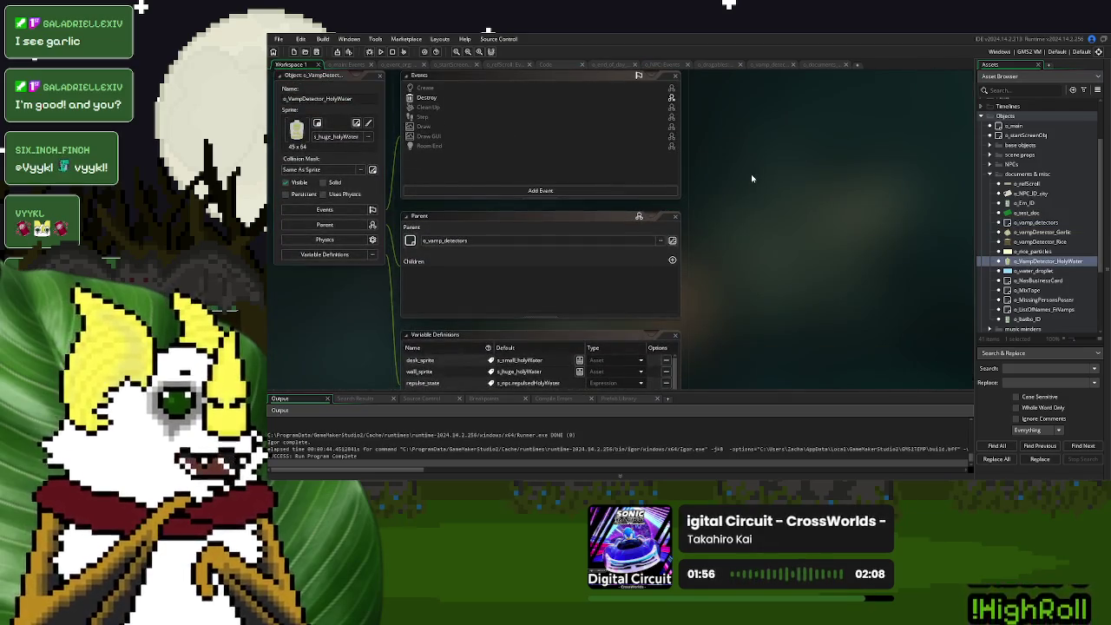
pyautogui.moveTo(767, 187)
pyautogui.click(820, 251)
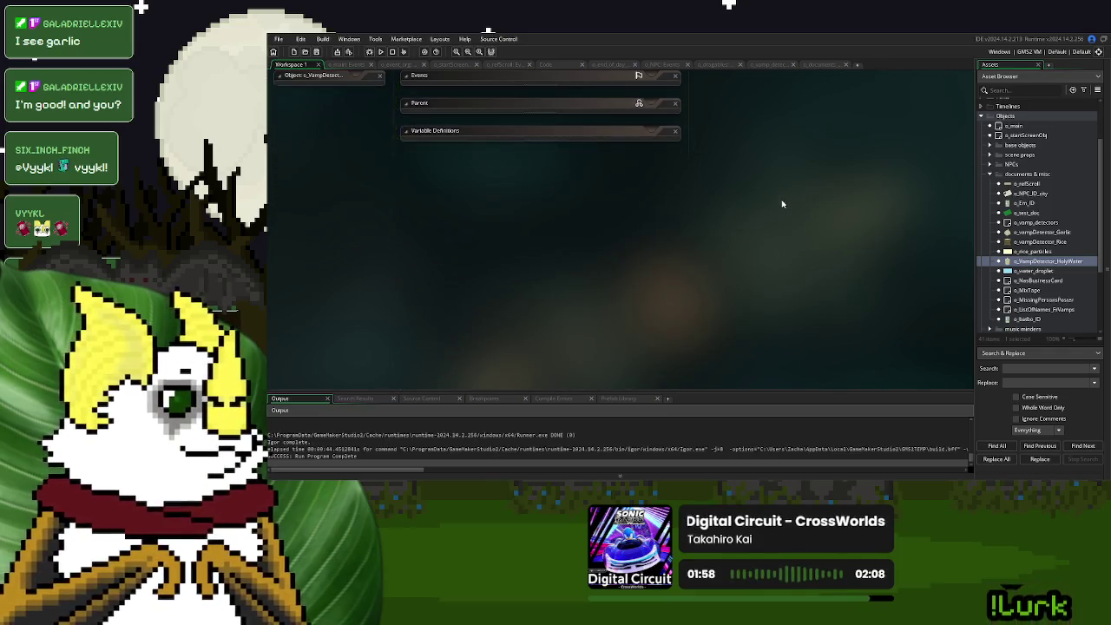
pyautogui.doubleClick(1044, 262)
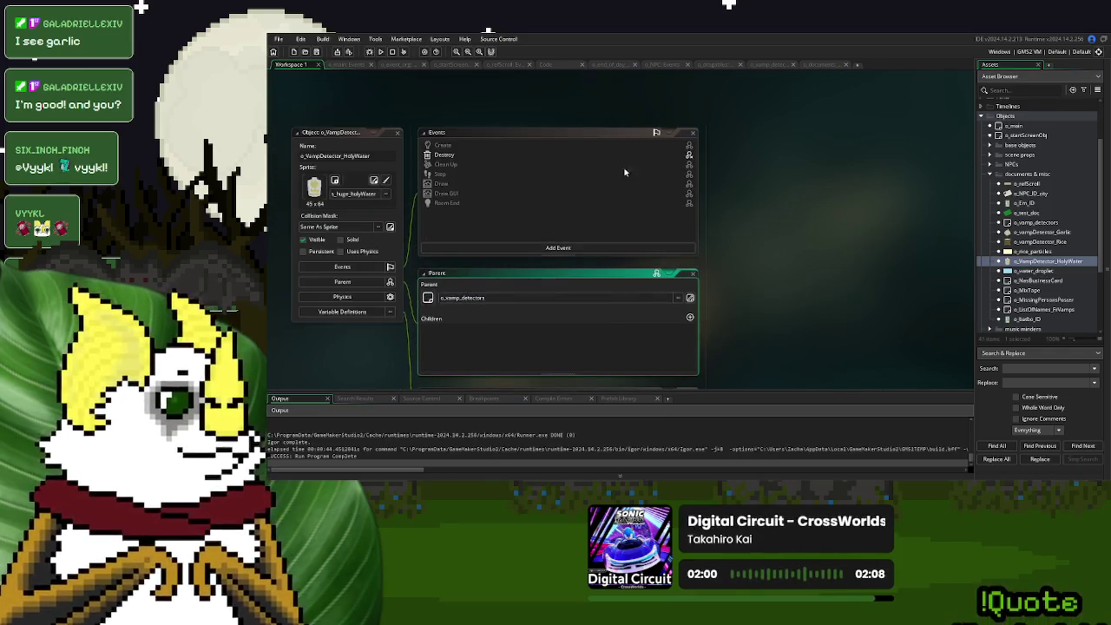
pyautogui.doubleClick(464, 174)
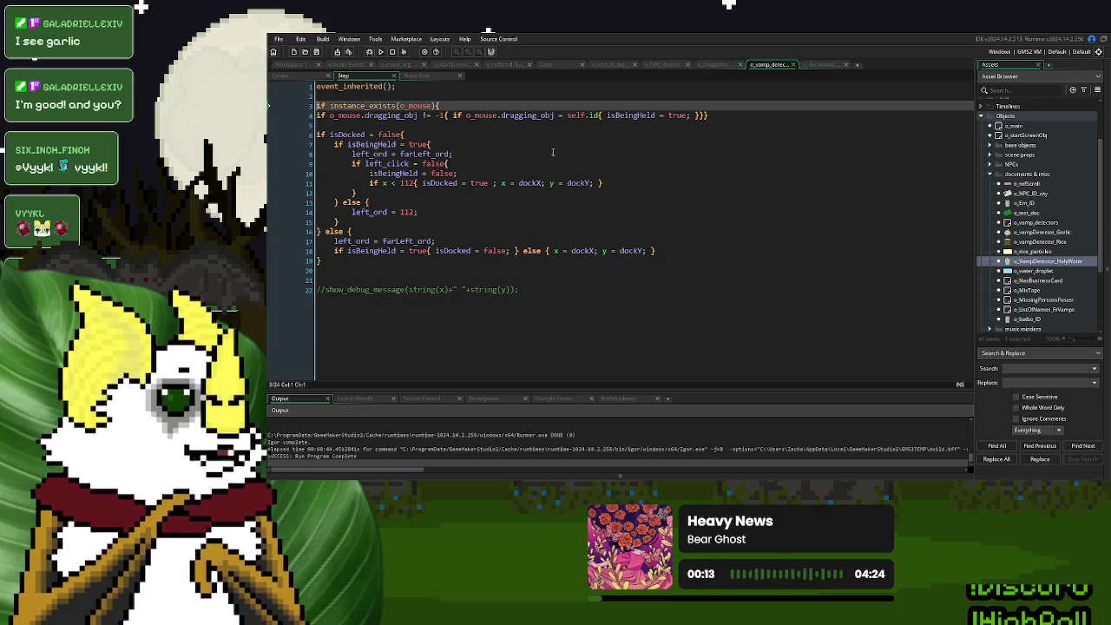
# Review the isBeingHeld check in the detector Step code against the documents object's Create code.
pyautogui.click(554, 145)
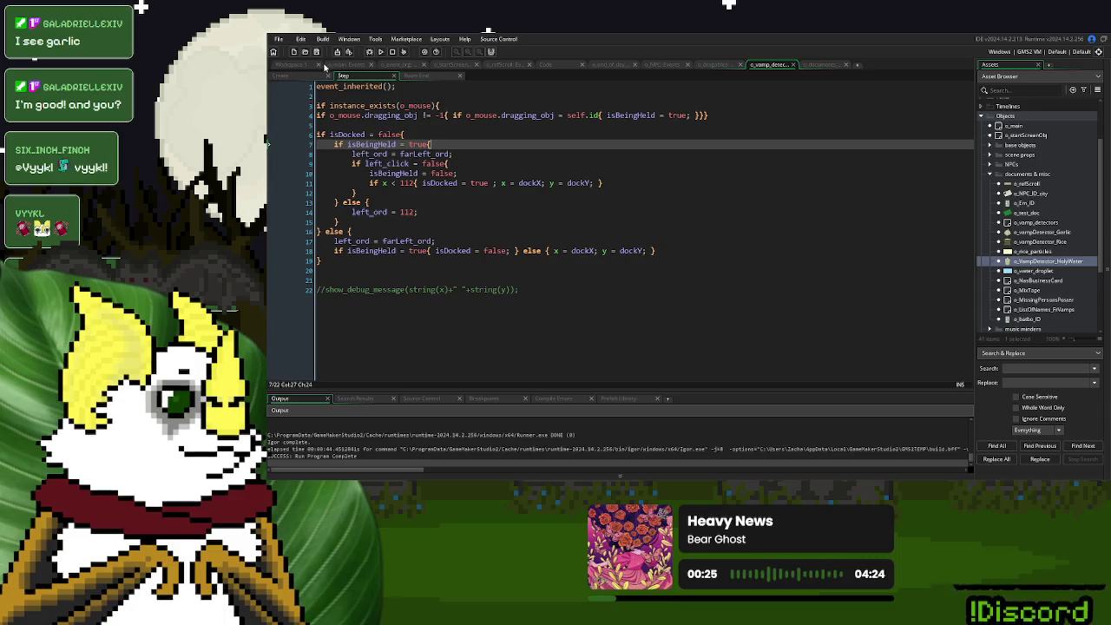
pyautogui.click(830, 67)
pyautogui.click(769, 65)
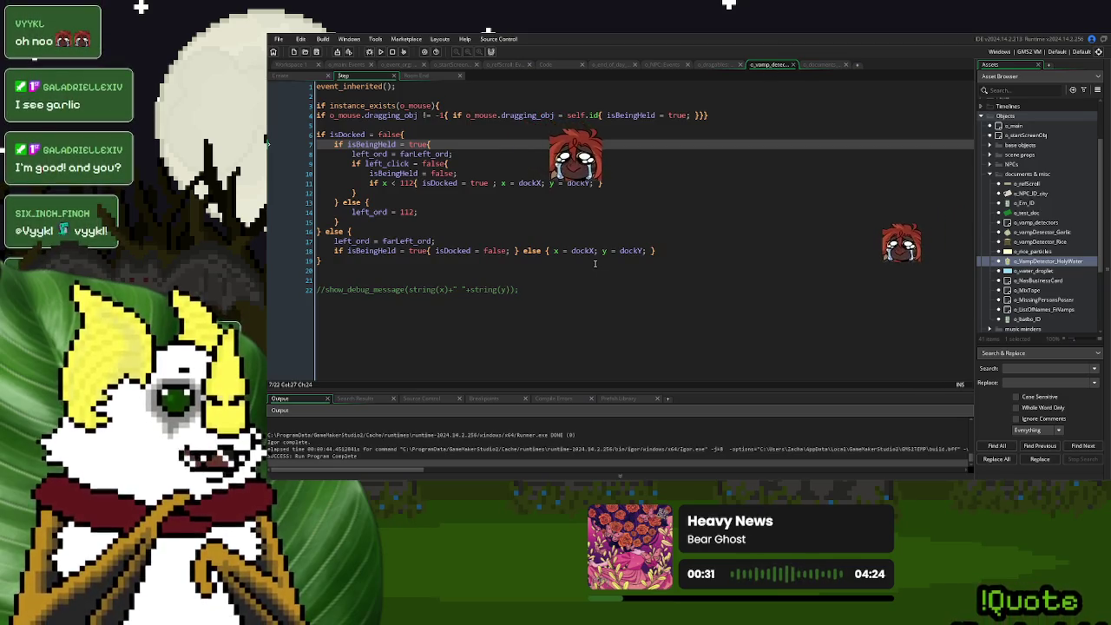
# Delete the extra blank line 20 above the commented debug message and save the Step code.
pyautogui.click(449, 272)
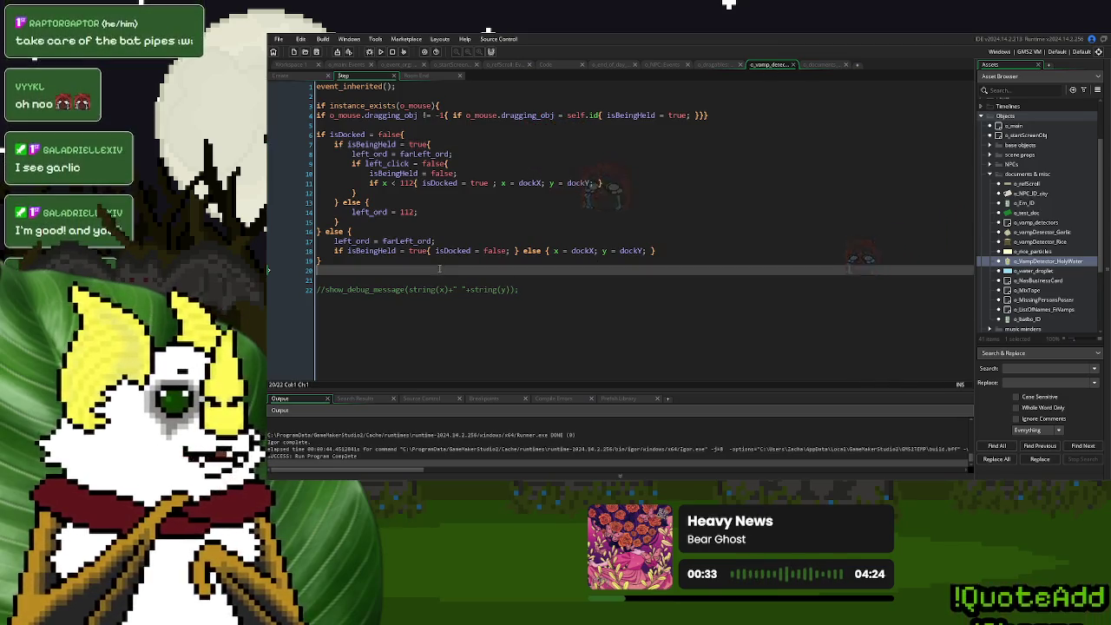
pyautogui.press('Delete')
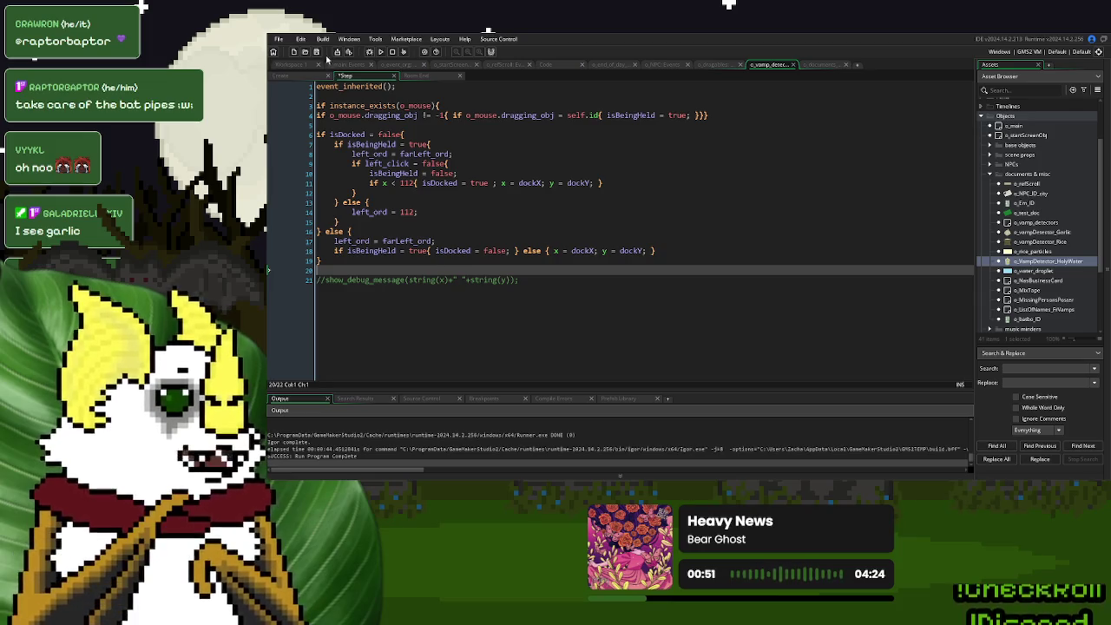
pyautogui.click(318, 52)
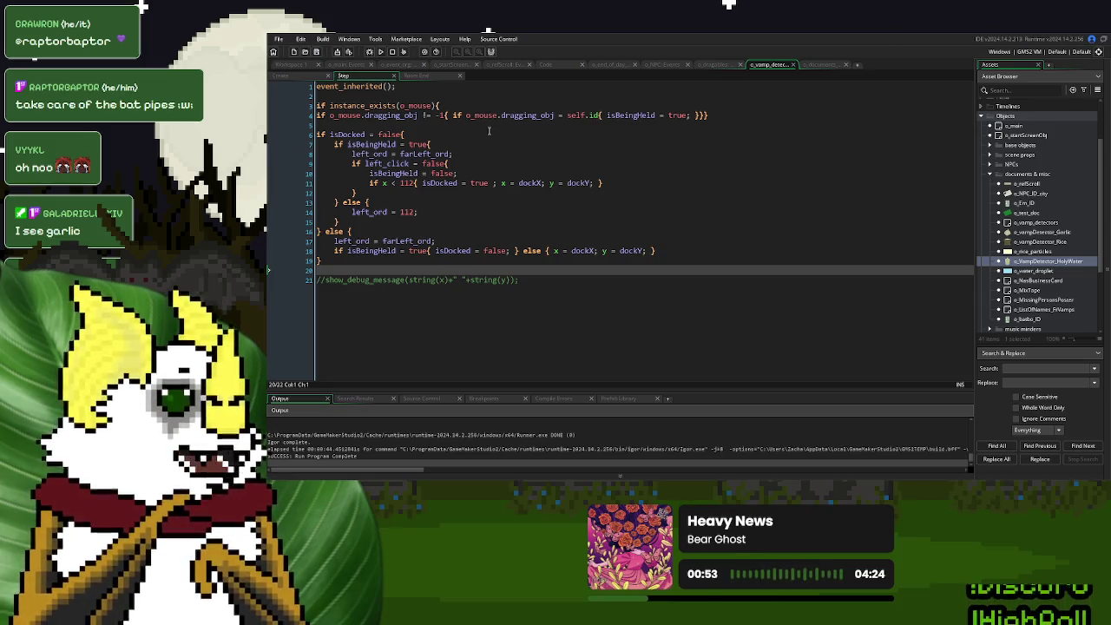